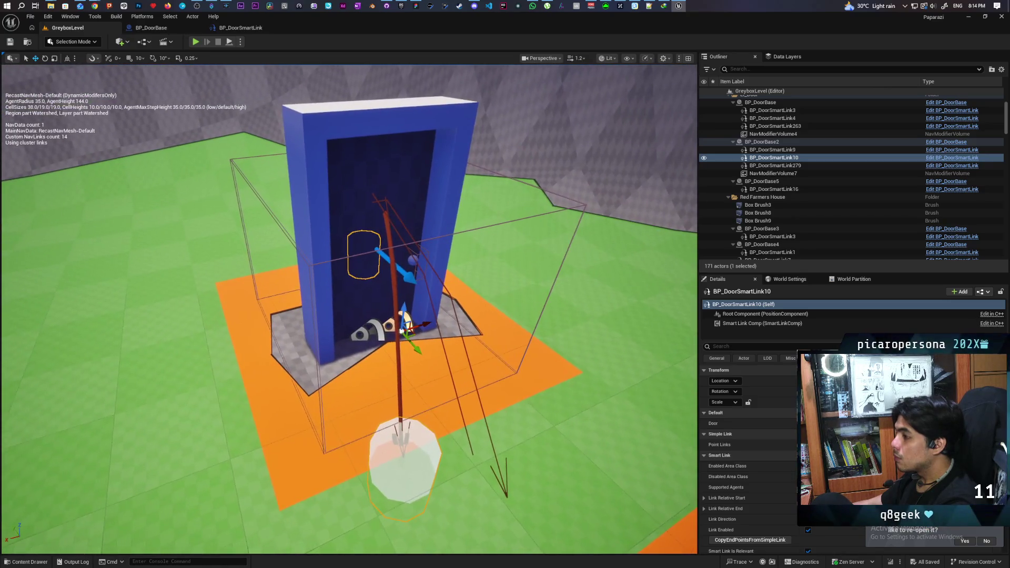
# Select BP_DoorSmartLink9, orbit closer to the door, and bring up the BP_DoorBase blueprint editor
pyautogui.click(772, 150)
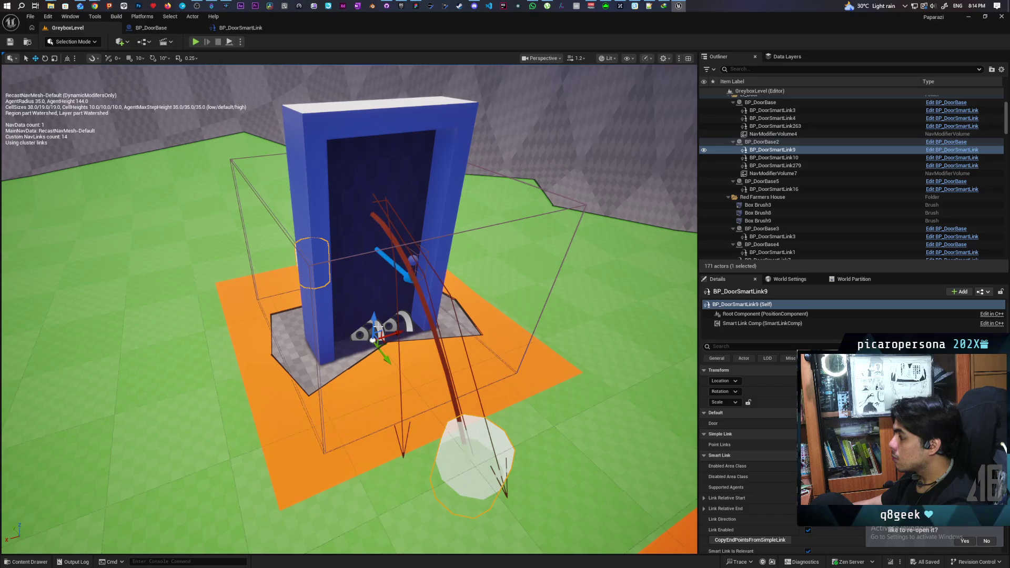
pyautogui.moveTo(362, 354)
pyautogui.mouseDown()
pyautogui.moveTo(336, 363)
pyautogui.moveTo(371, 359)
pyautogui.moveTo(357, 390)
pyautogui.mouseUp()
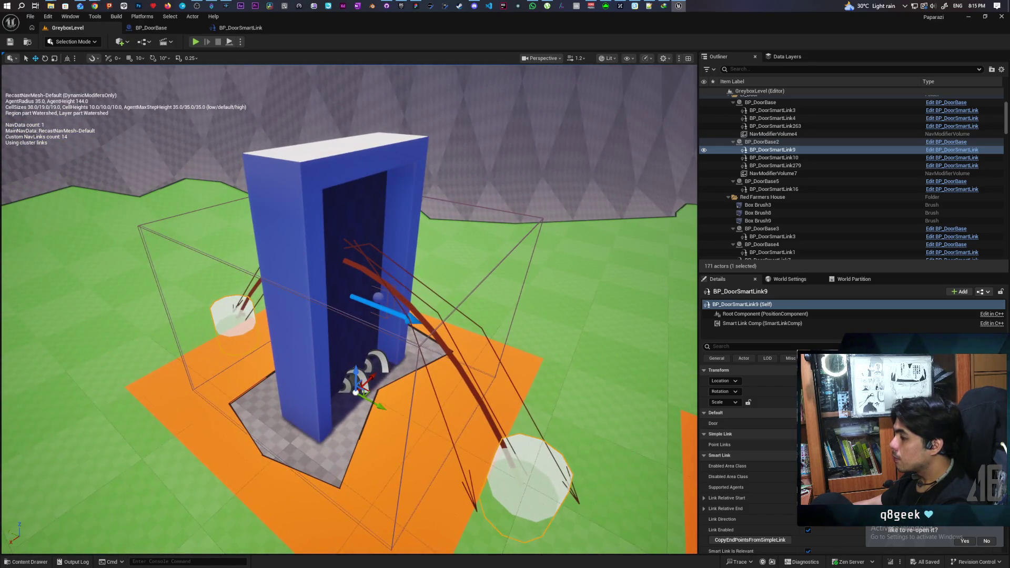
pyautogui.click(239, 28)
pyautogui.click(177, 28)
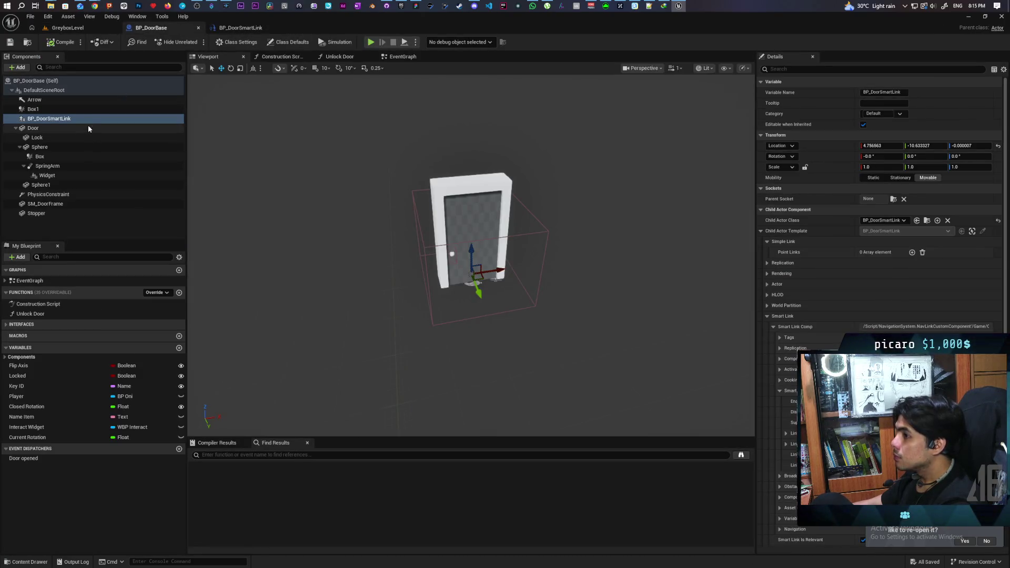
# Duplicate the BP_DoorSmartLink component as BP_DoorSmartLink2, save BP_DoorBase, and return to GreyboxLevel
pyautogui.click(52, 109)
pyautogui.click(51, 119)
pyautogui.rightClick(52, 120)
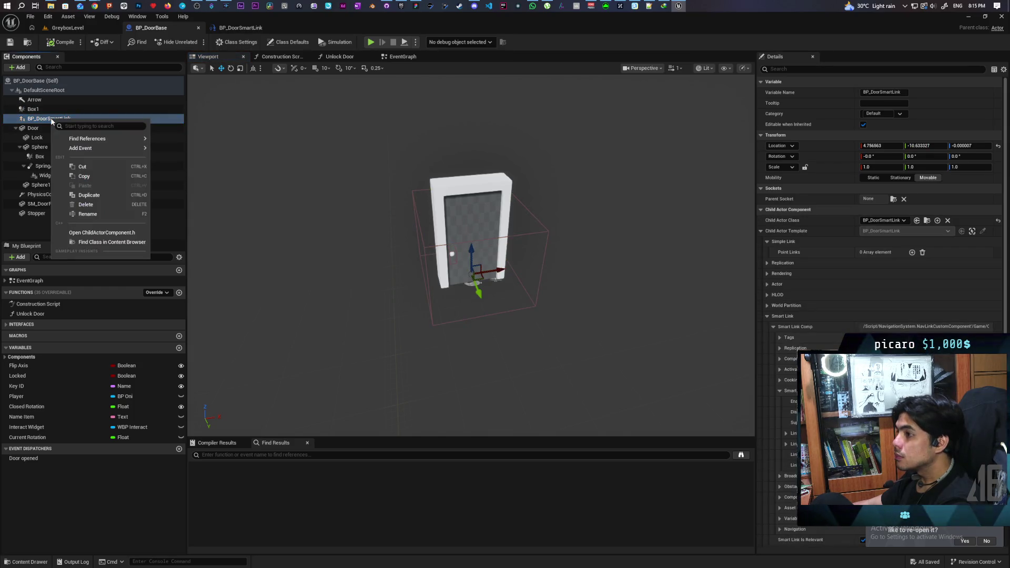
pyautogui.click(89, 195)
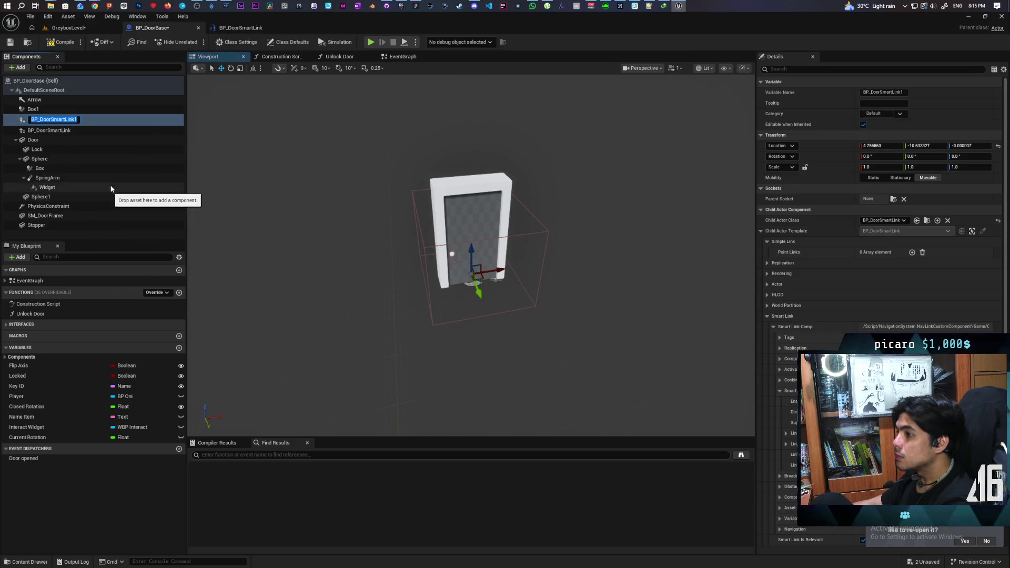
pyautogui.write('BP_DoorSmartLink2')
pyautogui.press('Return')
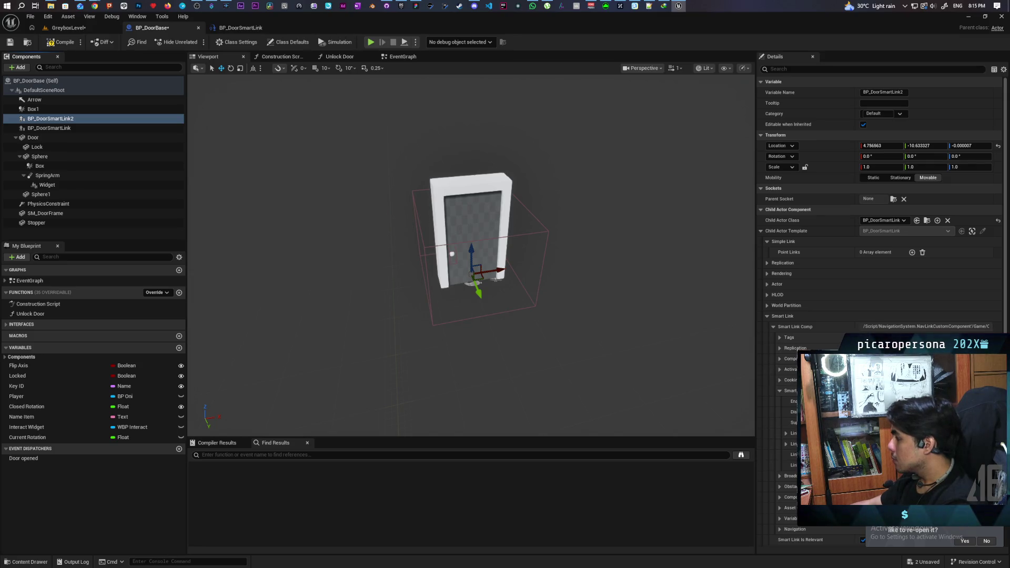
pyautogui.hotkey('ctrl', 's')
pyautogui.click(69, 27)
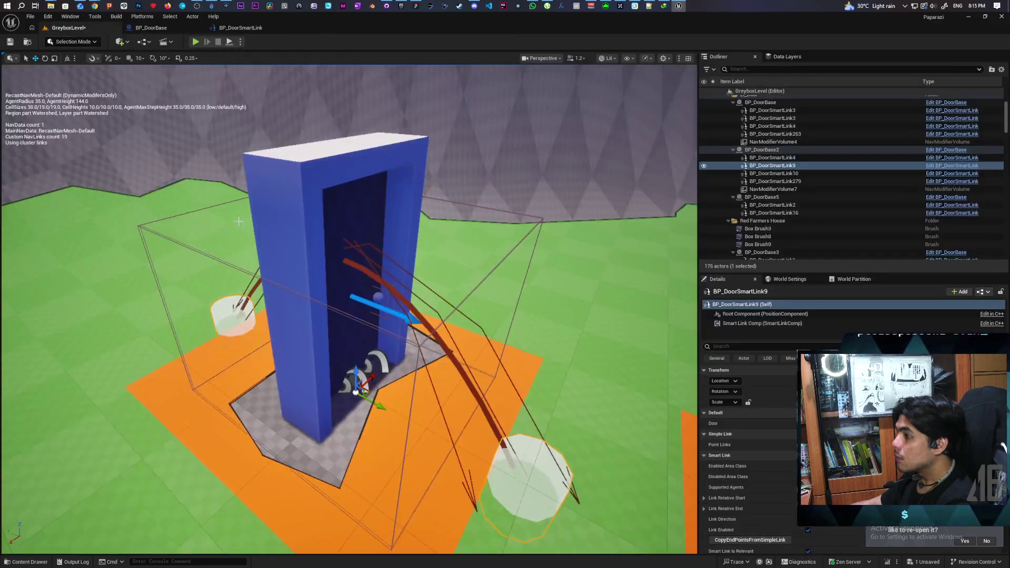
# Select BP_DoorSmartLink10 in the level, pull back to reveal a second door, and revisit BP_DoorBase
pyautogui.click(383, 359)
pyautogui.moveTo(437, 391)
pyautogui.mouseDown()
pyautogui.moveTo(437, 416)
pyautogui.moveTo(474, 432)
pyautogui.moveTo(445, 439)
pyautogui.mouseUp()
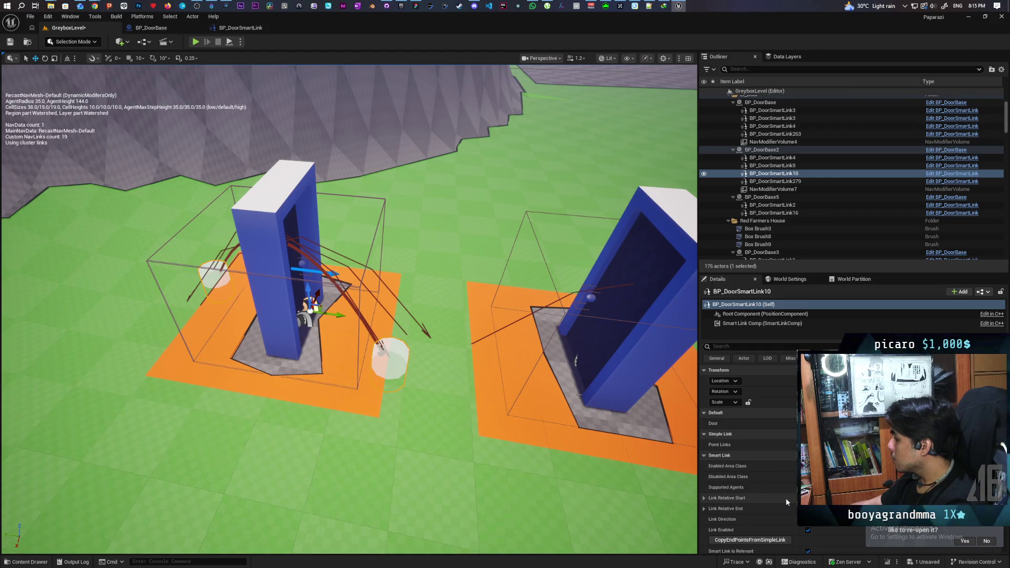
pyautogui.click(180, 28)
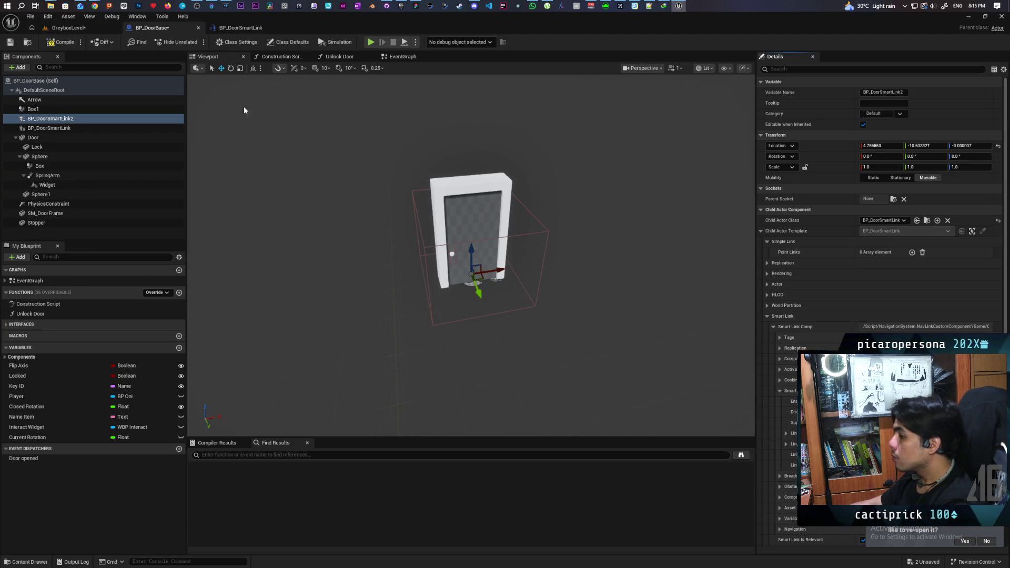
pyautogui.click(67, 29)
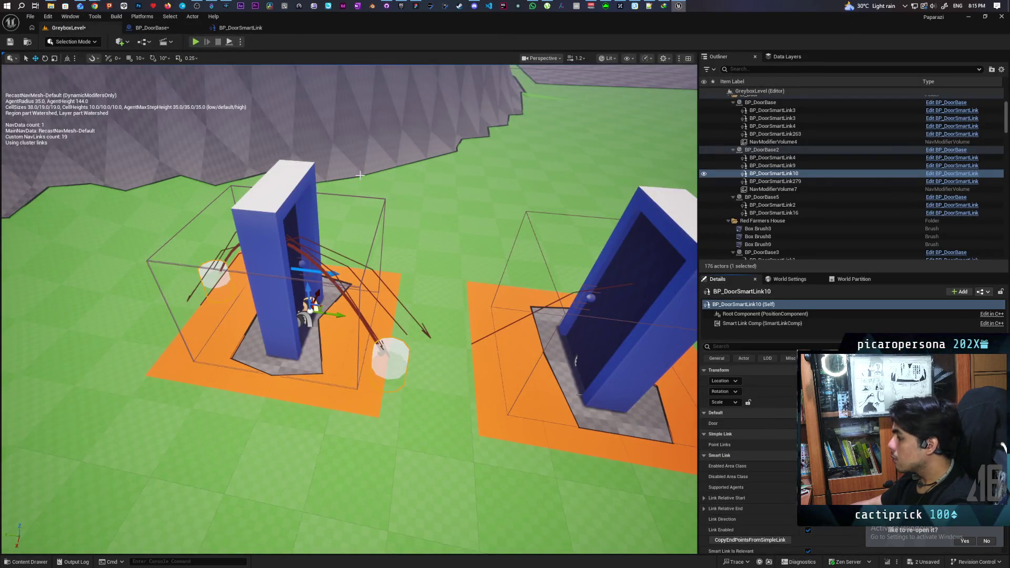
pyautogui.click(152, 28)
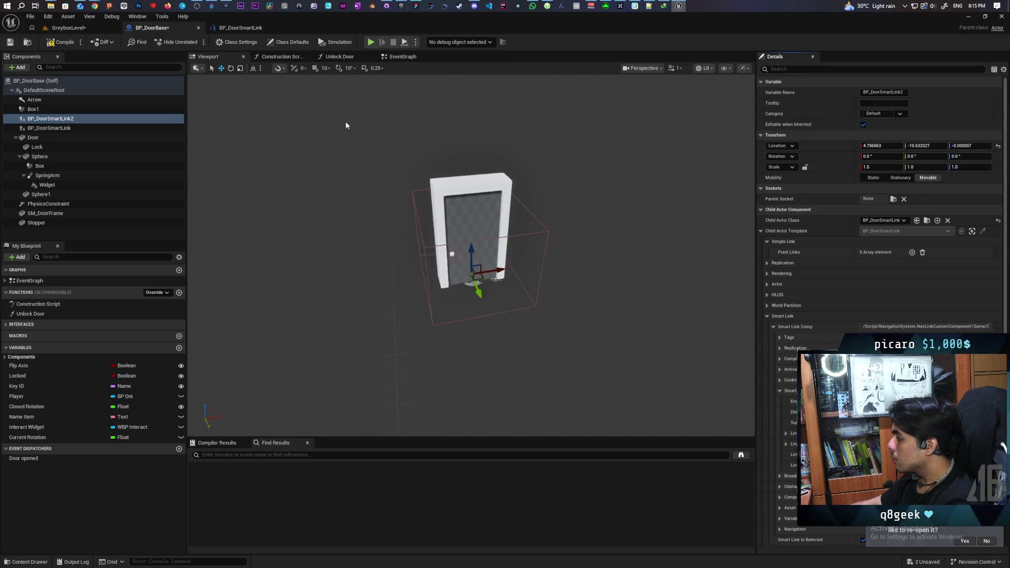
pyautogui.click(70, 30)
# Save the level and frame the selected smart link to inspect the door
pyautogui.hotkey('ctrl', 'shift', 's')
pyautogui.press('f')
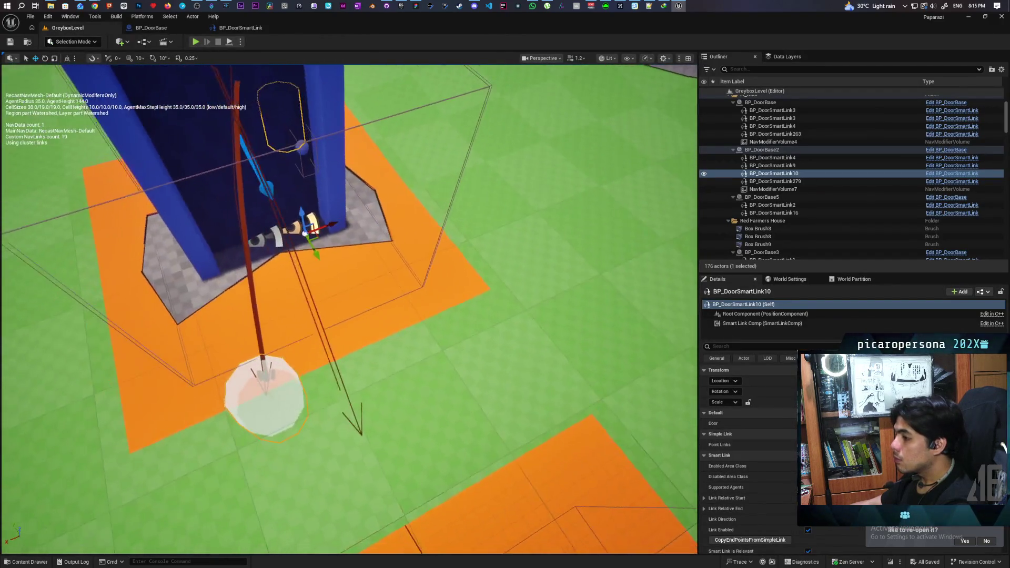
pyautogui.moveTo(337, 256); pyautogui.dragTo(336, 256)
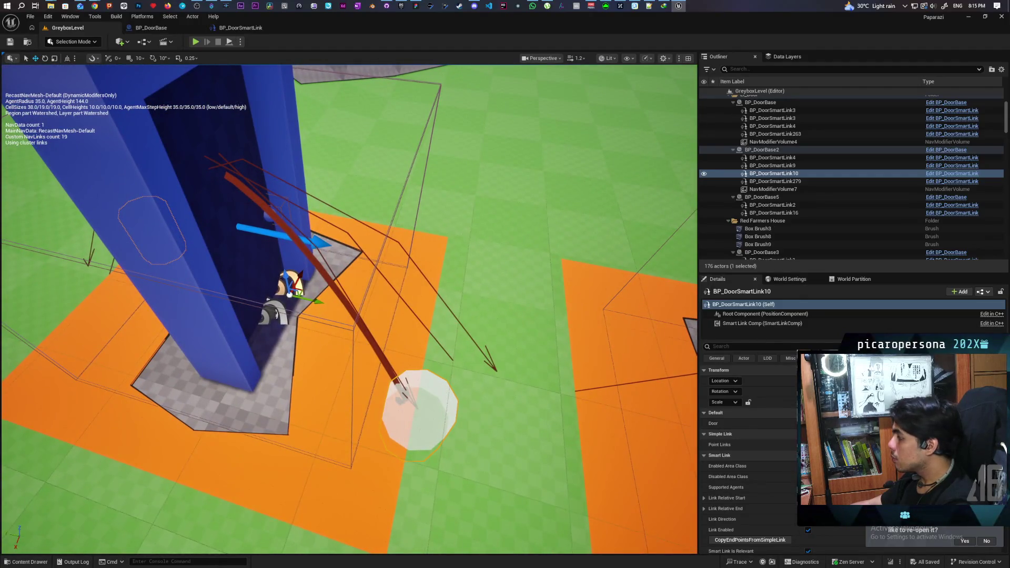
# Move BP_DoorSmartLink2 in BP_DoorBase to X -38.45 and compile the blueprint
pyautogui.click(182, 28)
pyautogui.moveTo(835, 143); pyautogui.dragTo(836, 144)
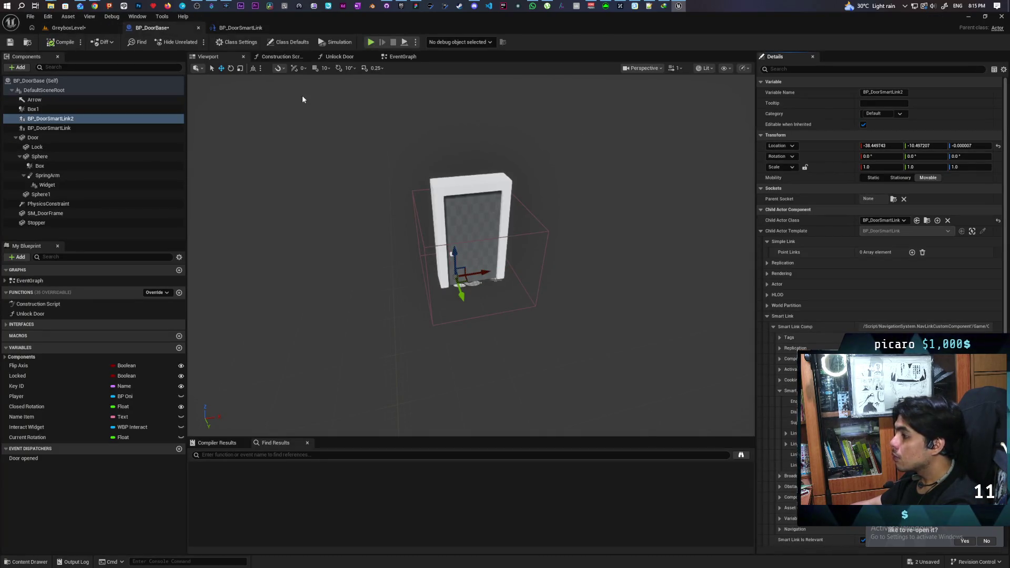
pyautogui.moveTo(357, 159)
pyautogui.mouseDown()
pyautogui.moveTo(379, 137)
pyautogui.moveTo(363, 121)
pyautogui.moveTo(405, 148)
pyautogui.mouseUp()
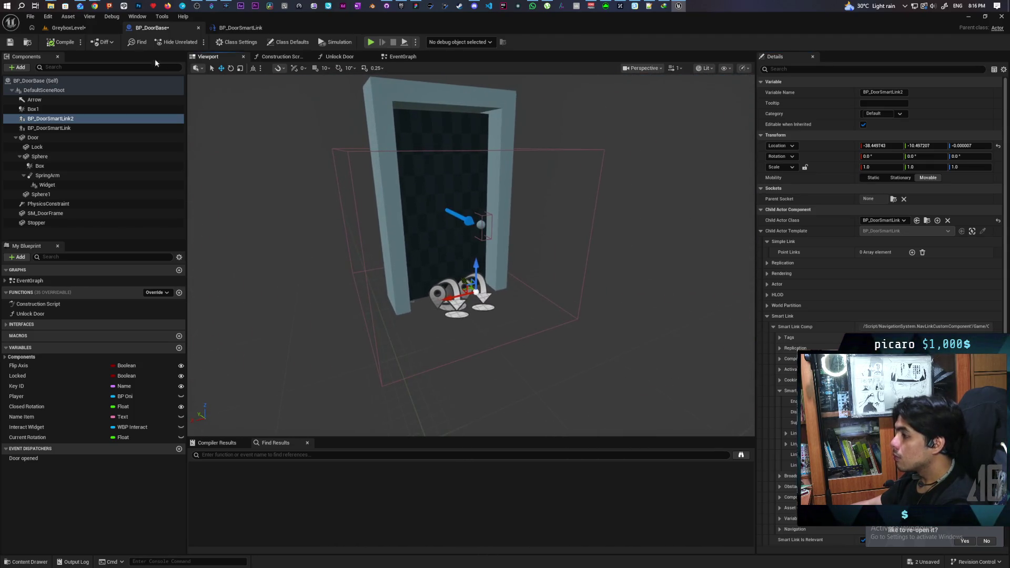
pyautogui.click(69, 40)
pyautogui.click(71, 30)
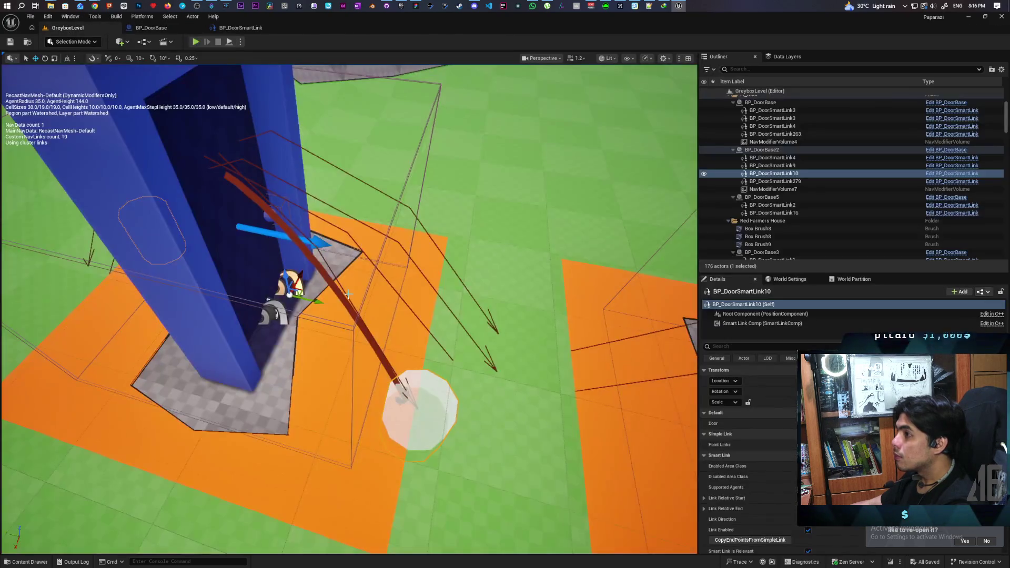
pyautogui.moveTo(349, 309)
pyautogui.mouseDown()
pyautogui.moveTo(390, 295)
pyautogui.moveTo(326, 272)
pyautogui.mouseUp()
pyautogui.click(447, 182)
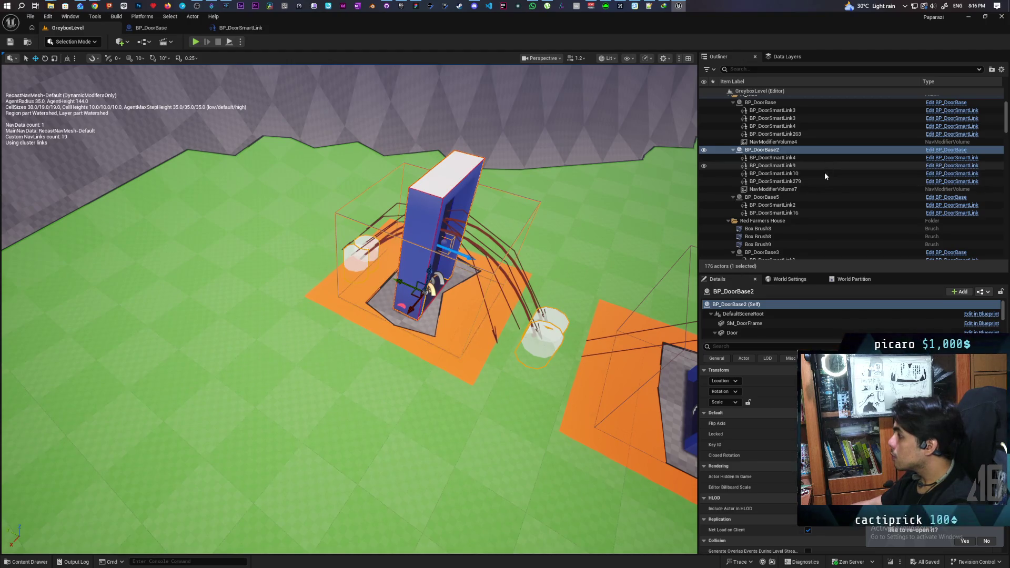
pyautogui.click(799, 158)
pyautogui.click(800, 166)
pyautogui.click(801, 174)
pyautogui.click(799, 182)
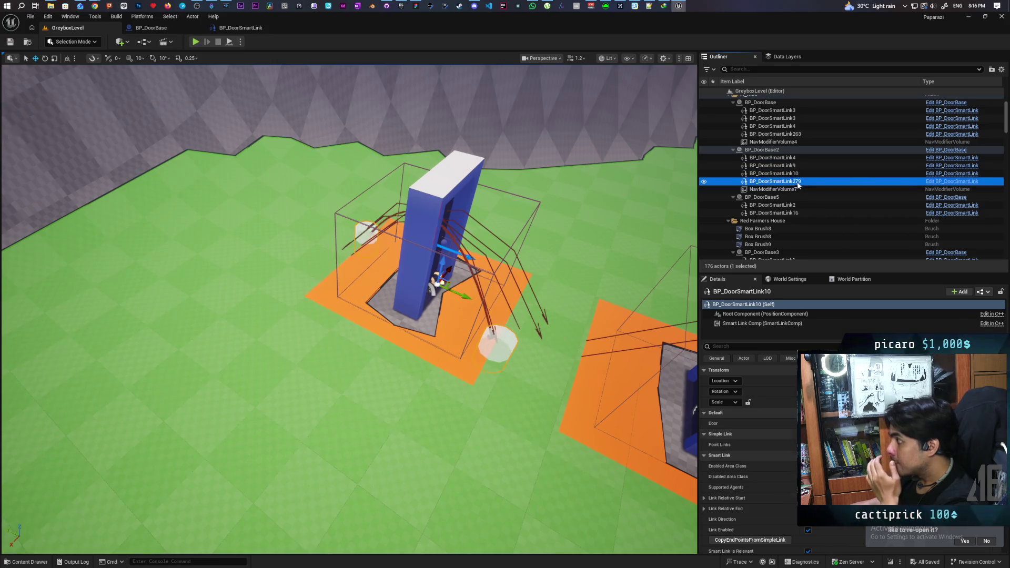
pyautogui.click(799, 165)
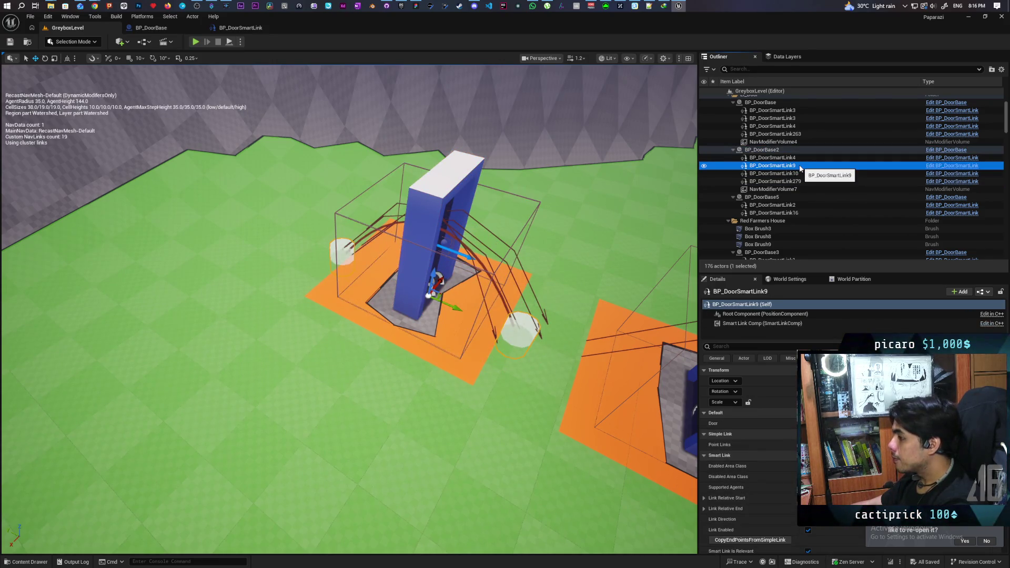
pyautogui.click(800, 173)
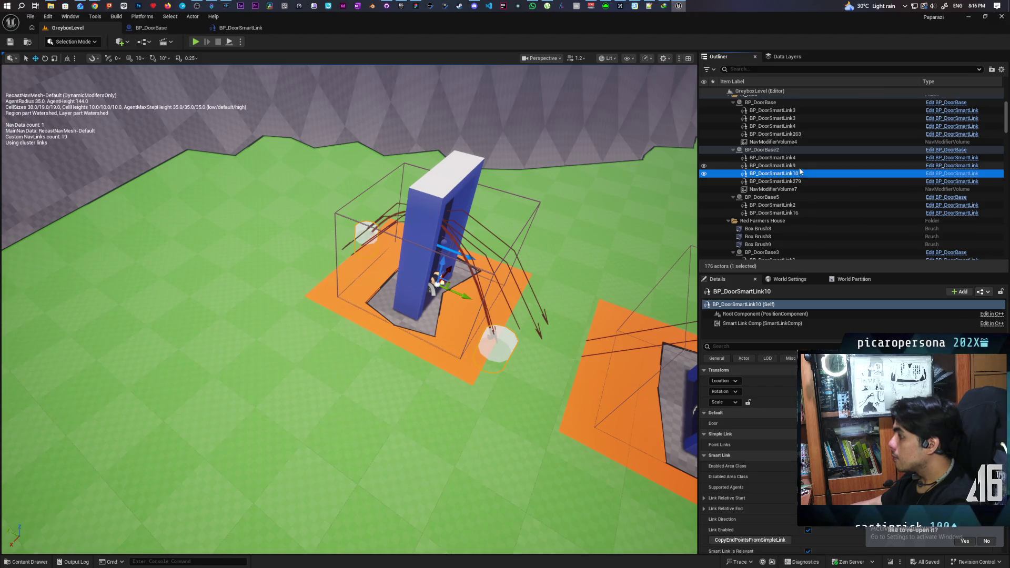
pyautogui.click(799, 166)
pyautogui.click(797, 151)
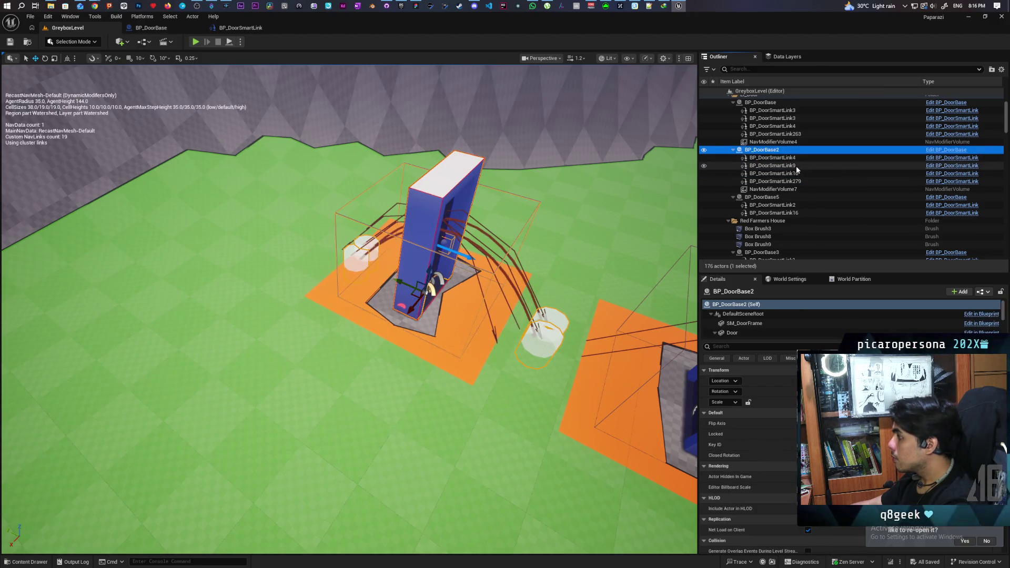
pyautogui.click(796, 166)
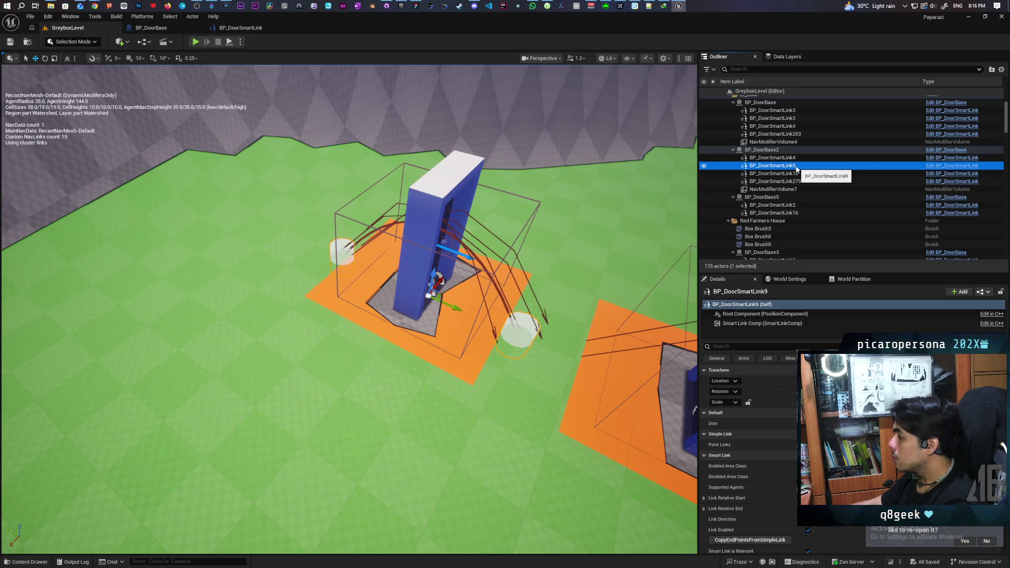
pyautogui.keyDown('ctrl'); pyautogui.click(798, 174); pyautogui.keyUp('ctrl')
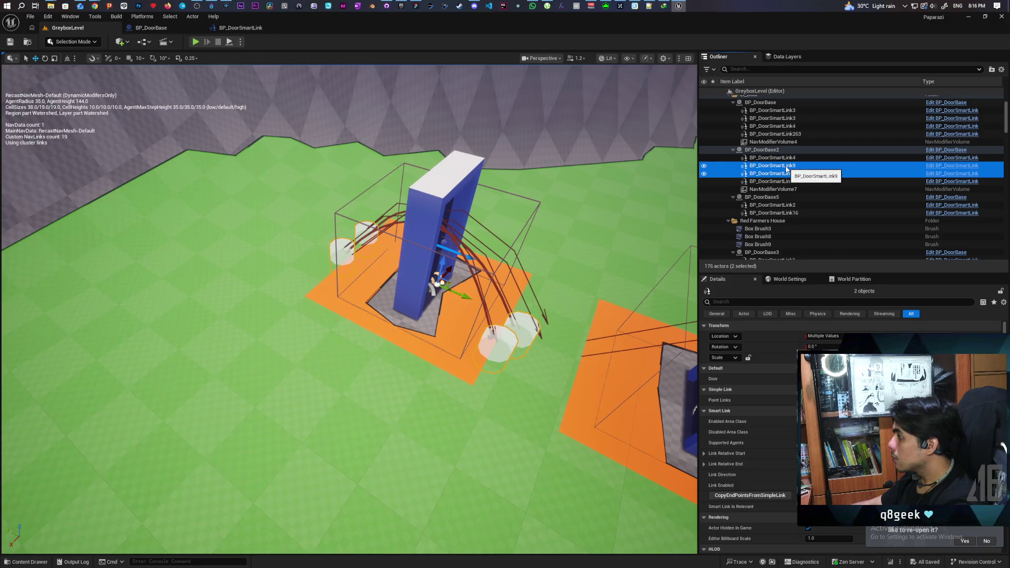
pyautogui.press('f')
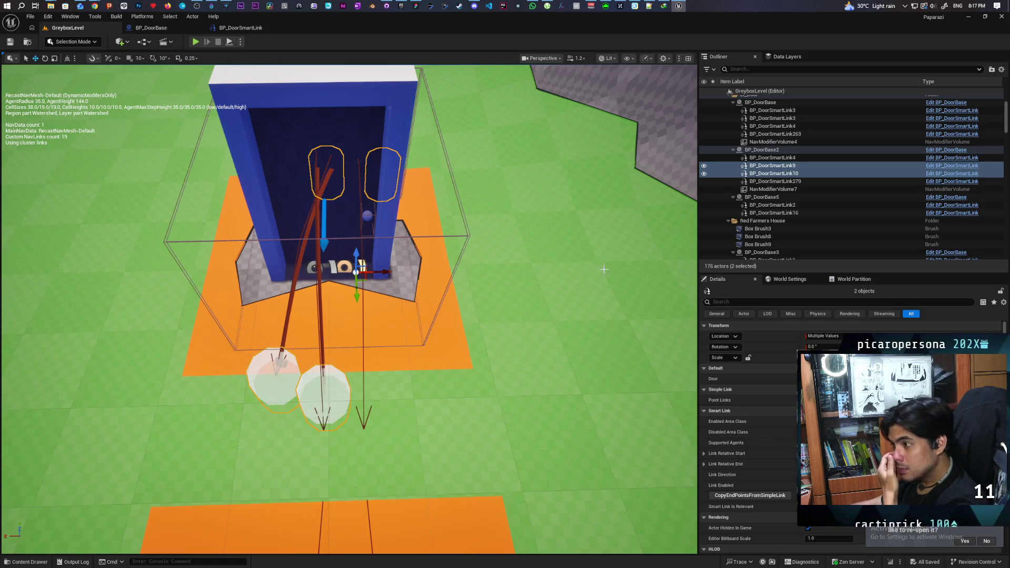
# Swing to another door, select it and RecastNavMesh-Default, then bring up BP_DoorBase
pyautogui.scroll(-5, 604, 269)
pyautogui.moveTo(604, 270)
pyautogui.mouseDown()
pyautogui.moveTo(500, 306)
pyautogui.moveTo(474, 295)
pyautogui.moveTo(452, 258)
pyautogui.moveTo(452, 195)
pyautogui.moveTo(453, 239)
pyautogui.mouseUp()
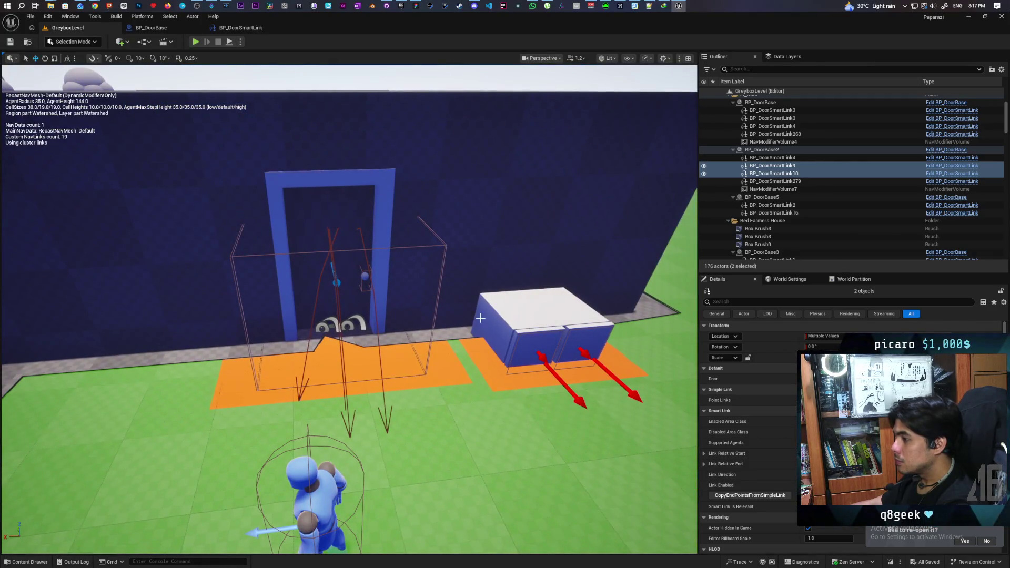
pyautogui.click(318, 294)
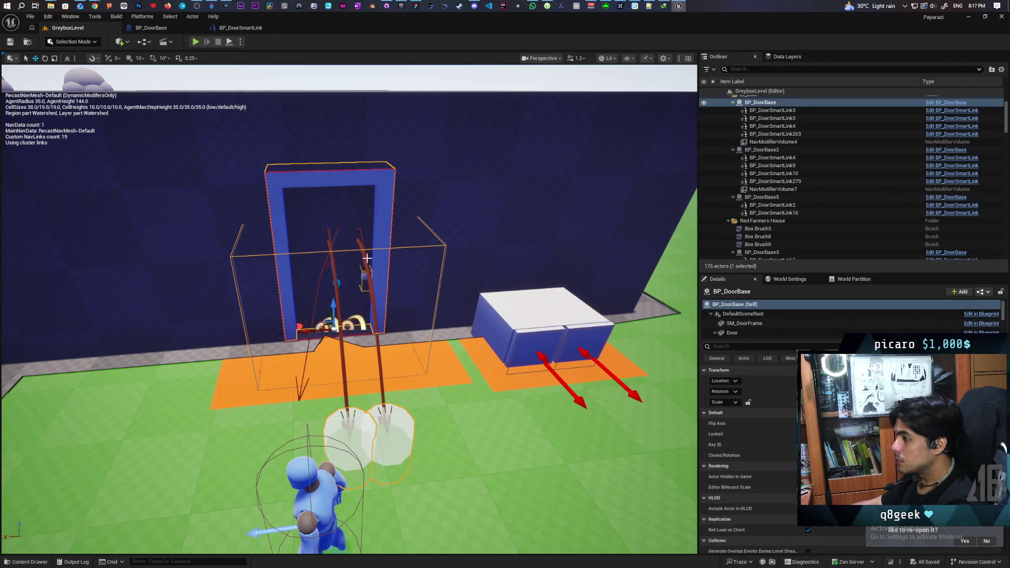
pyautogui.click(360, 229)
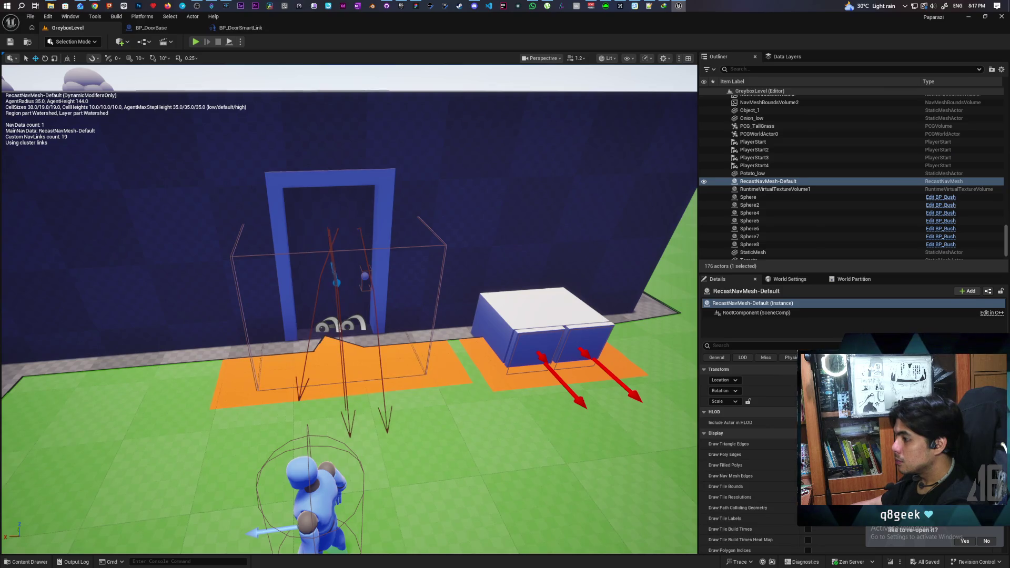
pyautogui.click(345, 344)
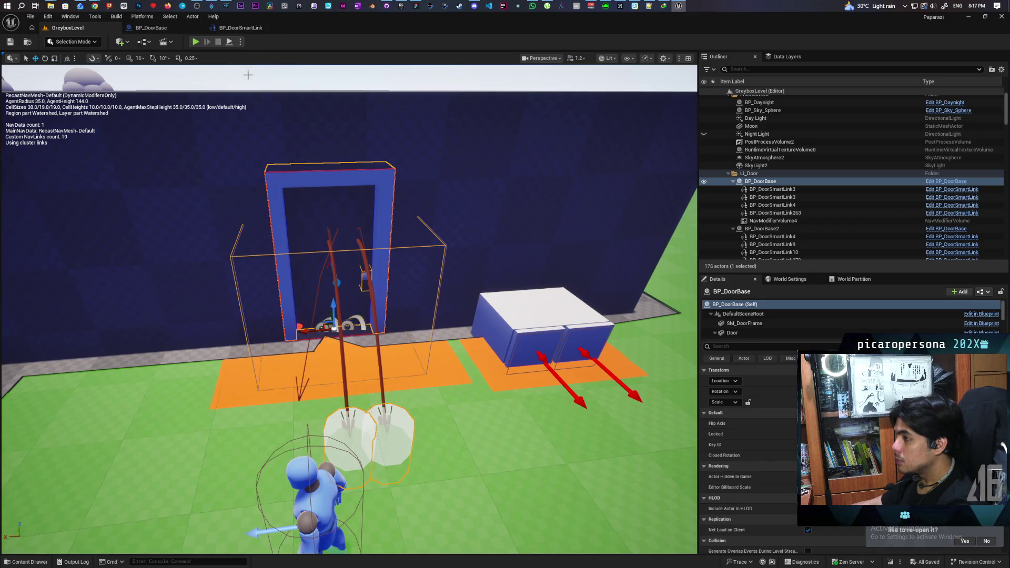
pyautogui.click(170, 27)
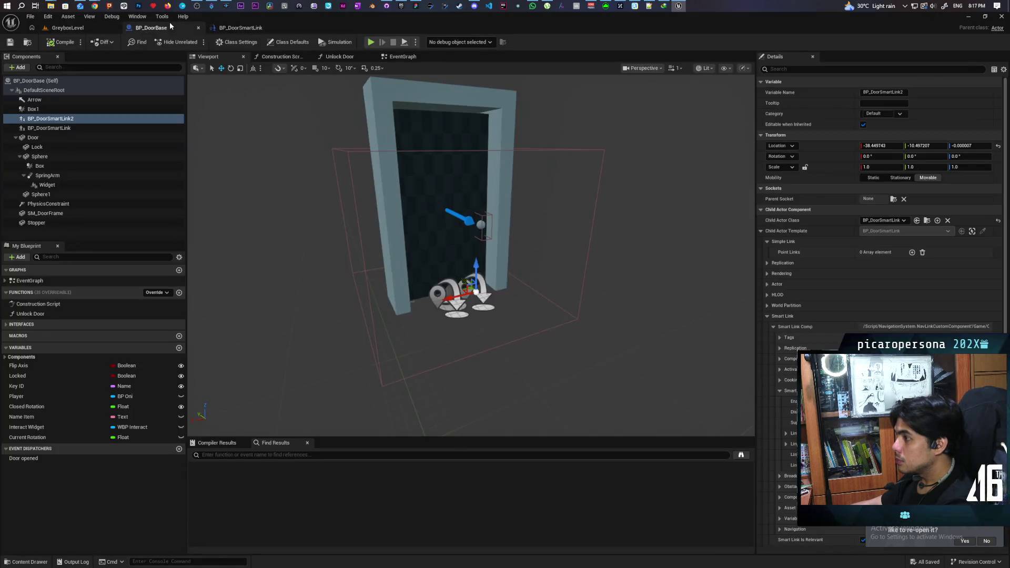
# Review the BP_DoorSmartLink and BP_DoorSmartLink2 components, then return to the GreyboxLevel map
pyautogui.click(448, 295)
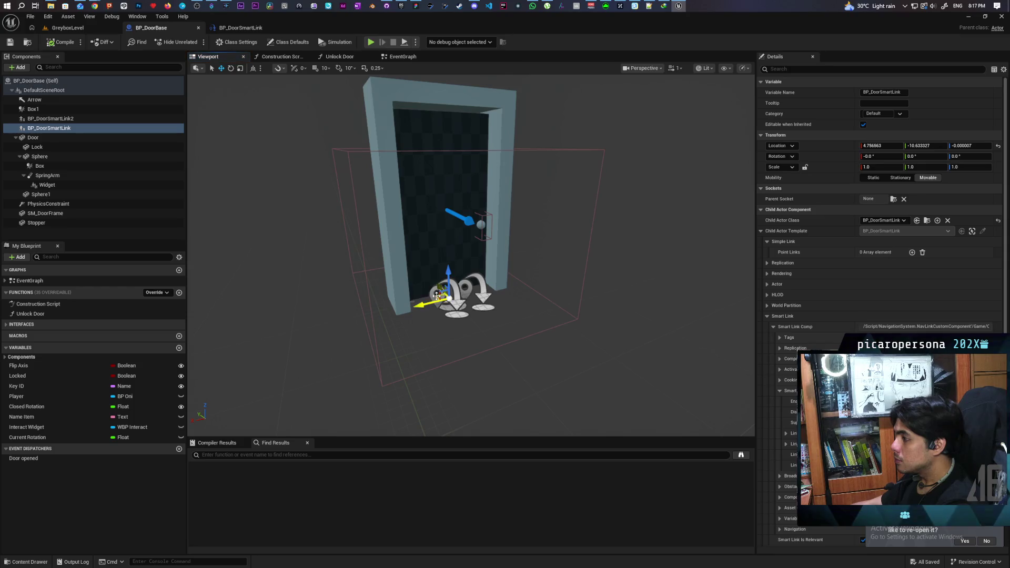
pyautogui.click(50, 119)
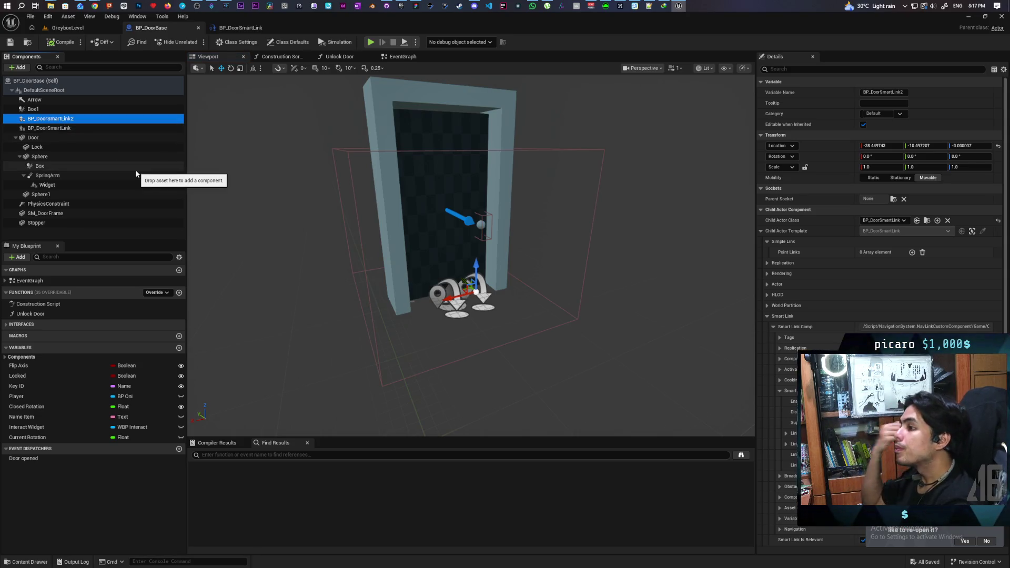
pyautogui.click(67, 27)
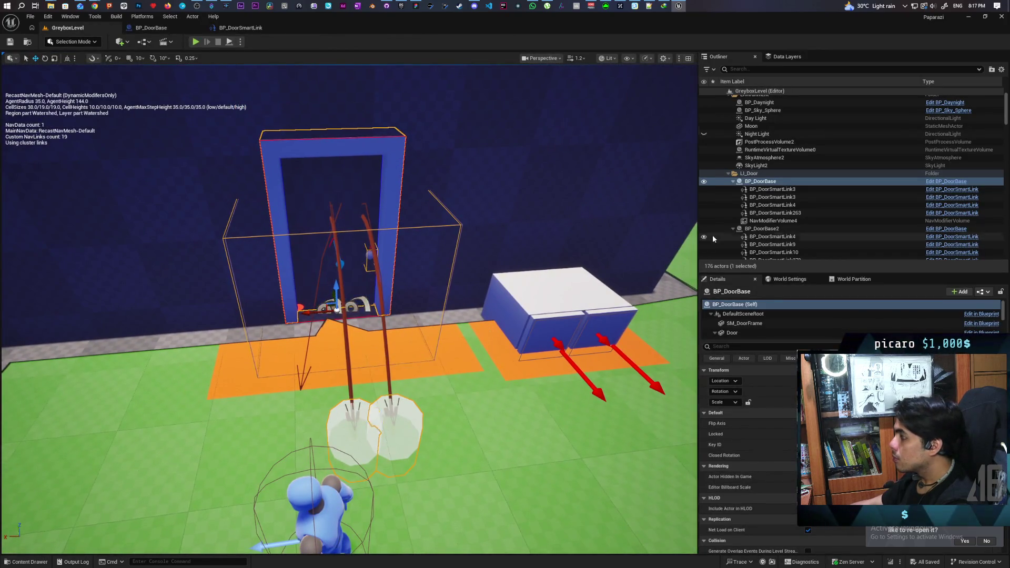
# Select the BP_DoorBase door in the level and nudge its BP_DoorSmartLink2 child component slightly
pyautogui.click(775, 182)
pyautogui.click(778, 196)
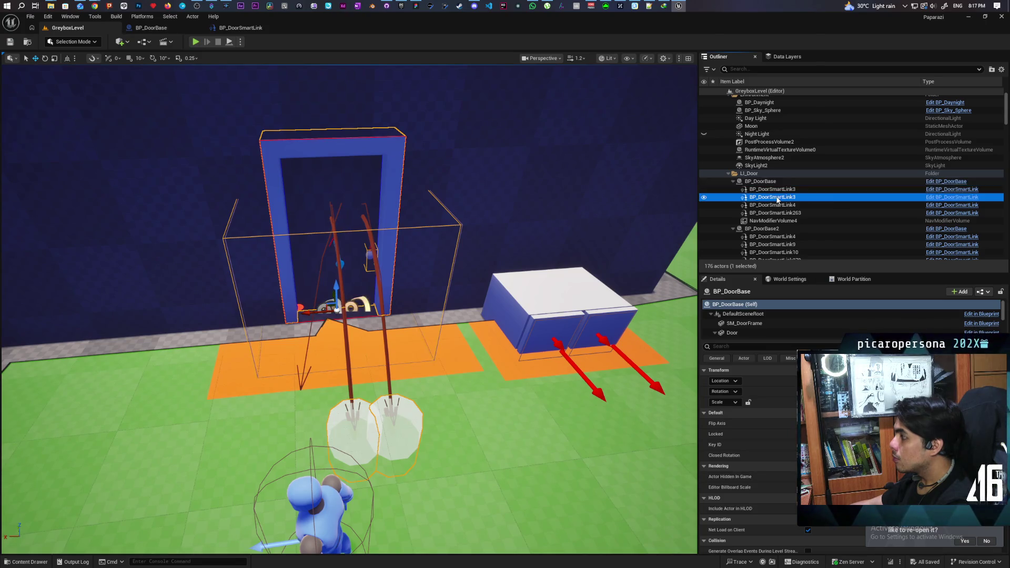
pyautogui.click(774, 182)
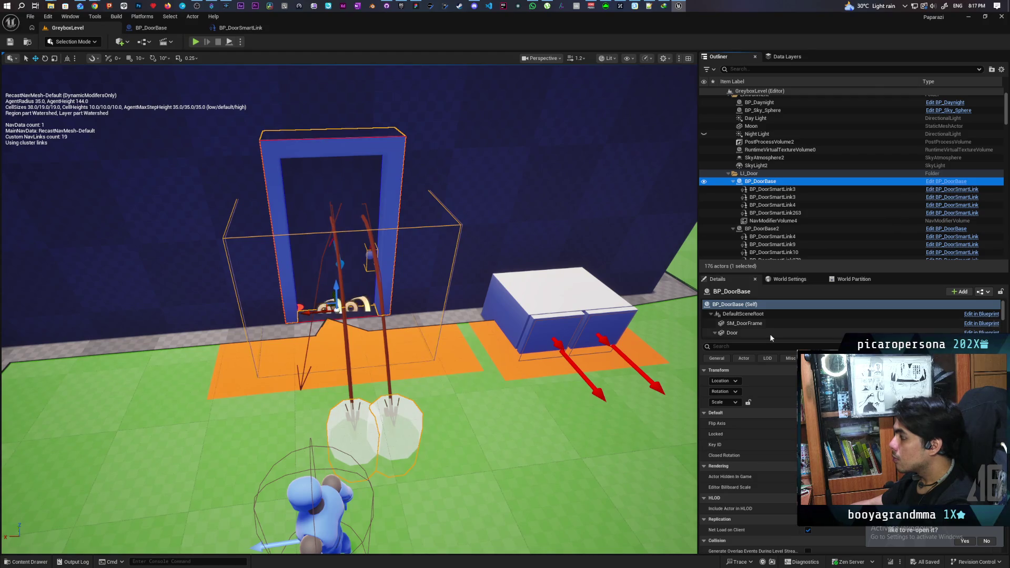
pyautogui.scroll(-3, 774, 324)
pyautogui.scroll(-1, 774, 325)
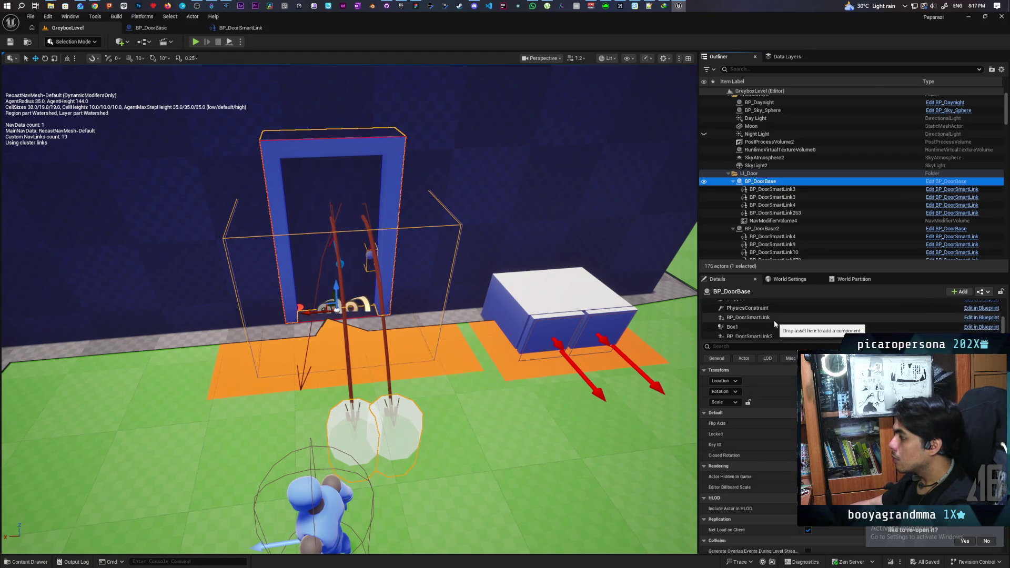
pyautogui.scroll(-1, 794, 322)
pyautogui.click(772, 315)
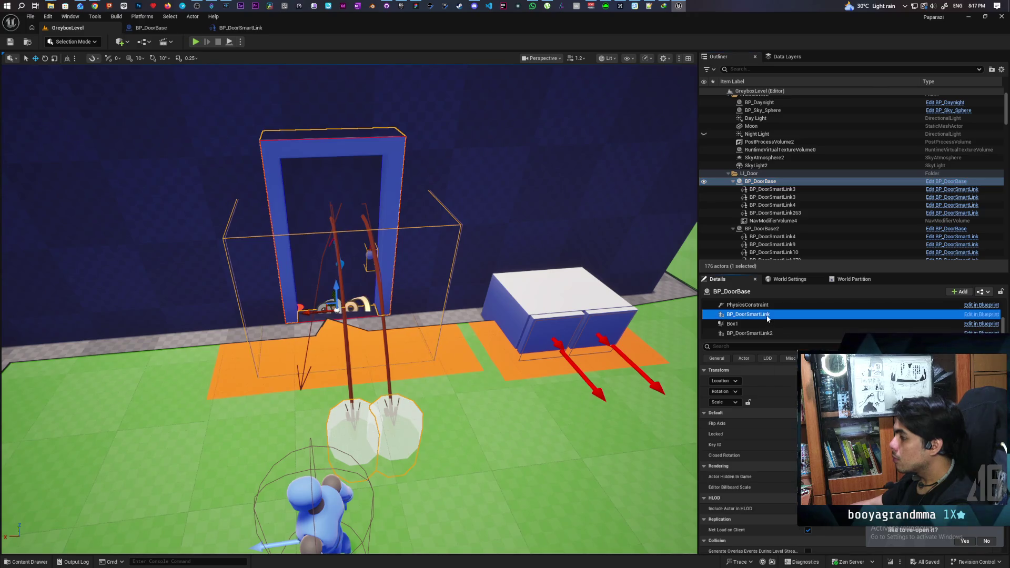
pyautogui.click(764, 334)
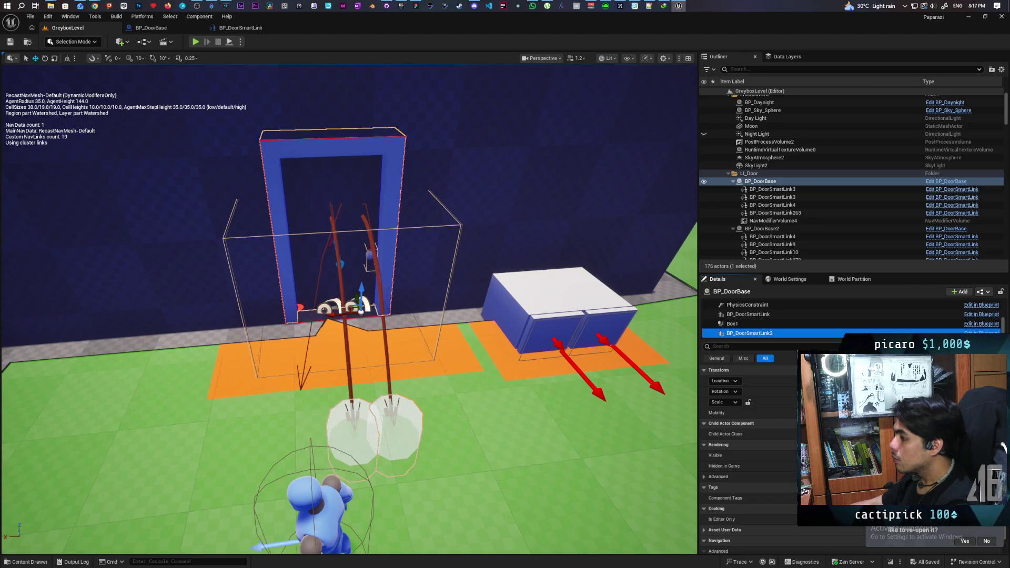
pyautogui.moveTo(361, 307); pyautogui.dragTo(363, 317)
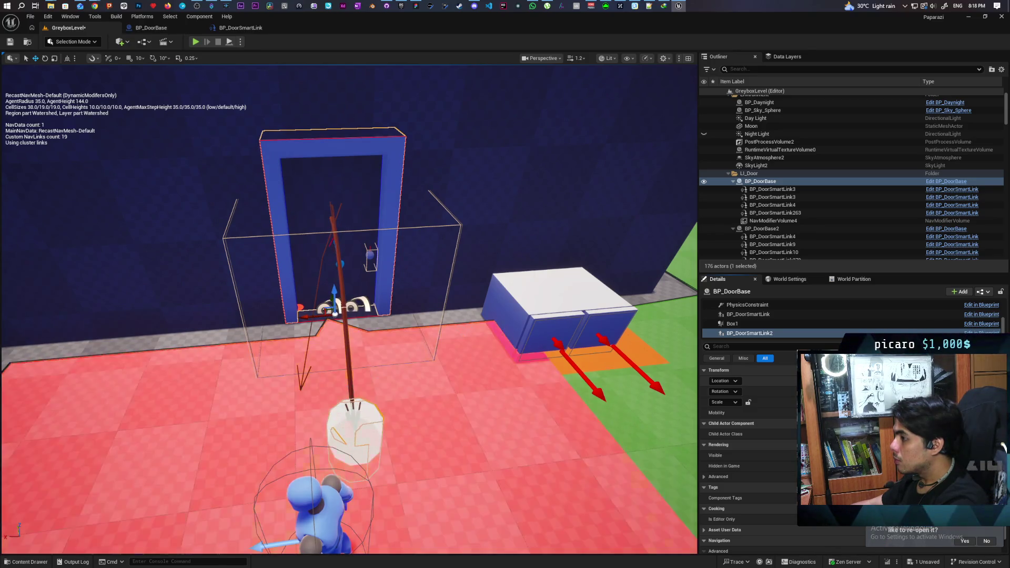
# Save the level so navigation rebuilds, then open the BP_DoorSmartLink event graph
pyautogui.click(778, 315)
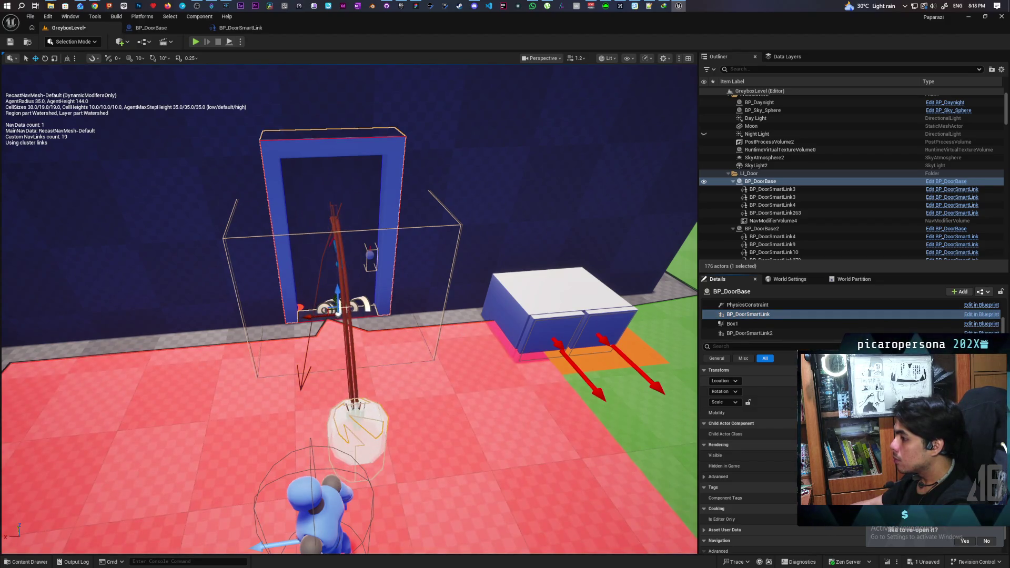
pyautogui.click(749, 333)
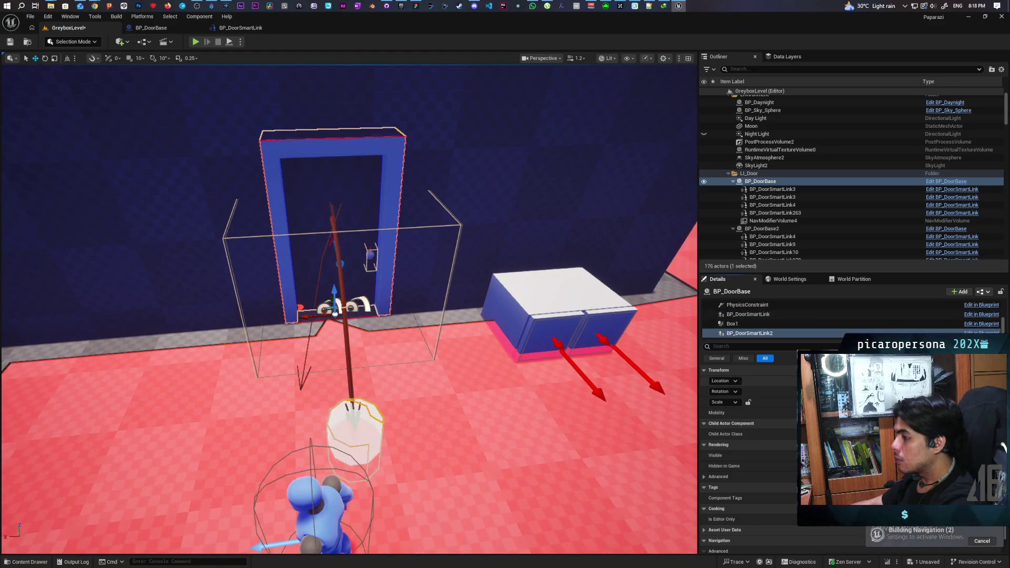
pyautogui.hotkey('ctrl', 's')
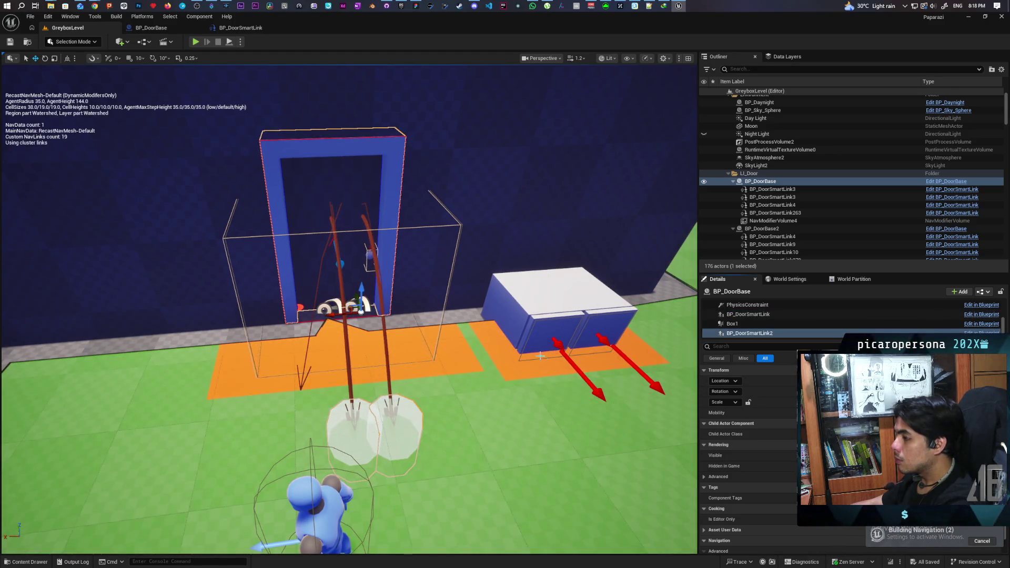
pyautogui.scroll(5, 541, 356)
pyautogui.scroll(-4, 534, 344)
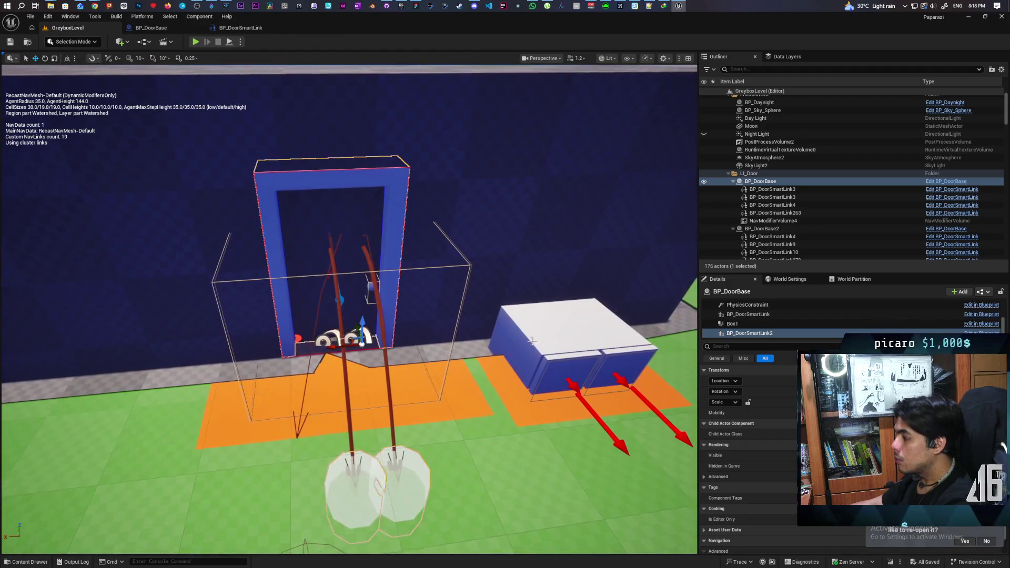
pyautogui.click(240, 28)
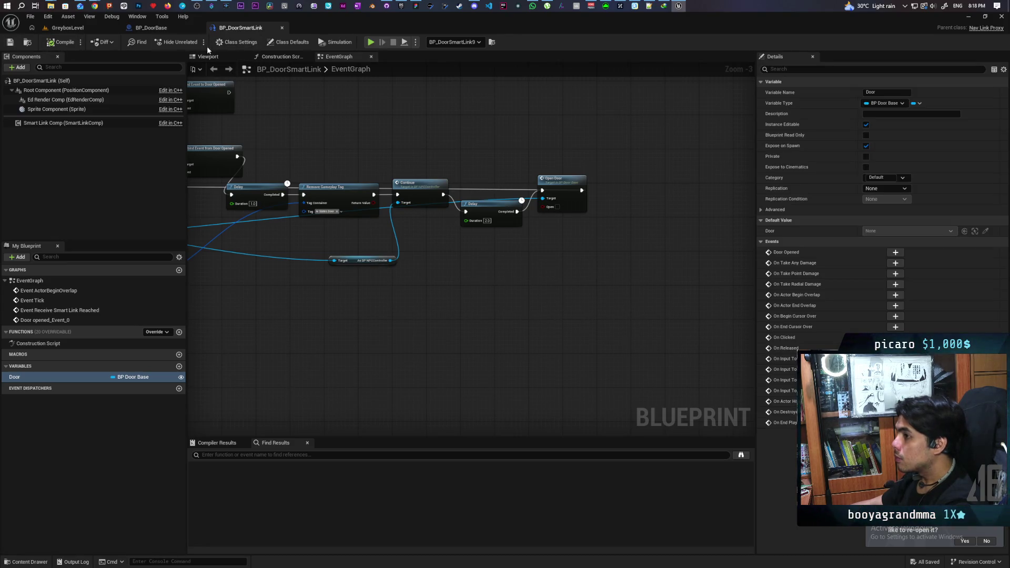
# Compile BP_DoorBase and select its BP_DoorSmartLink2 child component
pyautogui.click(151, 28)
pyautogui.click(55, 44)
pyautogui.click(60, 120)
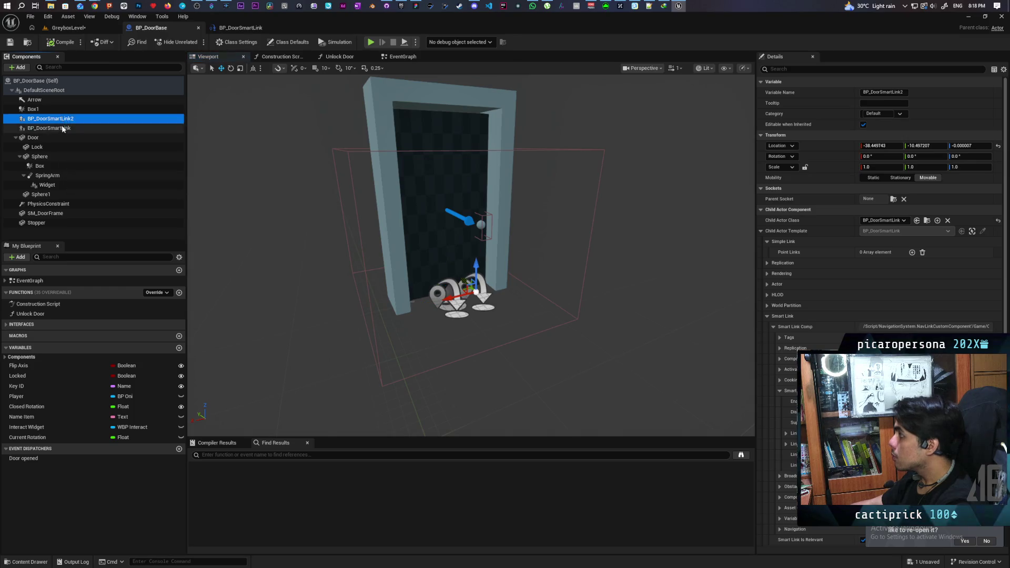
# Frame BP_DoorBase2 in the level and inspect its BP_DoorSmartLink9 link before reopening BP_DoorBase
pyautogui.click(84, 29)
pyautogui.moveTo(337, 263)
pyautogui.mouseDown()
pyautogui.moveTo(337, 305)
pyautogui.moveTo(316, 347)
pyautogui.moveTo(336, 400)
pyautogui.mouseUp()
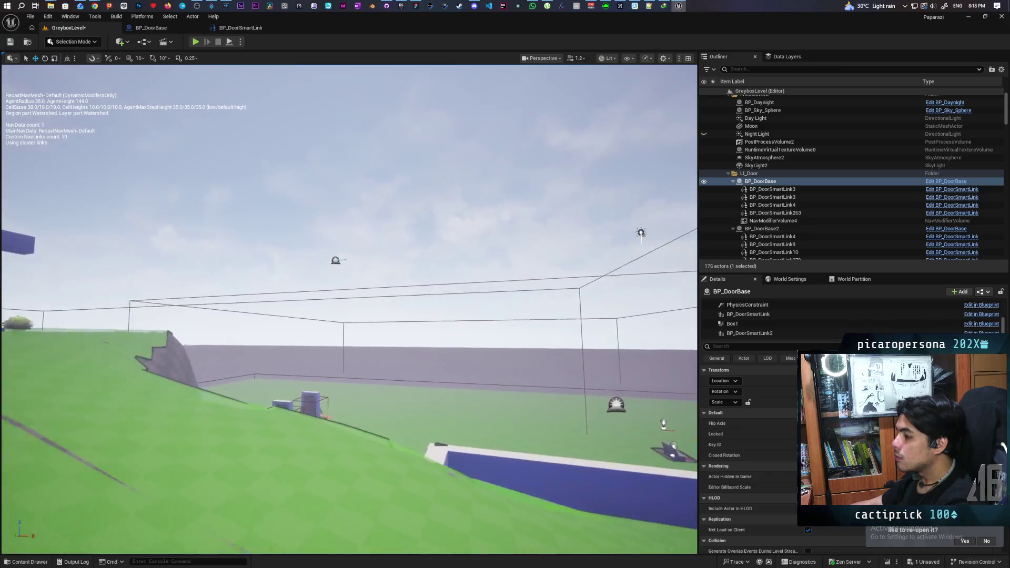
pyautogui.press('f')
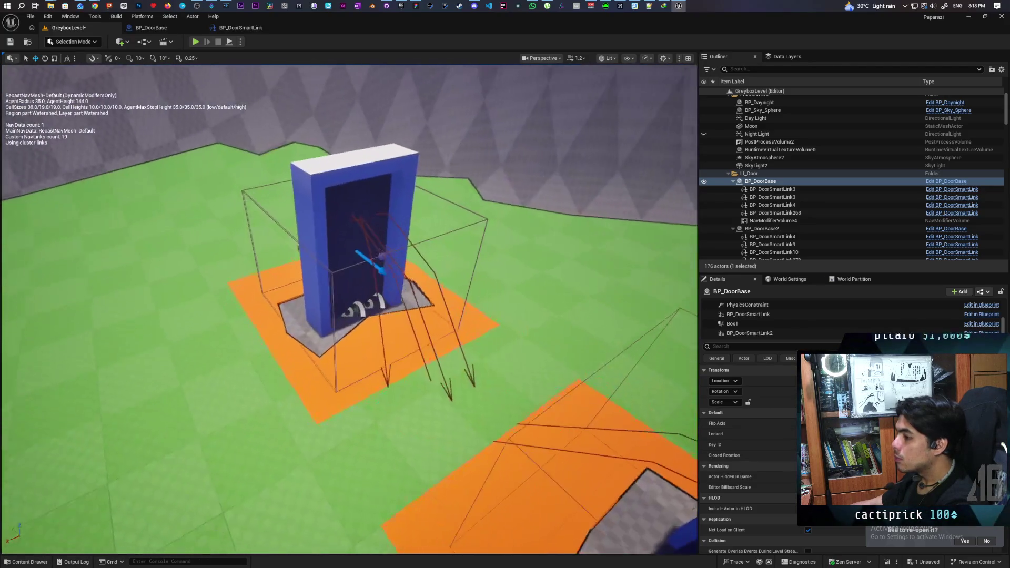
pyautogui.click(374, 296)
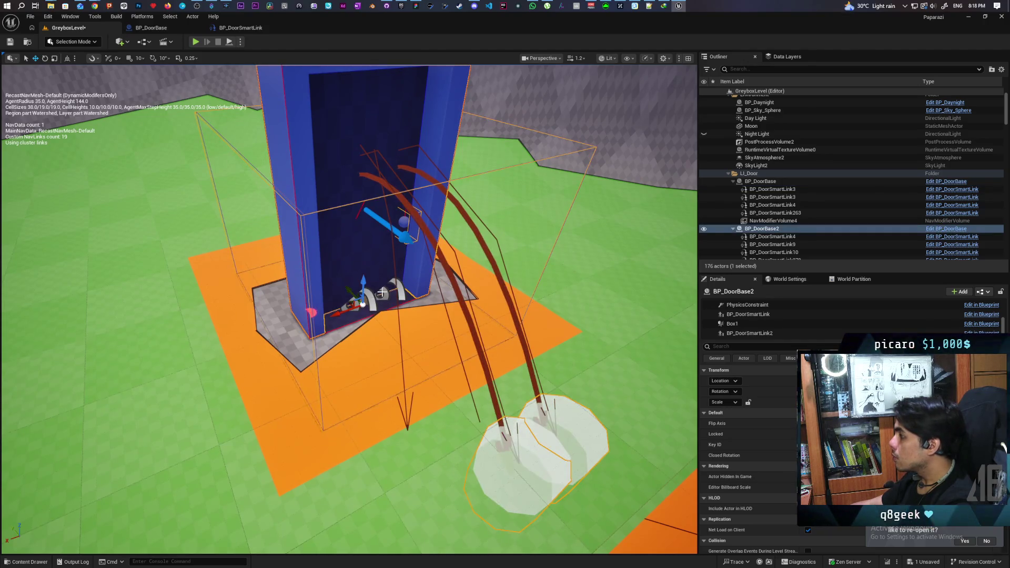
pyautogui.scroll(-1, 805, 235)
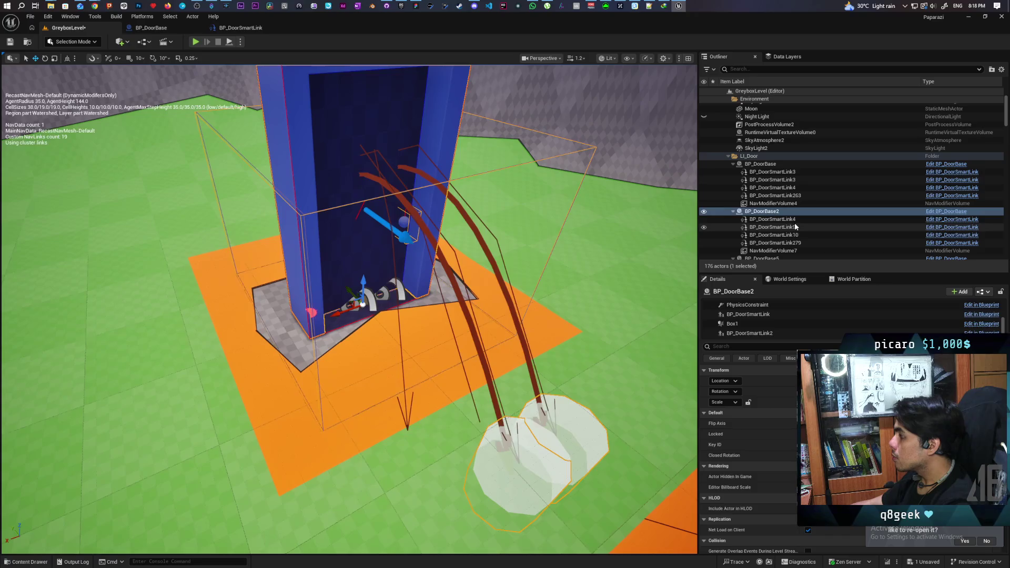
pyautogui.click(796, 212)
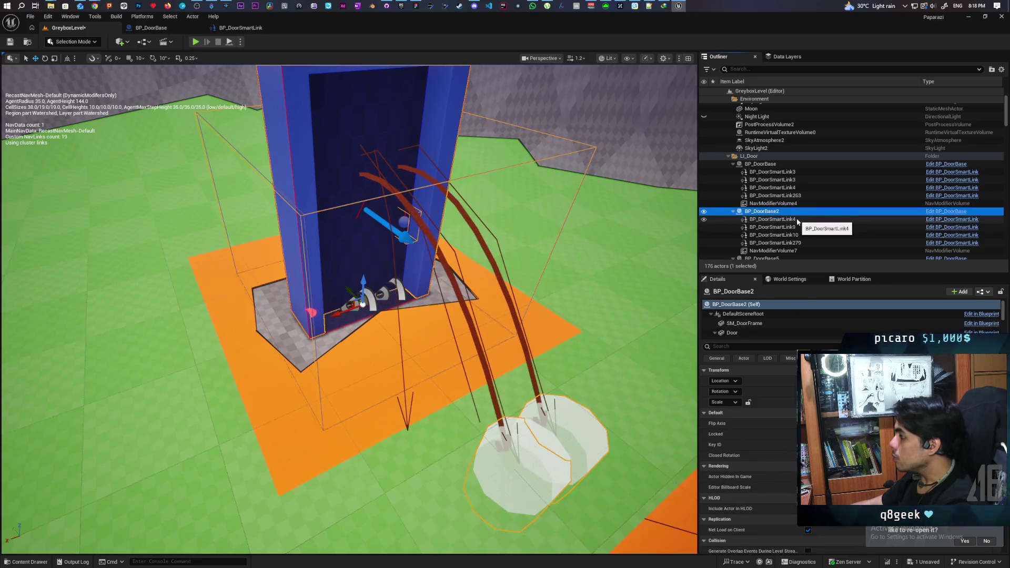
pyautogui.click(787, 227)
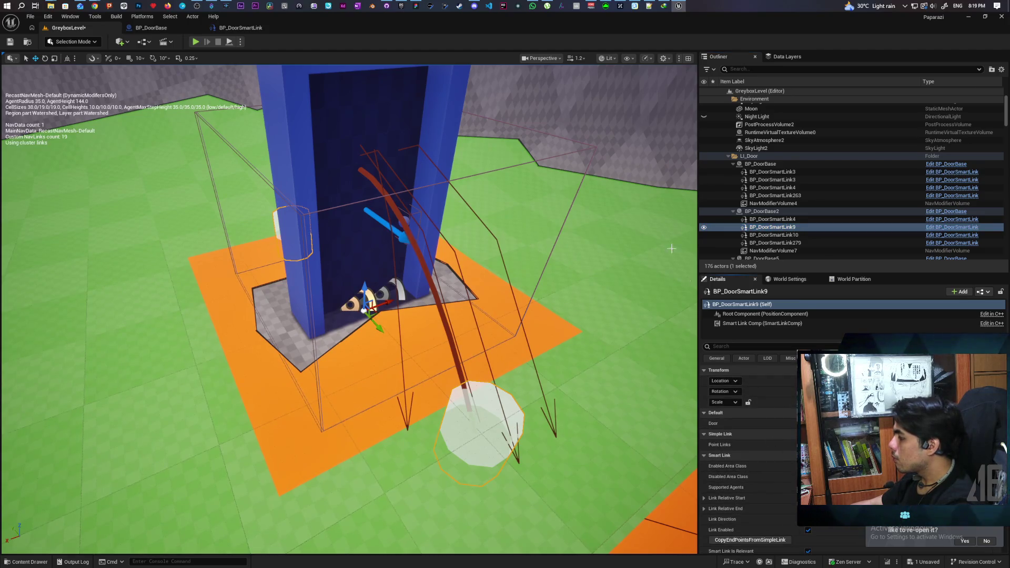
pyautogui.click(151, 27)
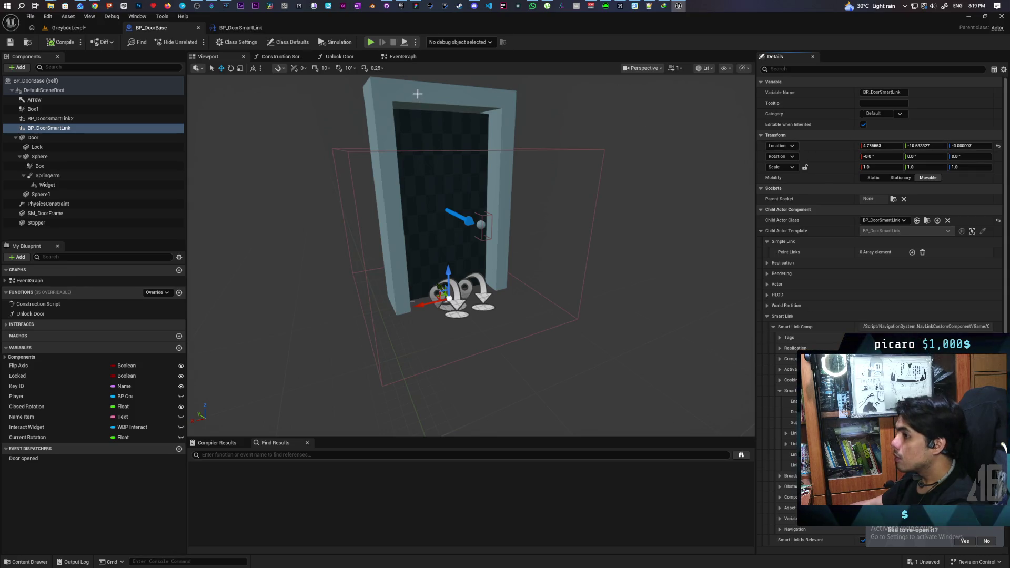
# Check the BP_DoorSmartLink blueprint, then inspect the BP_DoorSmartLink10 link actor in the level
pyautogui.click(243, 27)
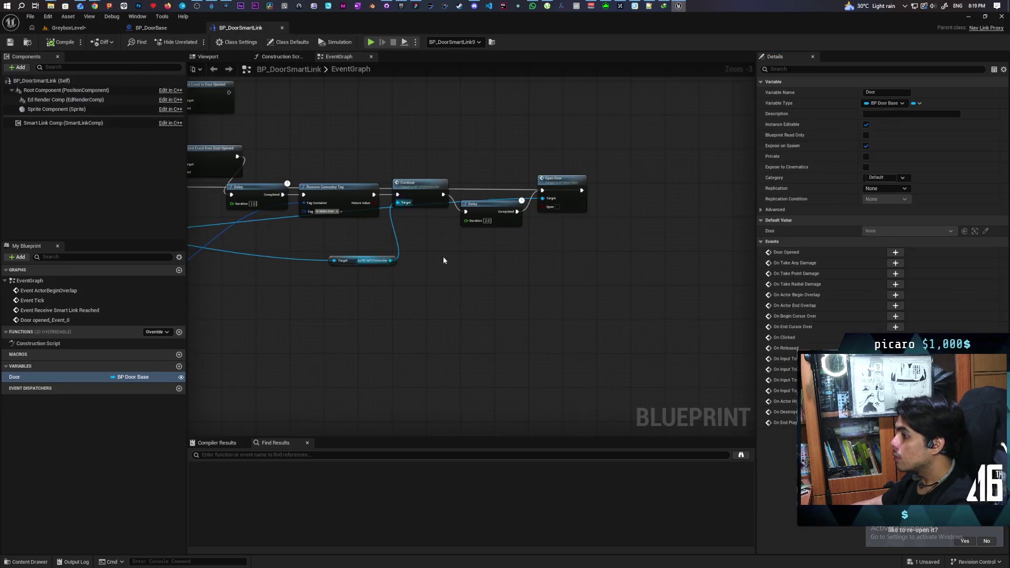
pyautogui.click(96, 30)
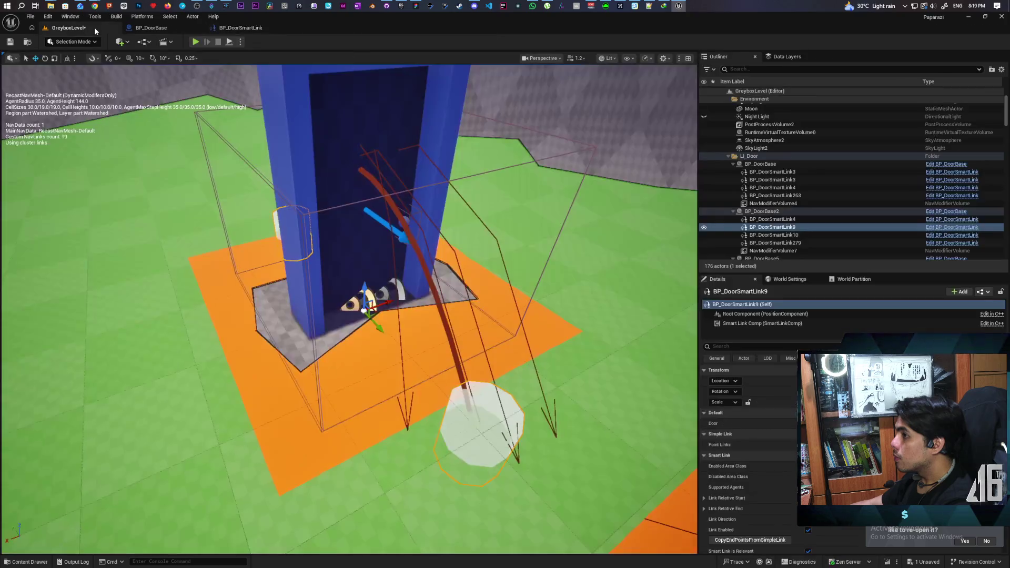
pyautogui.click(785, 235)
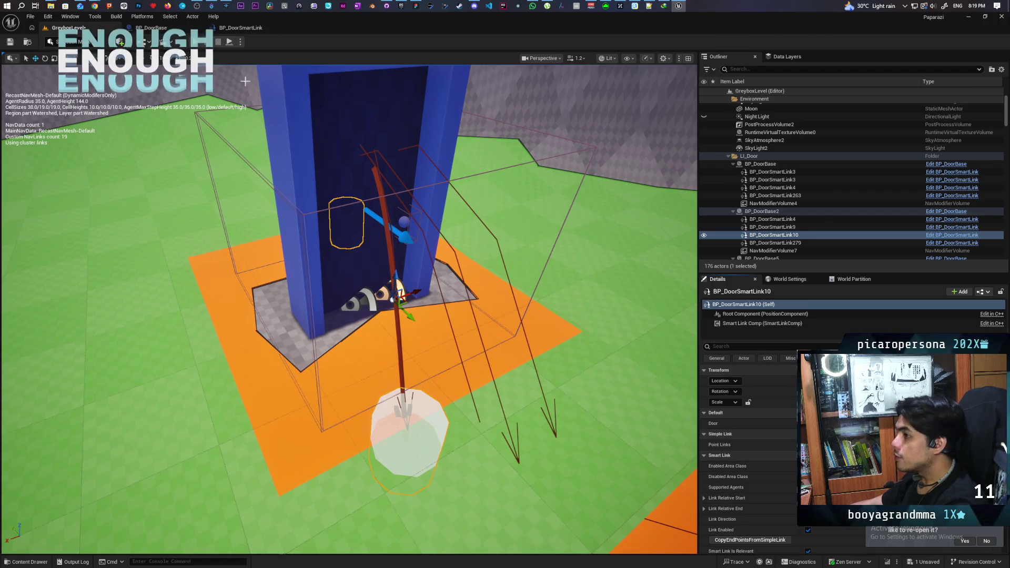
# Select BP_DoorSmartLink2 in BP_DoorBase, compile the blueprint, and return to GreyboxLevel
pyautogui.click(155, 29)
pyautogui.click(69, 120)
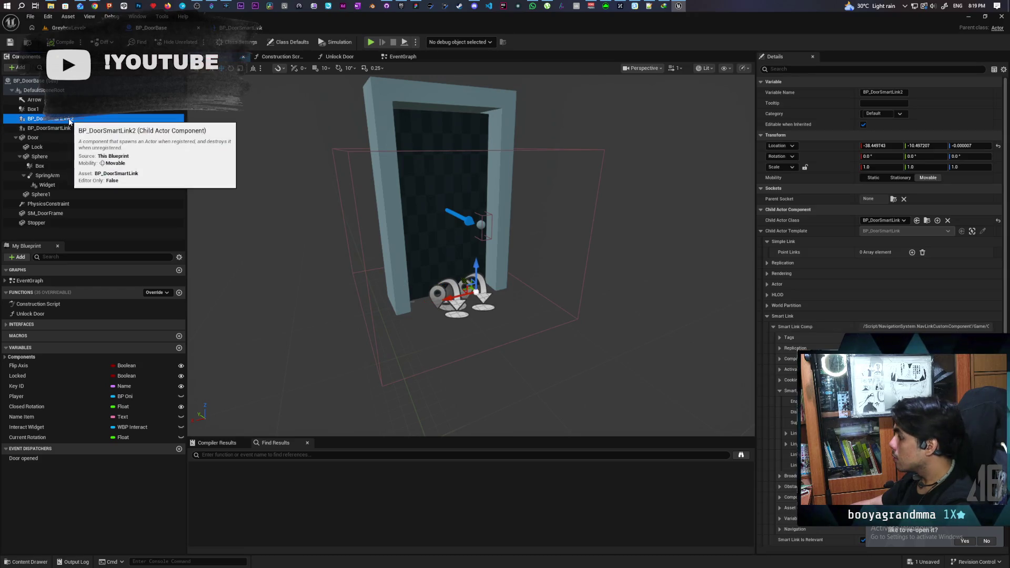
pyautogui.click(823, 147)
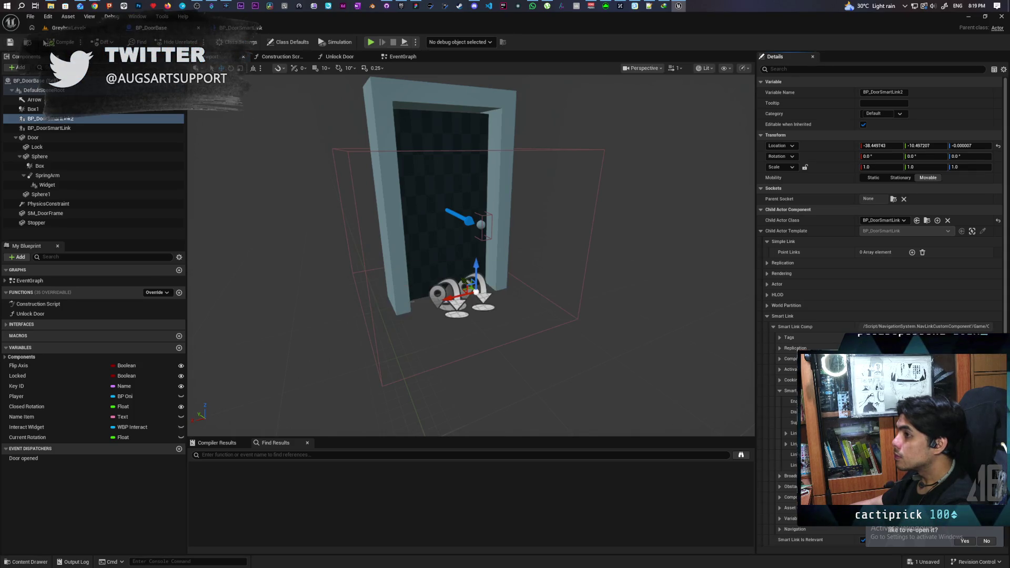
pyautogui.click(67, 41)
pyautogui.click(67, 28)
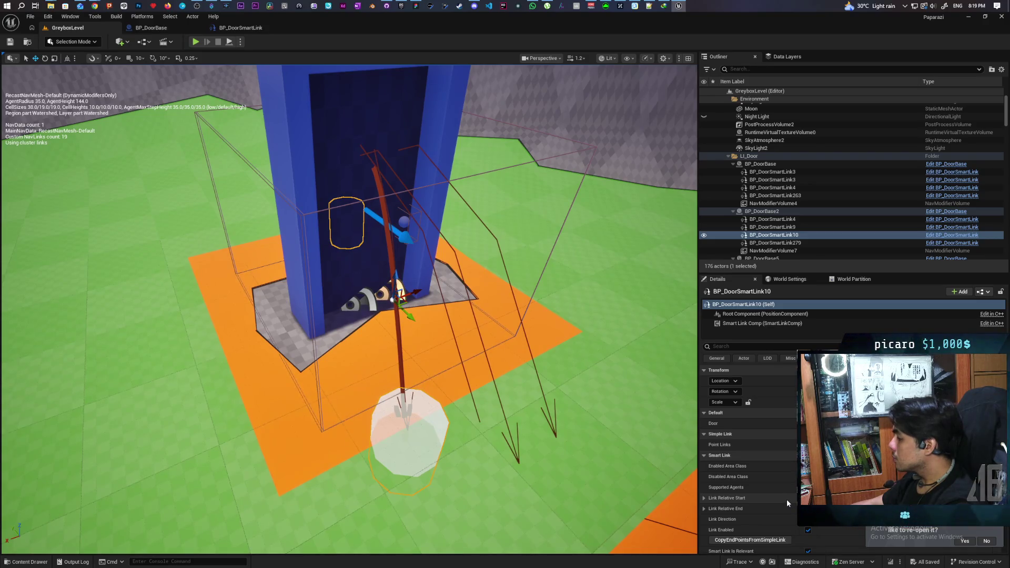
pyautogui.scroll(-1, 787, 503)
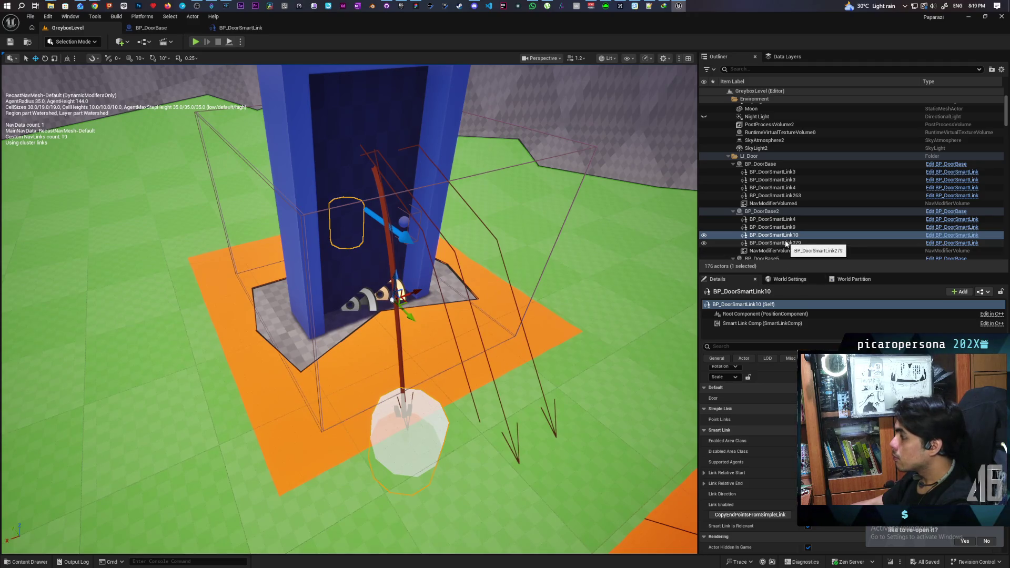
pyautogui.hotkey('ctrl', 'z')
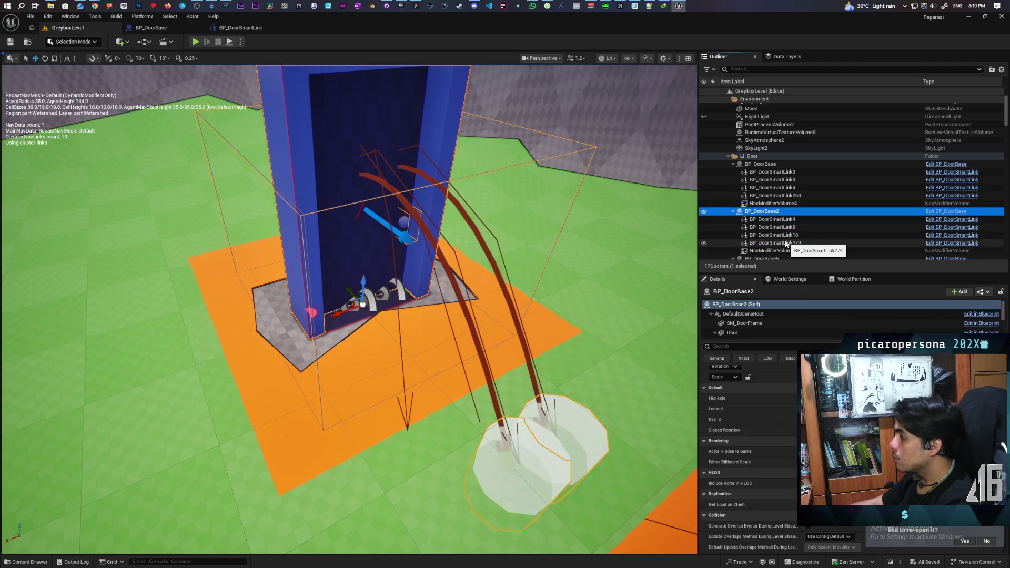
pyautogui.click(758, 211)
pyautogui.press('Escape')
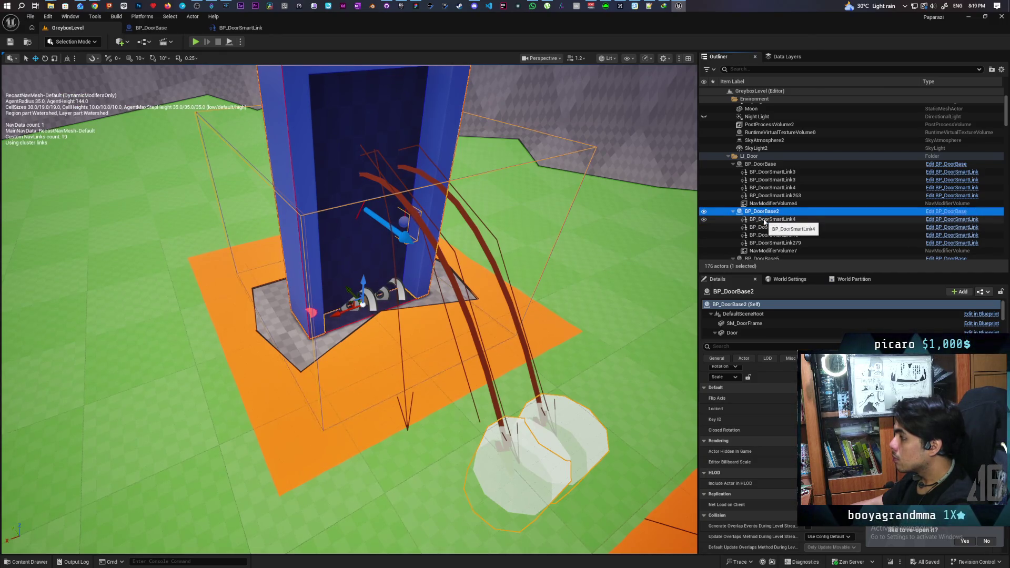
pyautogui.click(774, 225)
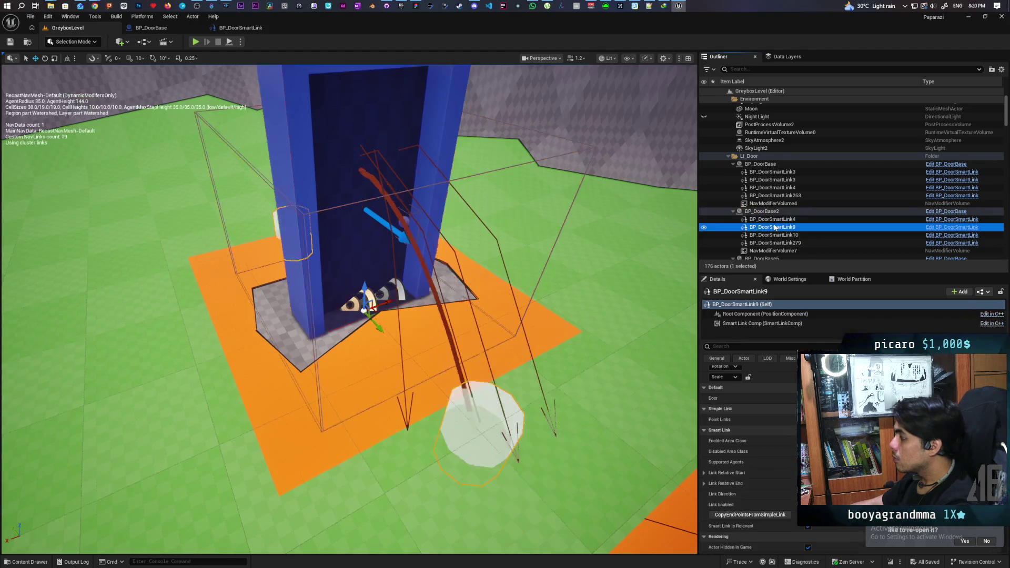
pyautogui.scroll(1, 749, 448)
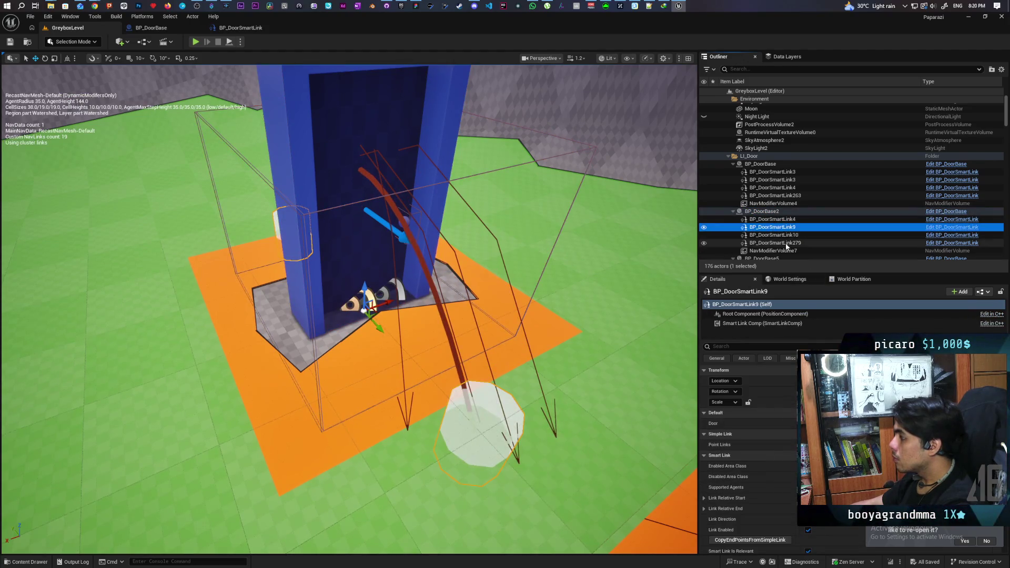
pyautogui.click(786, 237)
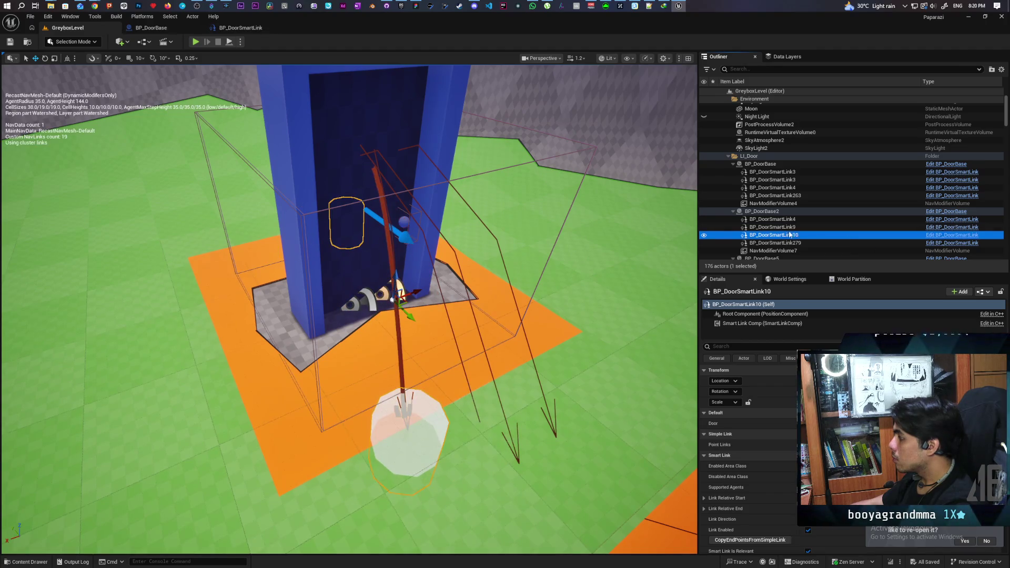
pyautogui.click(786, 227)
pyautogui.click(787, 236)
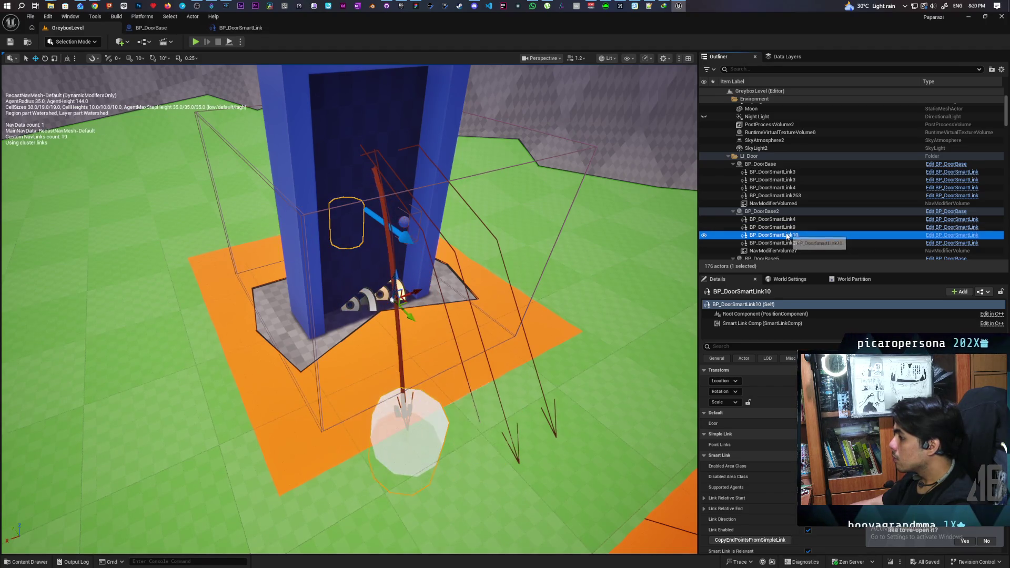
pyautogui.click(788, 227)
pyautogui.click(790, 235)
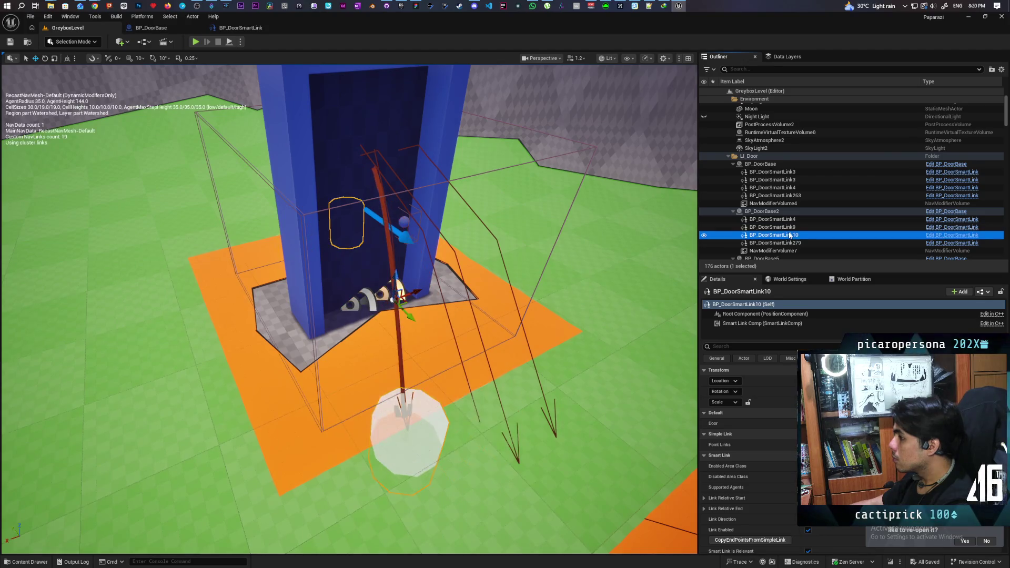
pyautogui.click(788, 227)
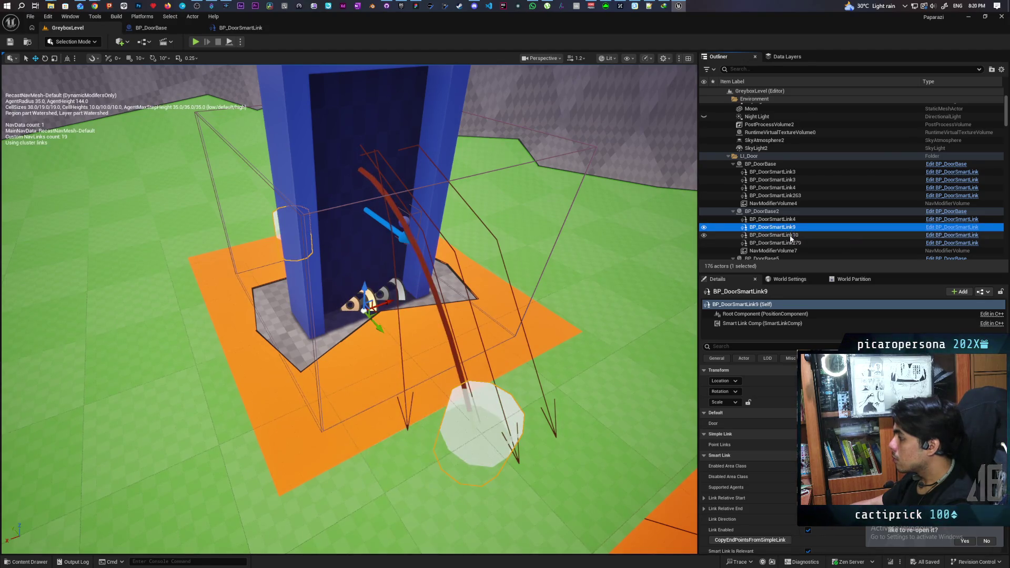
pyautogui.click(790, 236)
pyautogui.click(787, 227)
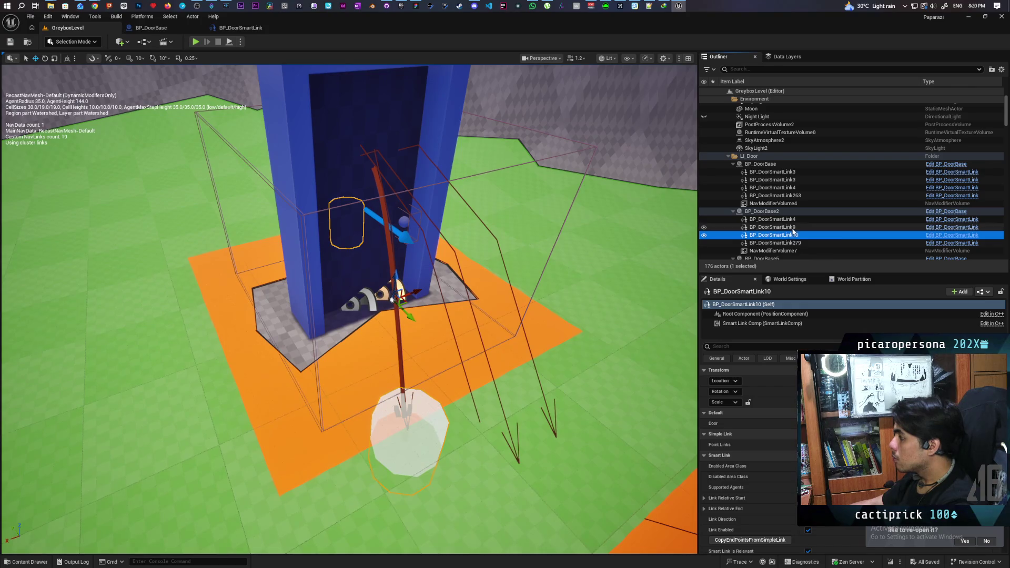
pyautogui.click(772, 212)
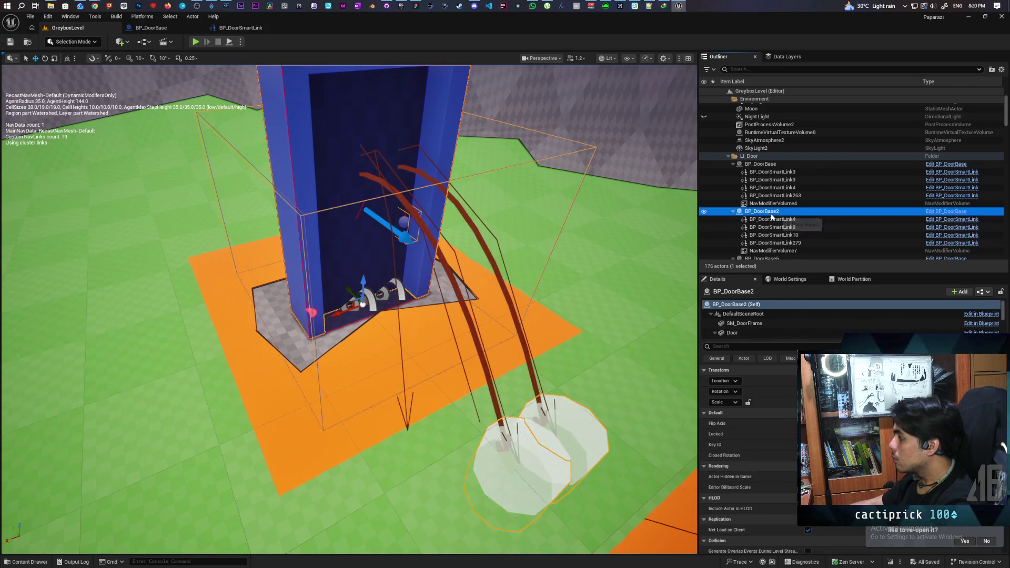
pyautogui.click(154, 29)
# Rotate both smart link components in BP_DoorBase to Z 180 and save the blueprint
pyautogui.click(49, 128)
pyautogui.keyDown('ctrl'); pyautogui.click(49, 118); pyautogui.keyUp('ctrl')
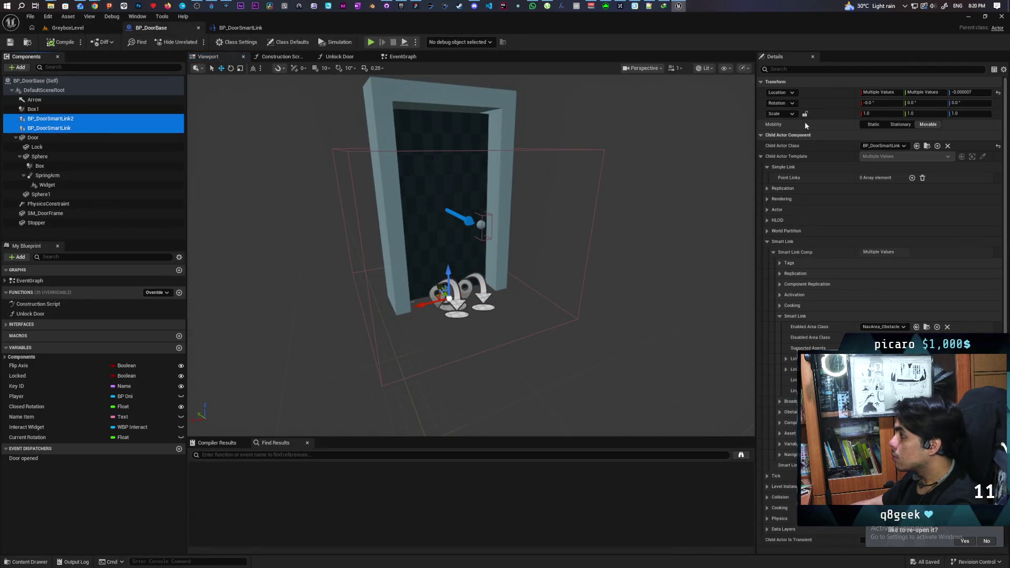
pyautogui.click(980, 104)
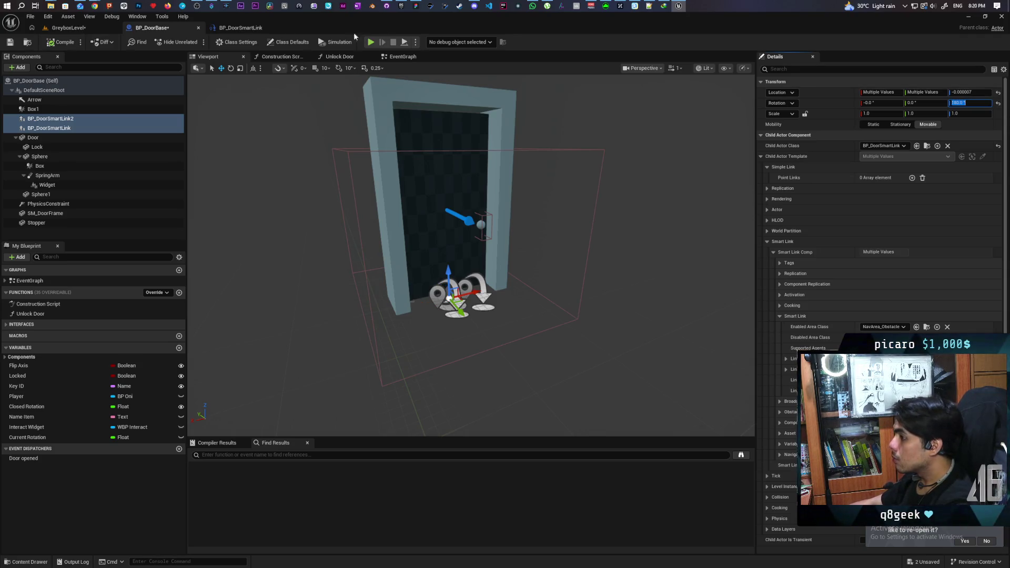
pyautogui.click(10, 42)
# Save GreyboxLevel, view the doorway from the front, and select the door's BP_DoorSmartLink2 component
pyautogui.click(68, 27)
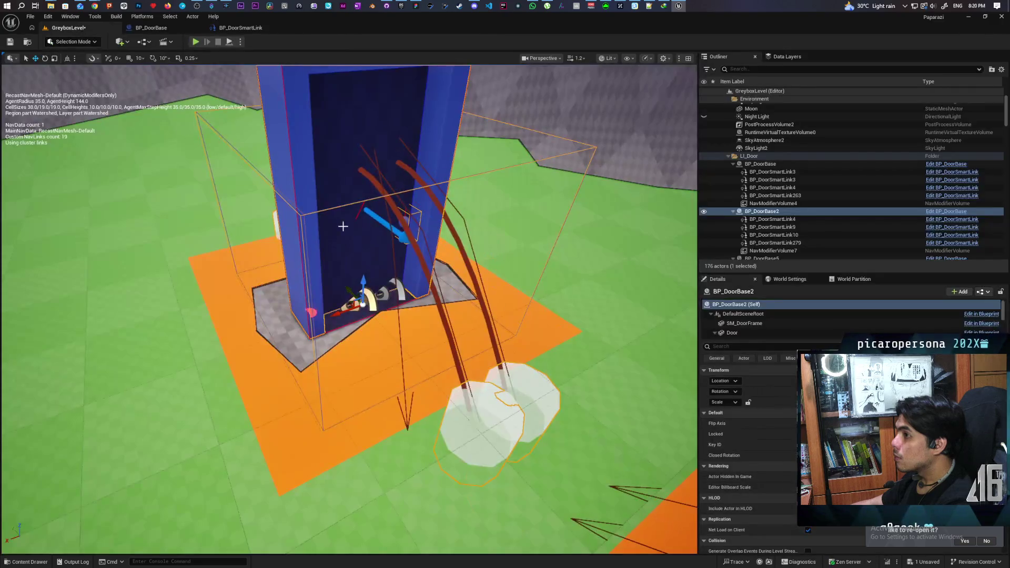
pyautogui.hotkey('ctrl', 's')
pyautogui.scroll(-5, 343, 226)
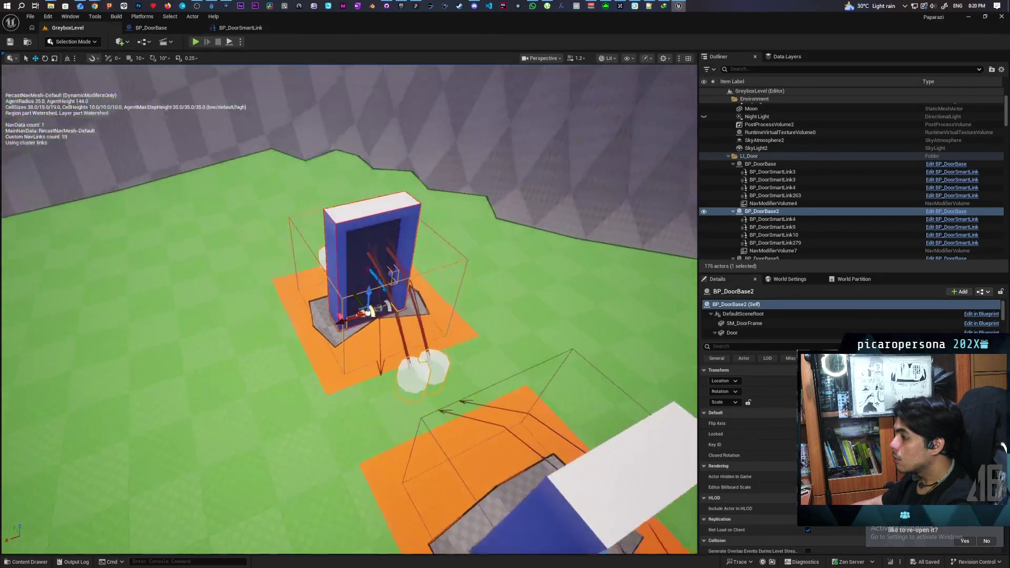
pyautogui.scroll(5, 368, 295)
pyautogui.moveTo(350, 309)
pyautogui.mouseDown()
pyautogui.moveTo(289, 318)
pyautogui.moveTo(337, 306)
pyautogui.moveTo(315, 294)
pyautogui.moveTo(290, 301)
pyautogui.mouseUp()
pyautogui.scroll(-5, 347, 310)
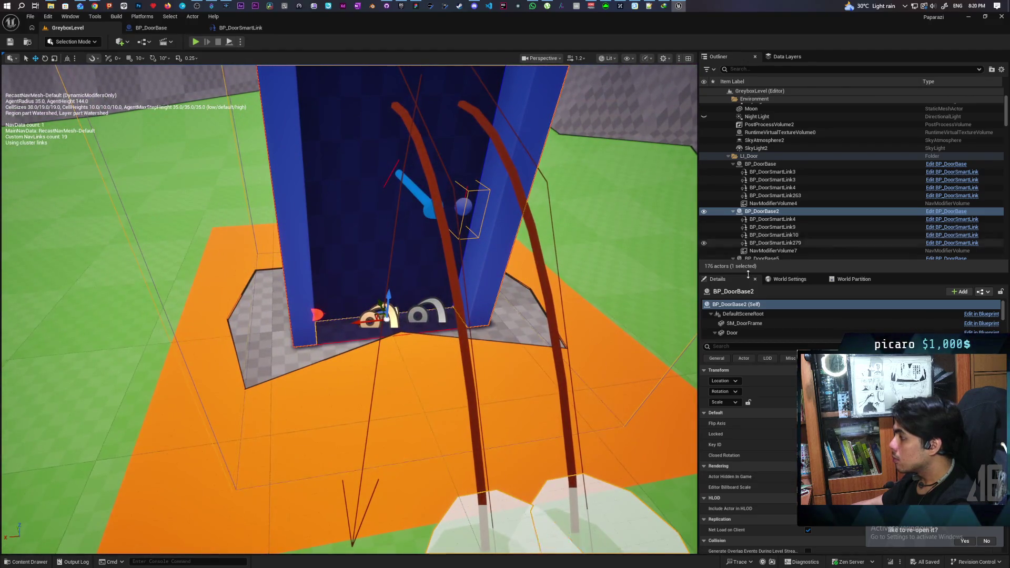
pyautogui.scroll(-5, 757, 324)
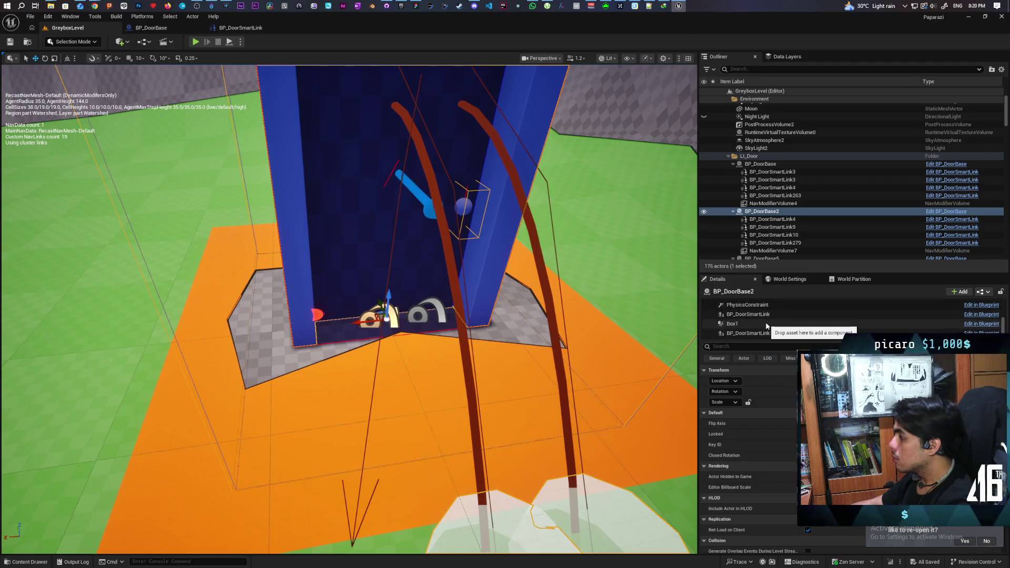
pyautogui.click(769, 316)
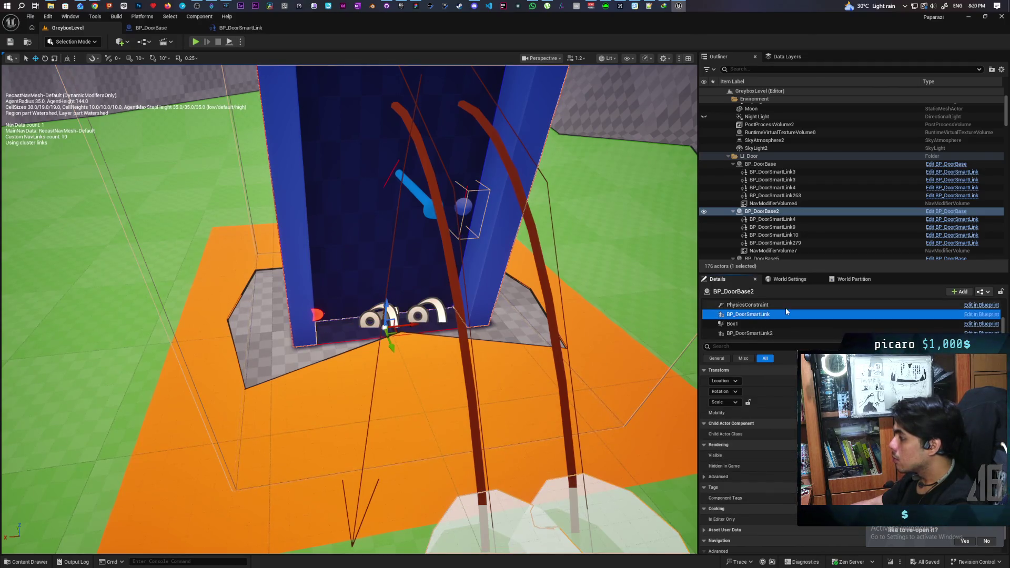
# Select BP_DoorSmartLink2 and frame the view on it from several distances above the door
pyautogui.click(761, 333)
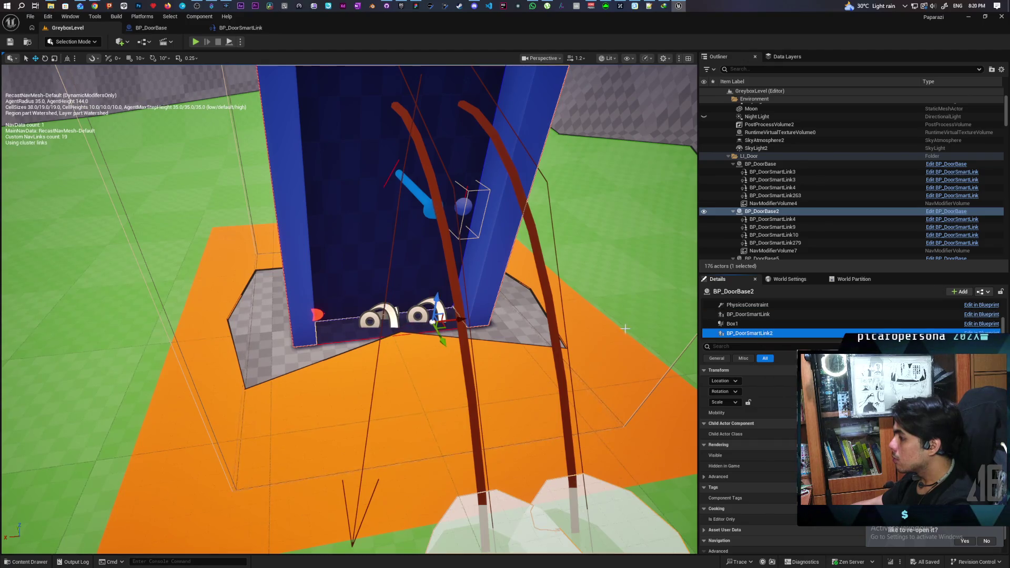
pyautogui.press('f')
pyautogui.press('f')
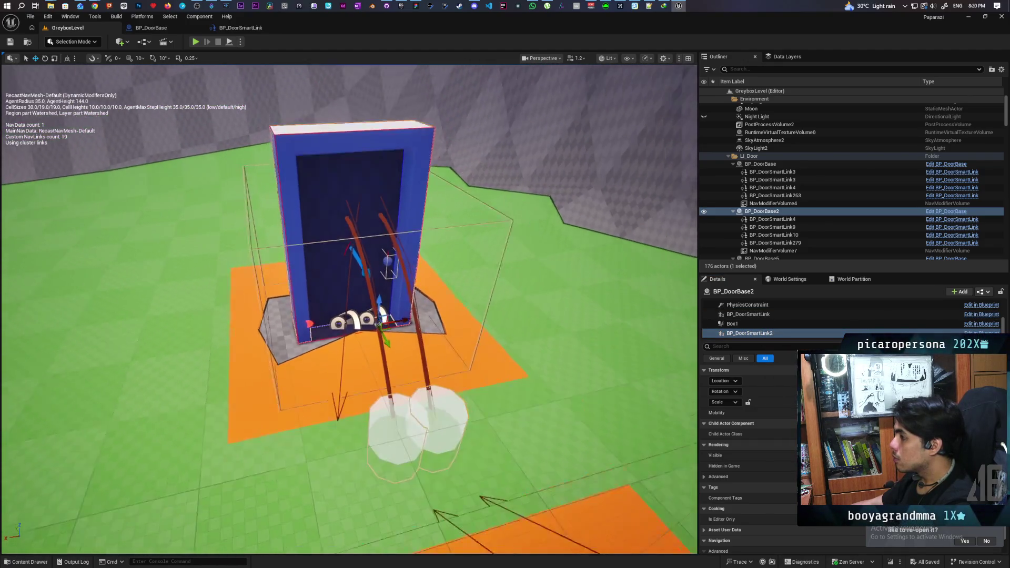
pyautogui.press('f')
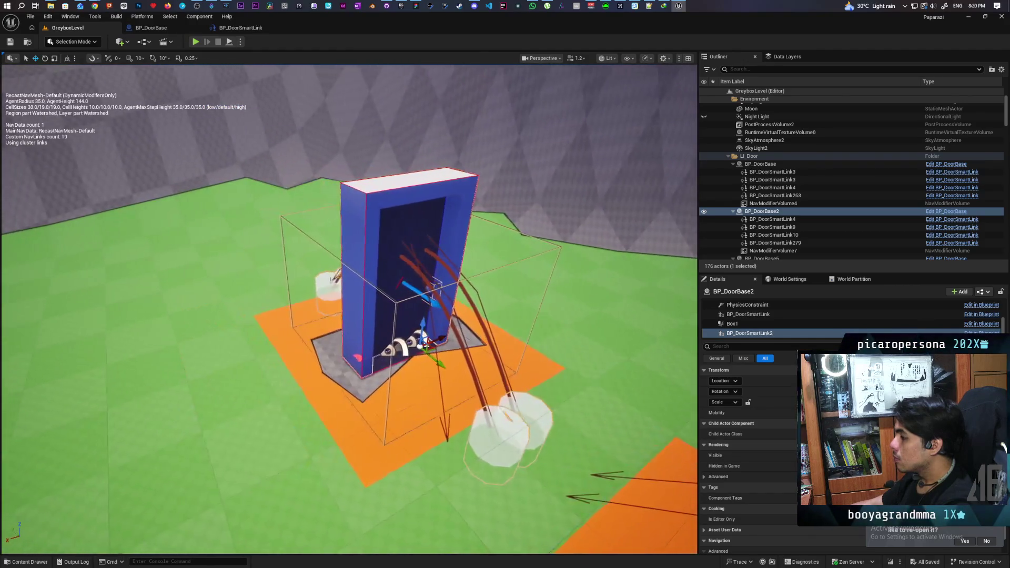
pyautogui.press('f')
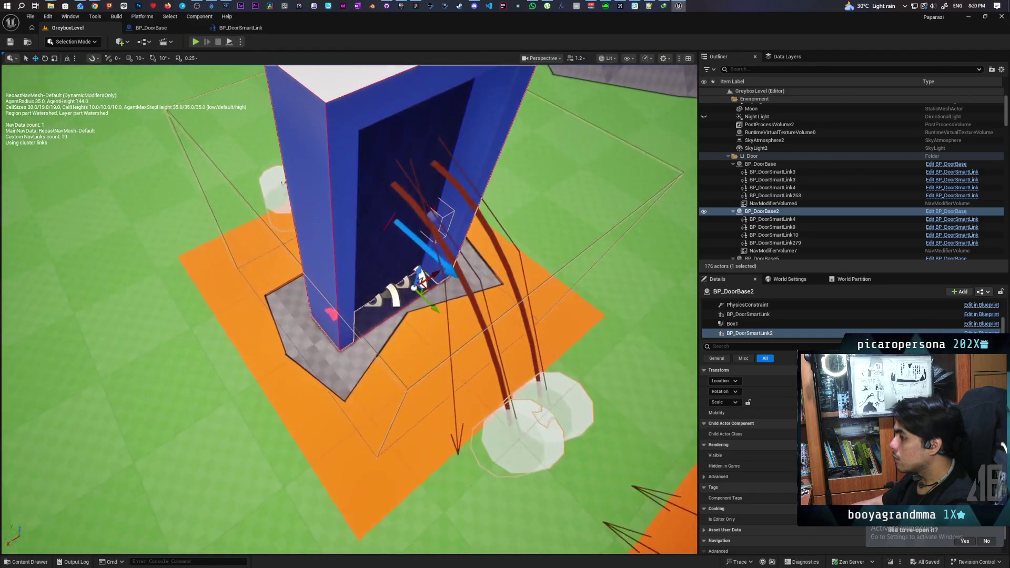
pyautogui.press('f')
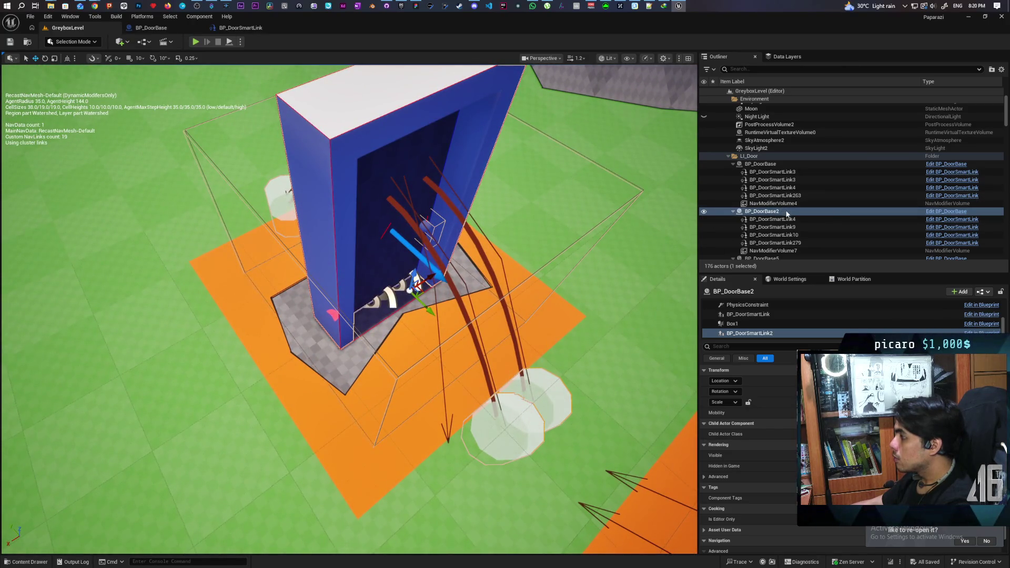
pyautogui.press('Escape')
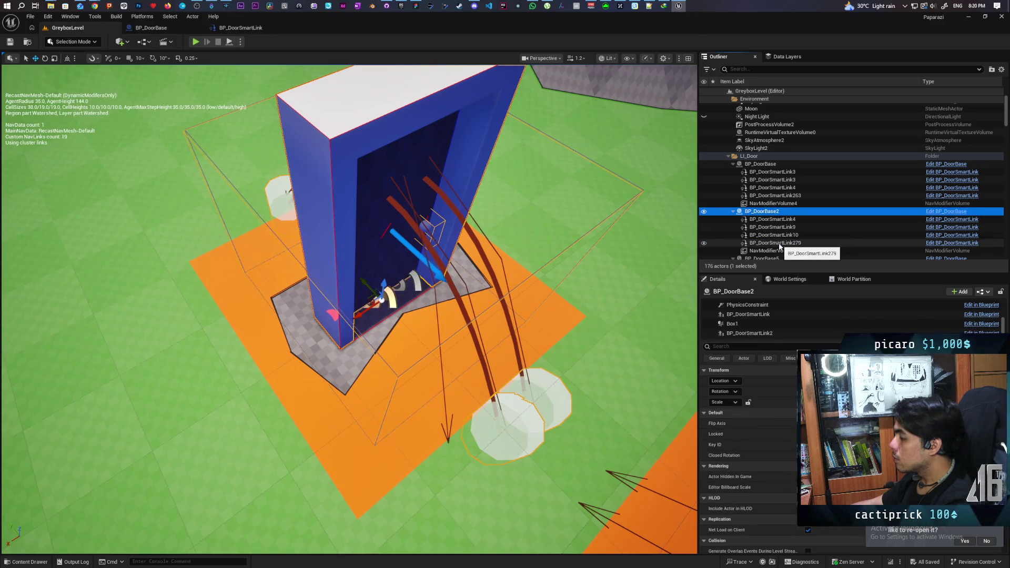
# Compare the BP_DoorSmartLink9 and BP_DoorSmartLink10 nav links against the BP_DoorBase2 door in the Outliner
pyautogui.keyDown('ctrl'); pyautogui.click(784, 235); pyautogui.keyUp('ctrl')
pyautogui.keyDown('ctrl'); pyautogui.click(787, 233); pyautogui.keyUp('ctrl')
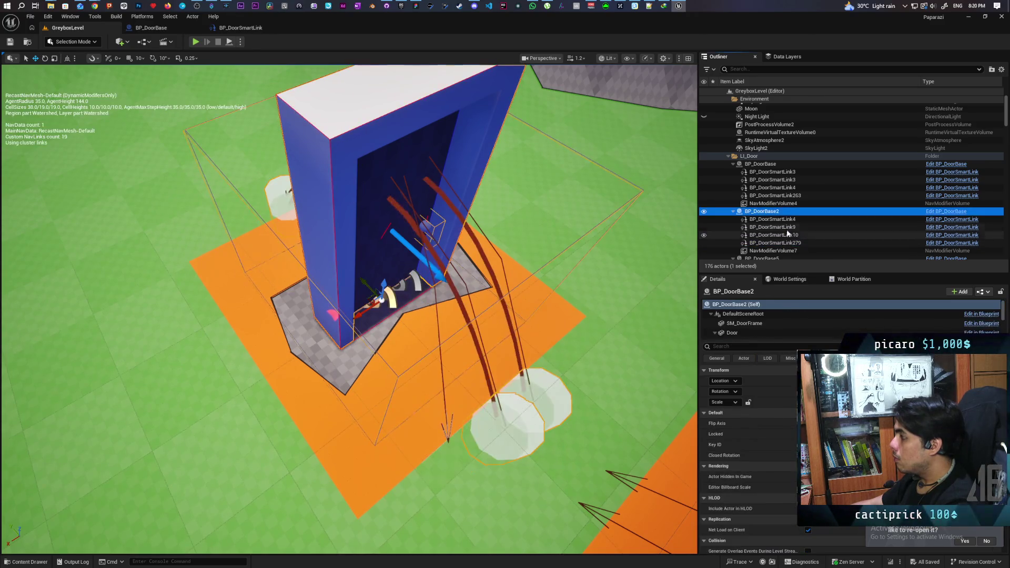
pyautogui.click(788, 227)
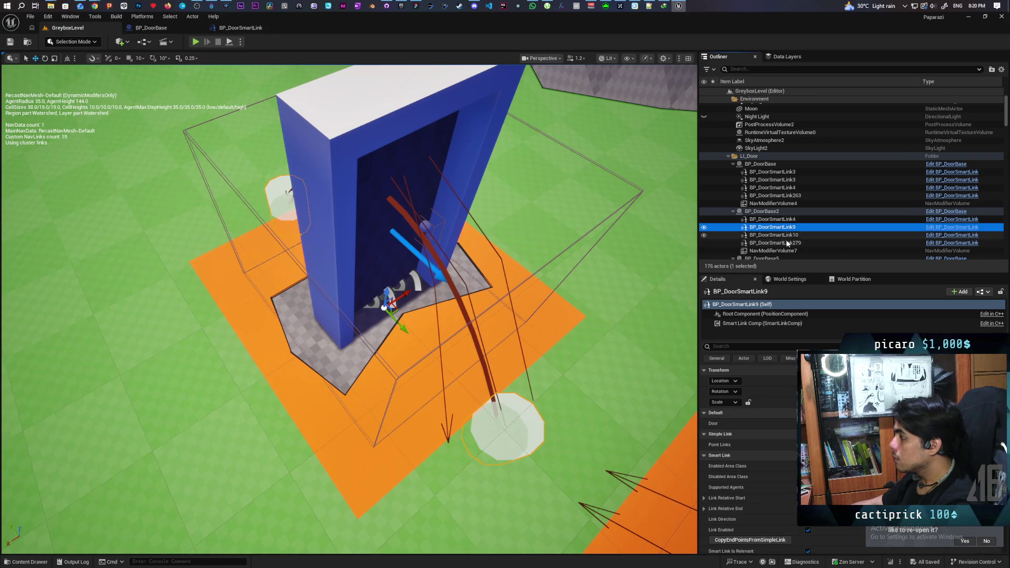
pyautogui.click(787, 230)
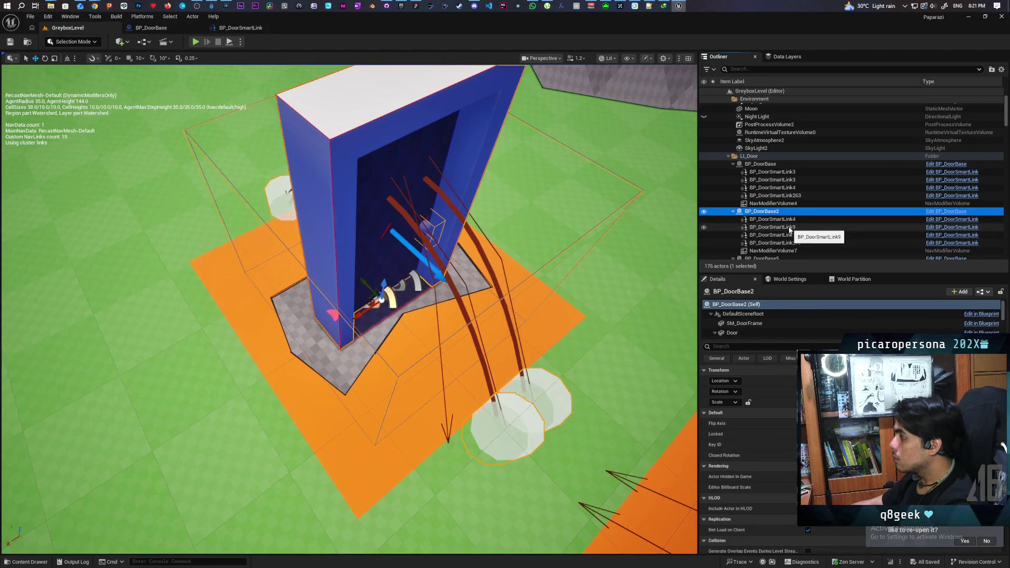
pyautogui.click(790, 227)
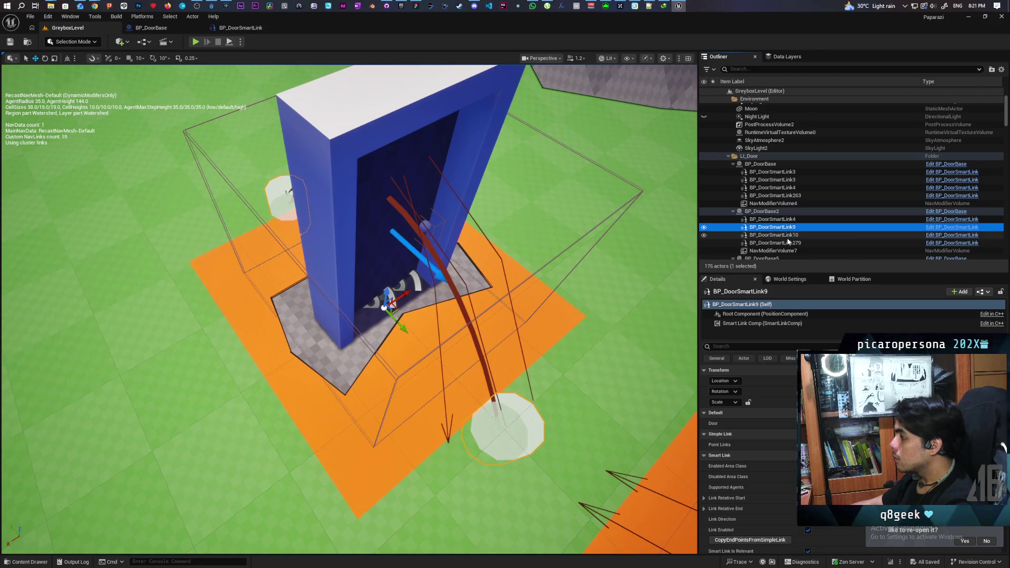
pyautogui.click(788, 236)
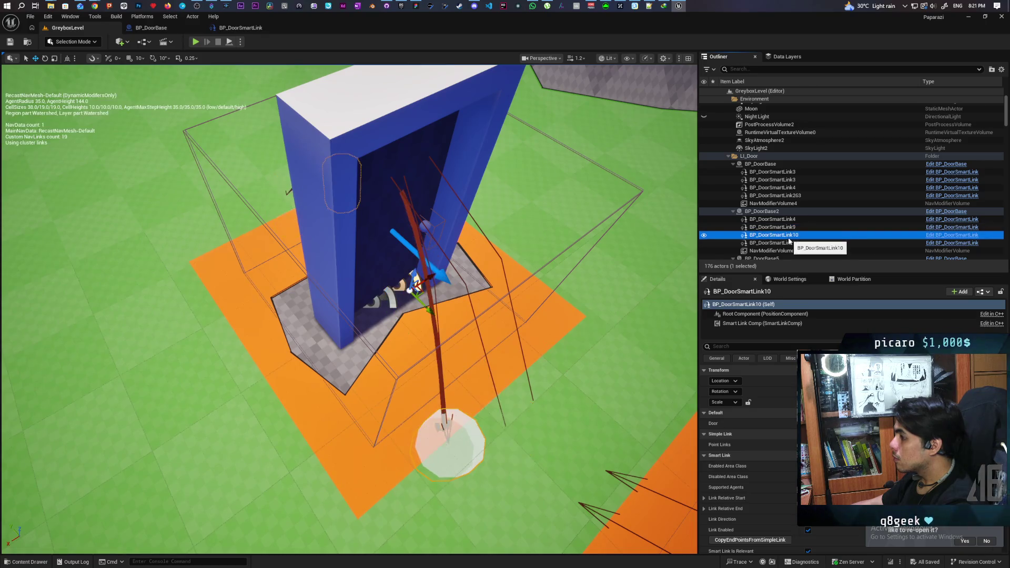
pyautogui.click(788, 228)
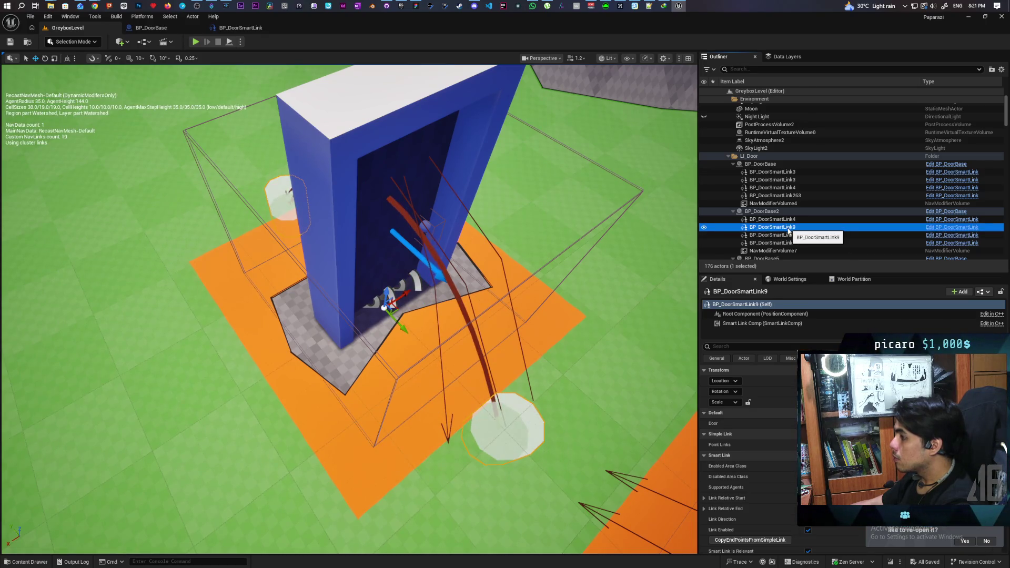
pyautogui.click(788, 237)
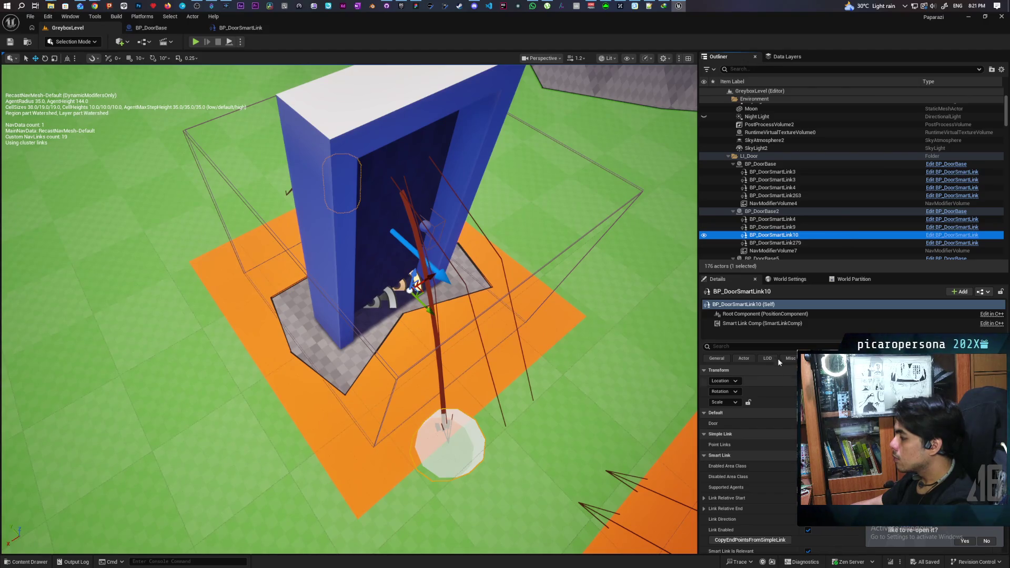
# Scroll the Details panel, then return to the BP_DoorBase blueprint editor
pyautogui.scroll(-2, 748, 473)
pyautogui.click(771, 460)
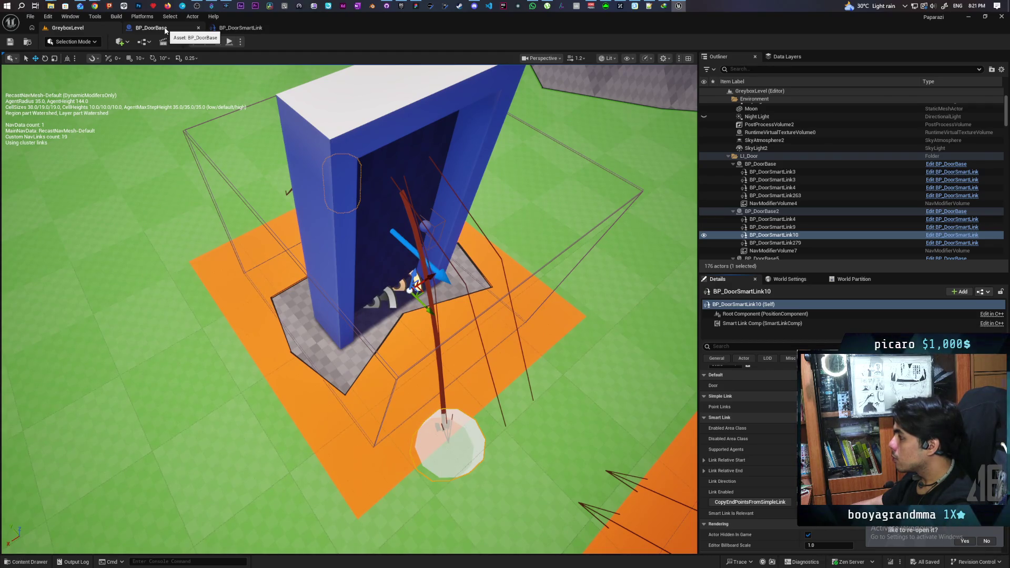
pyautogui.click(165, 29)
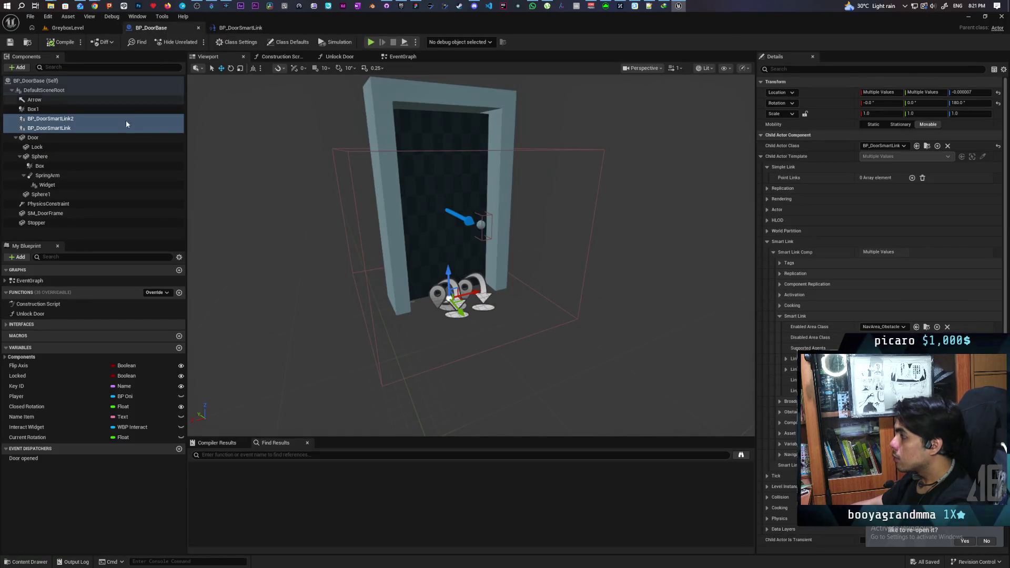
# Check the BP_DoorSmartLink components' locations in BP_DoorBase, then go back to GreyboxLevel
pyautogui.click(62, 118)
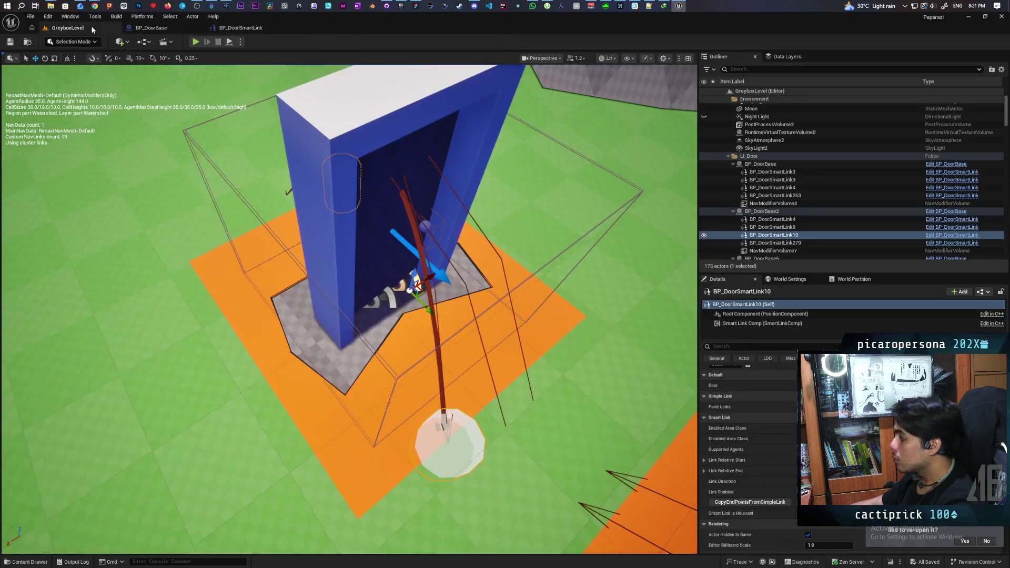
pyautogui.click(91, 29)
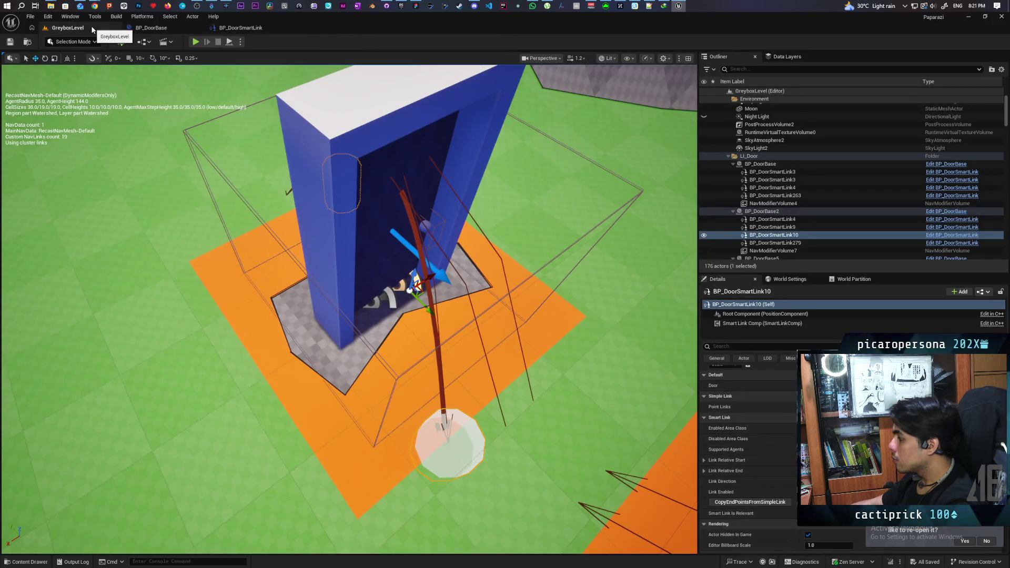
pyautogui.click(151, 29)
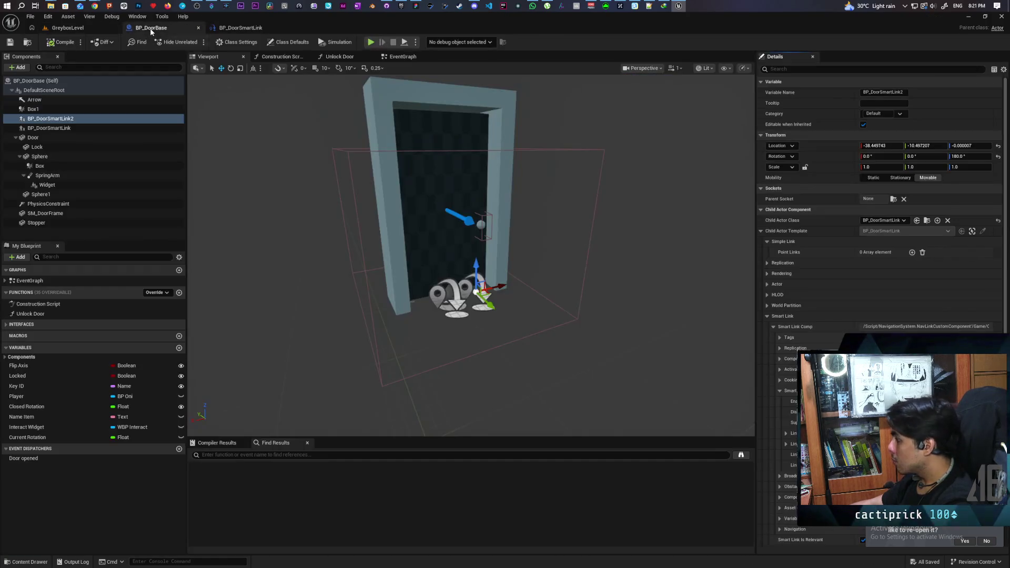
pyautogui.click(64, 129)
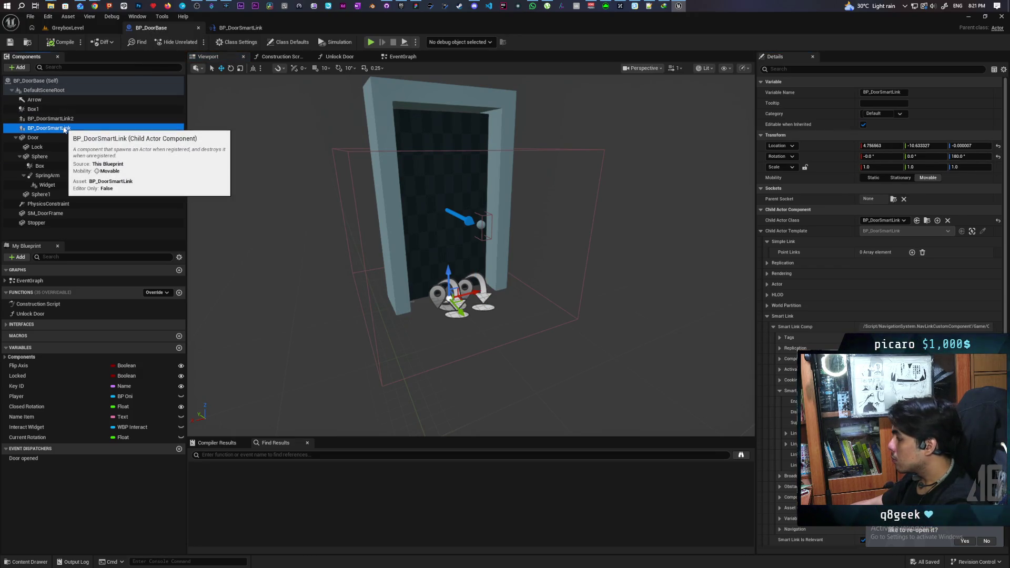
pyautogui.click(84, 29)
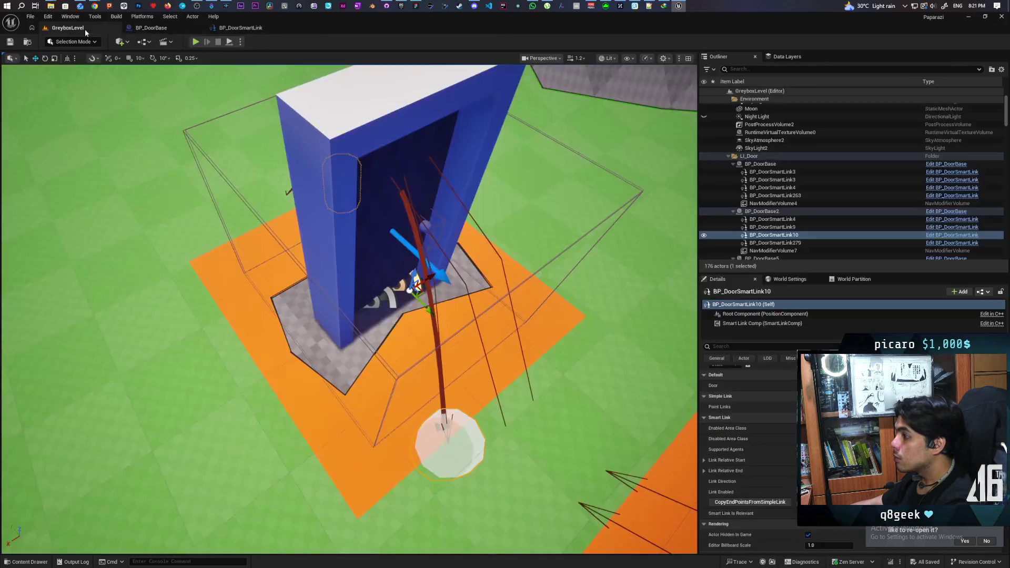
pyautogui.click(794, 227)
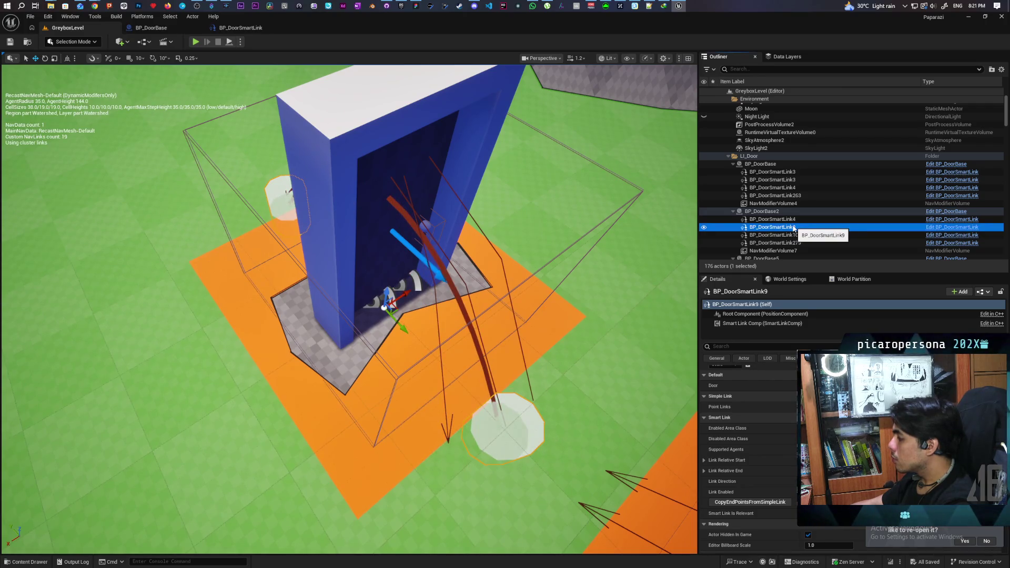
pyautogui.click(176, 27)
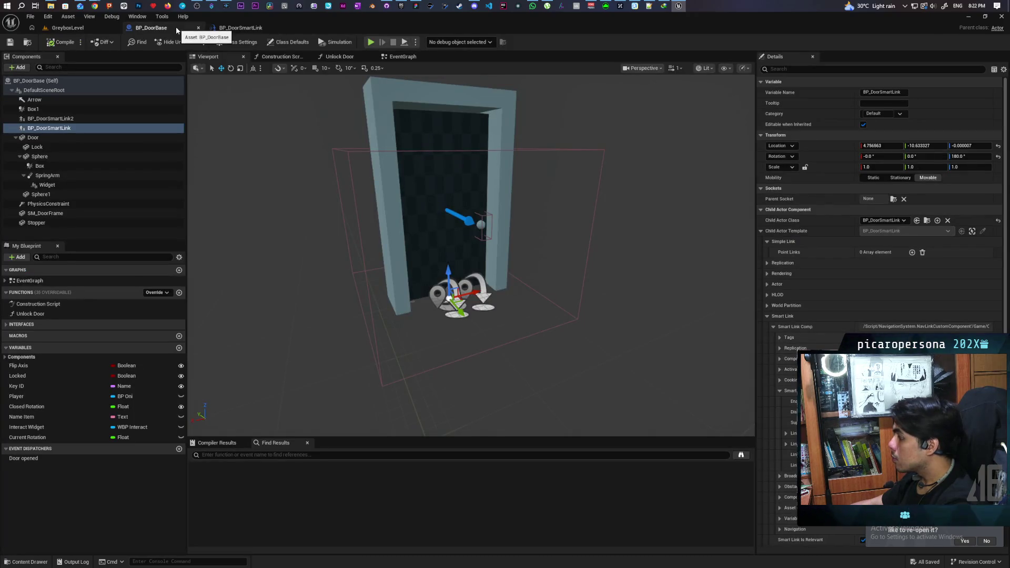
pyautogui.click(85, 29)
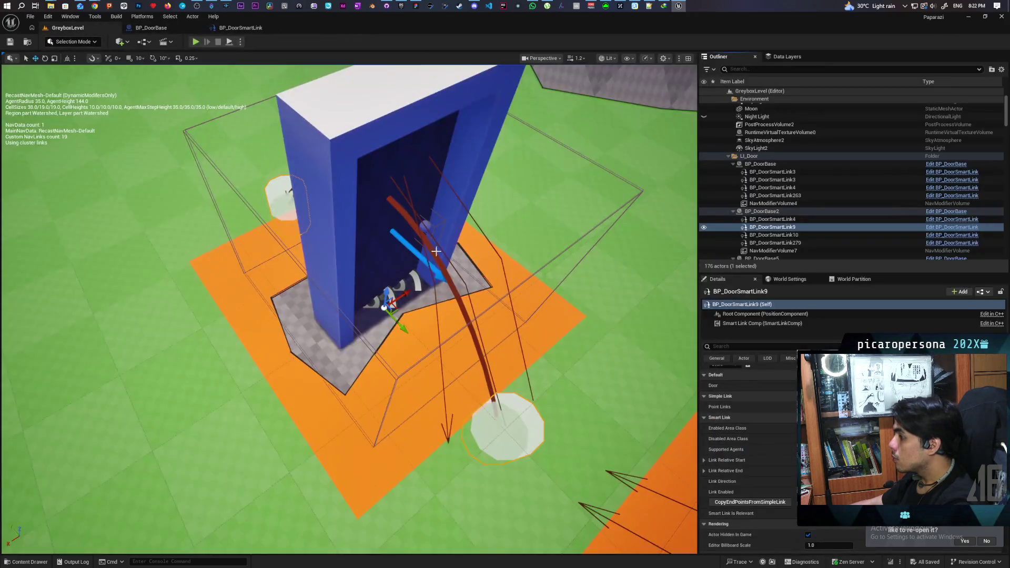
pyautogui.moveTo(348, 310)
pyautogui.mouseDown()
pyautogui.moveTo(337, 294)
pyautogui.moveTo(399, 315)
pyautogui.moveTo(347, 295)
pyautogui.moveTo(368, 305)
pyautogui.moveTo(373, 297)
pyautogui.moveTo(349, 283)
pyautogui.mouseUp()
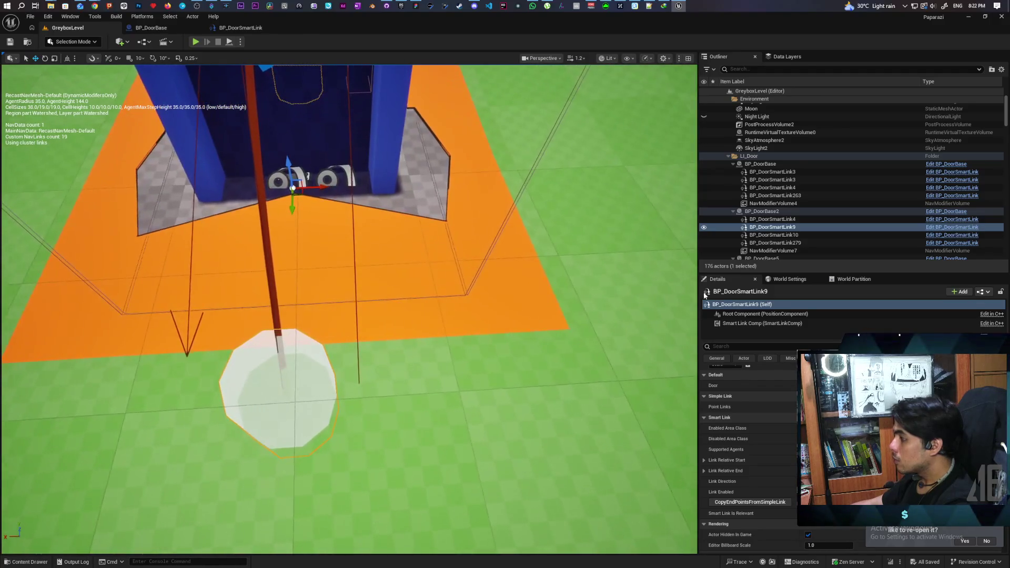
pyautogui.click(764, 211)
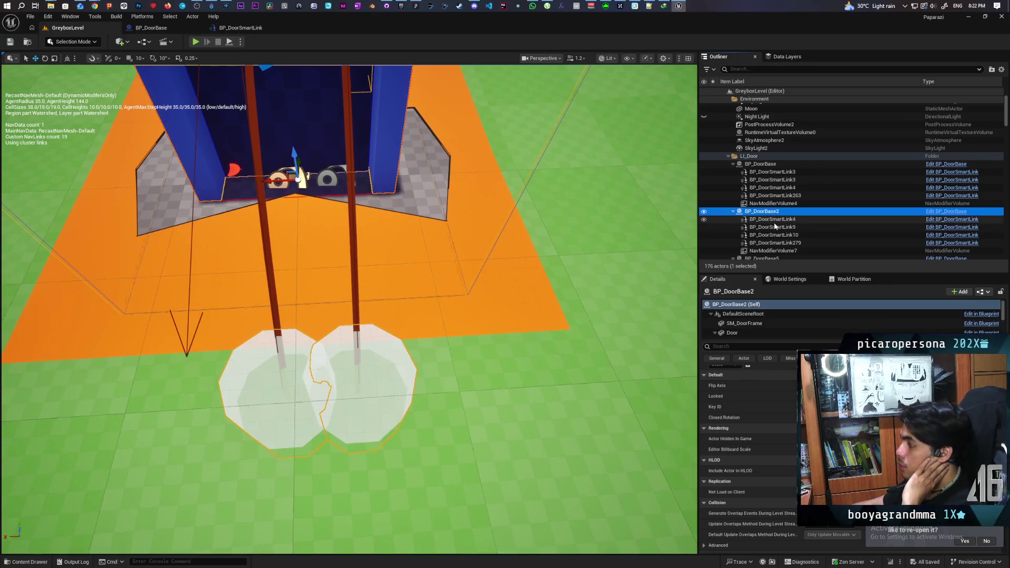
pyautogui.click(774, 226)
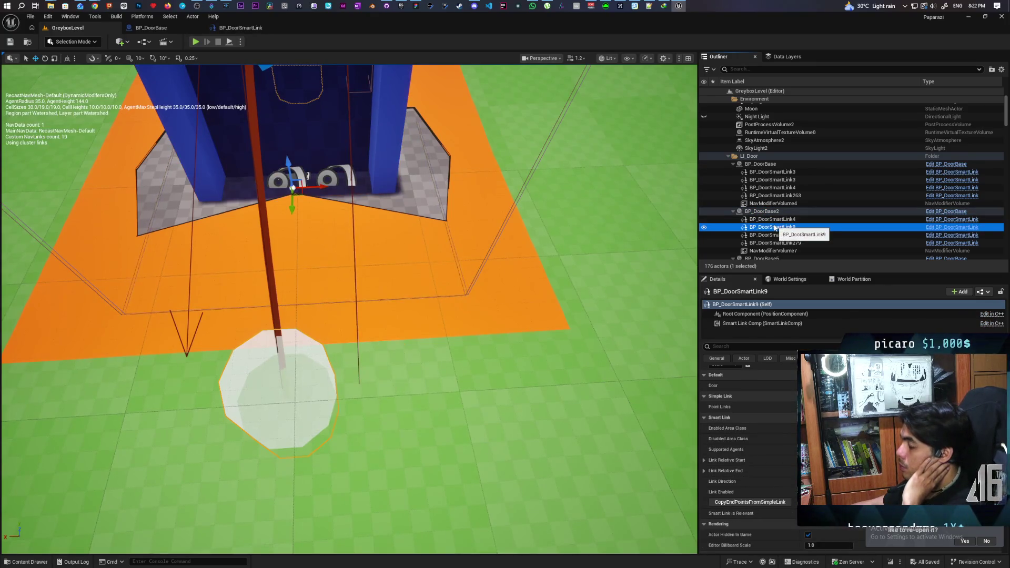
pyautogui.click(778, 235)
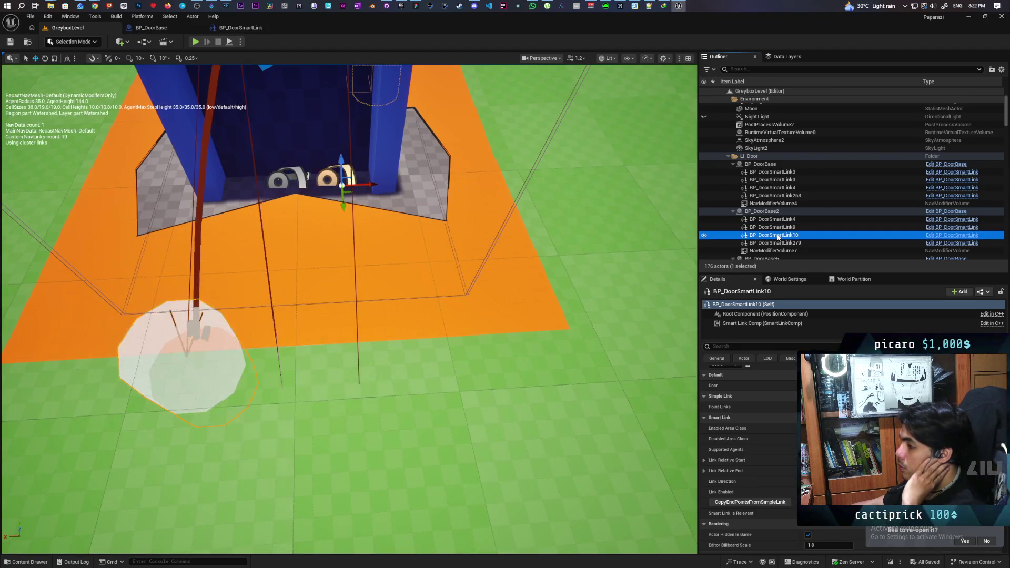
pyautogui.click(779, 227)
pyautogui.click(787, 235)
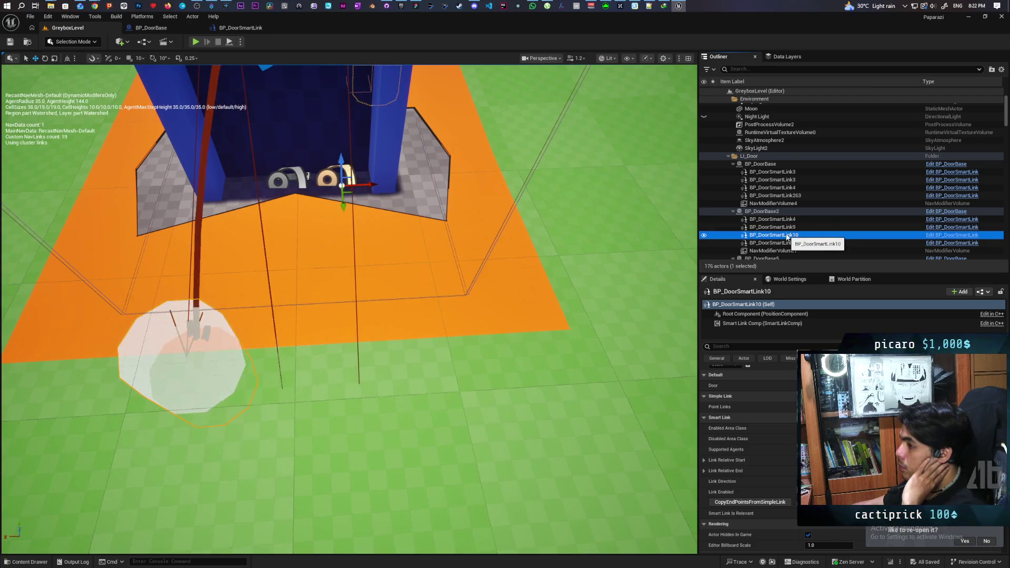
pyautogui.doubleClick(787, 236)
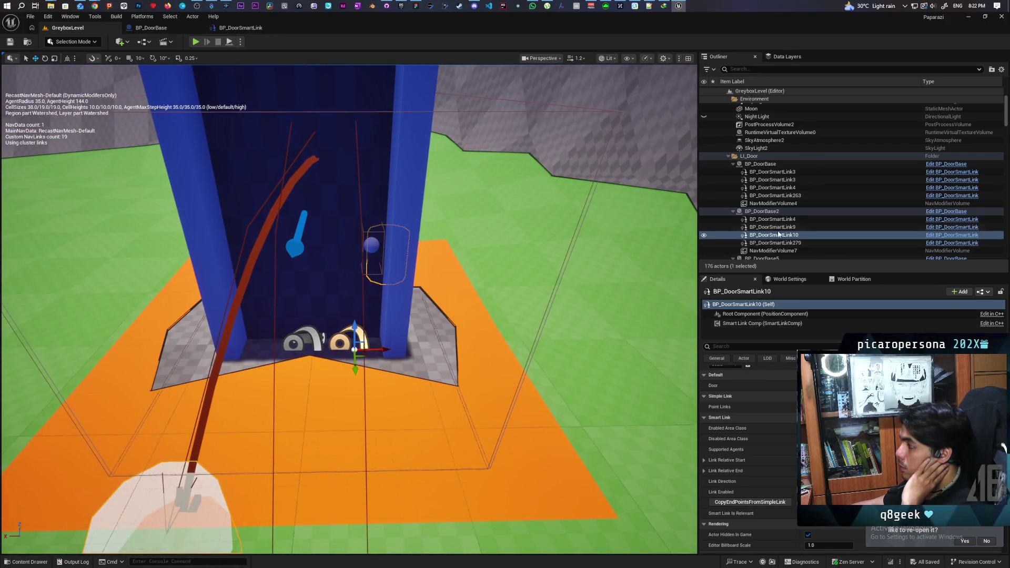
pyautogui.click(780, 228)
pyautogui.click(780, 235)
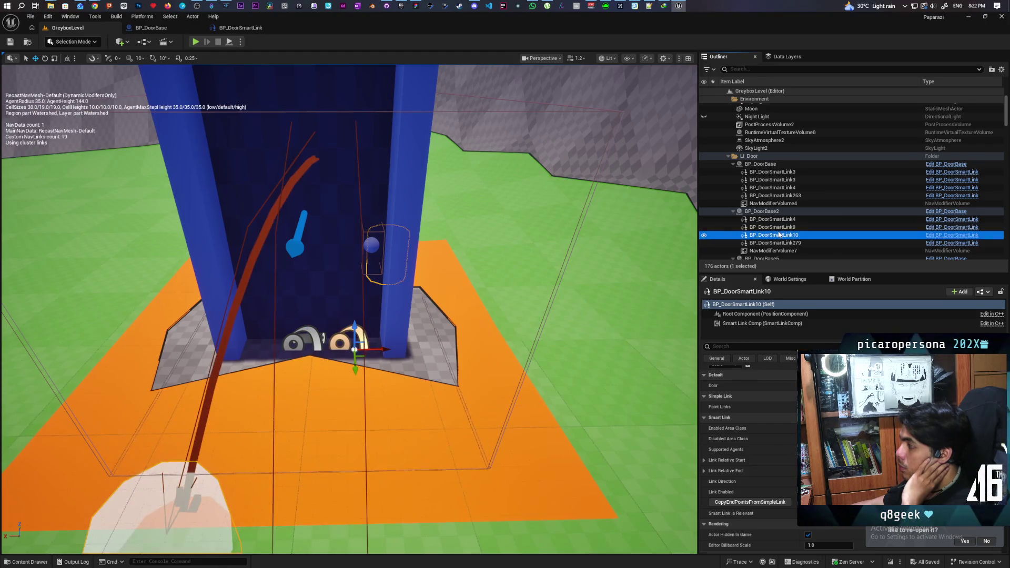
pyautogui.click(780, 227)
pyautogui.click(779, 235)
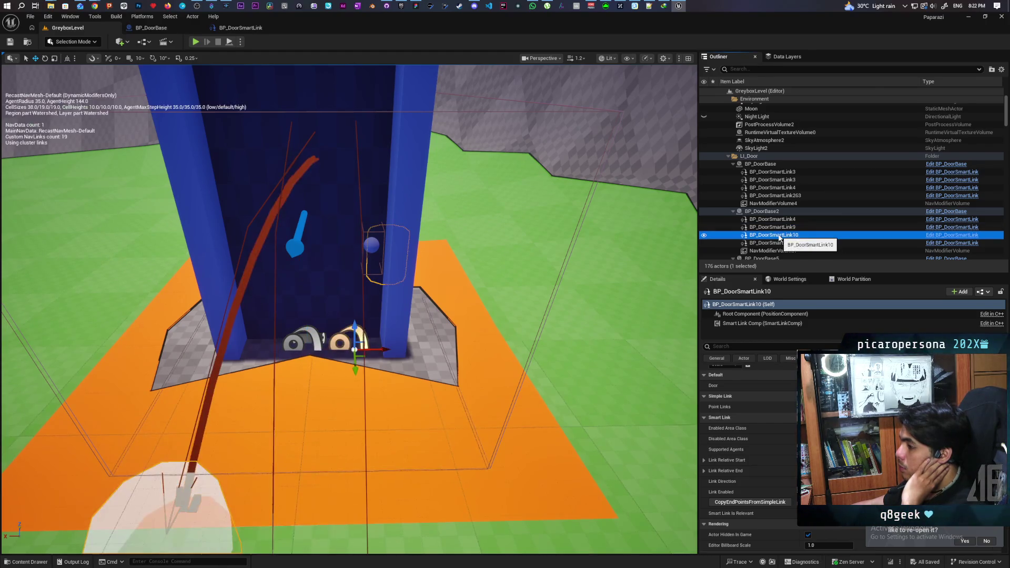
pyautogui.doubleClick(780, 227)
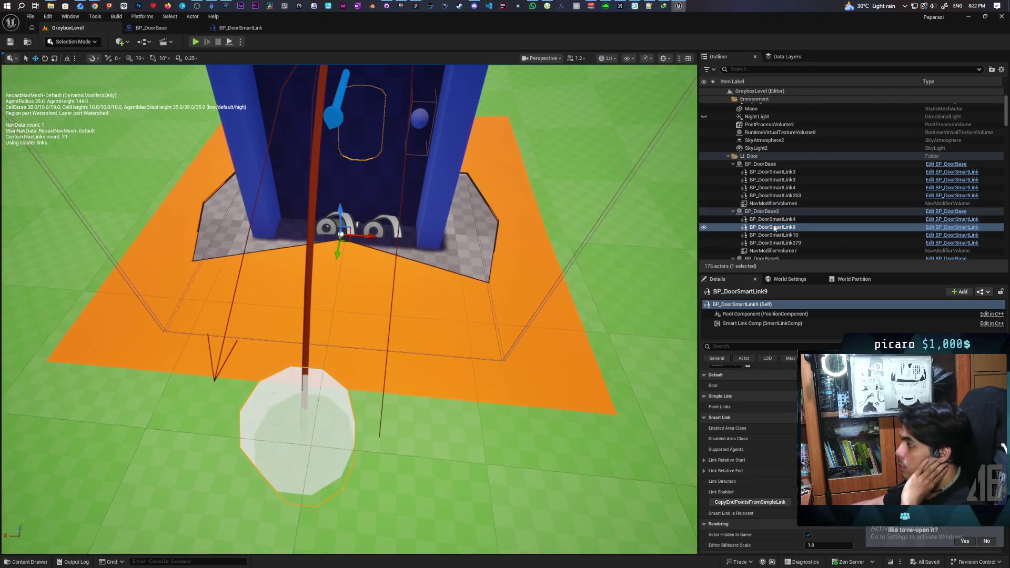
pyautogui.click(775, 235)
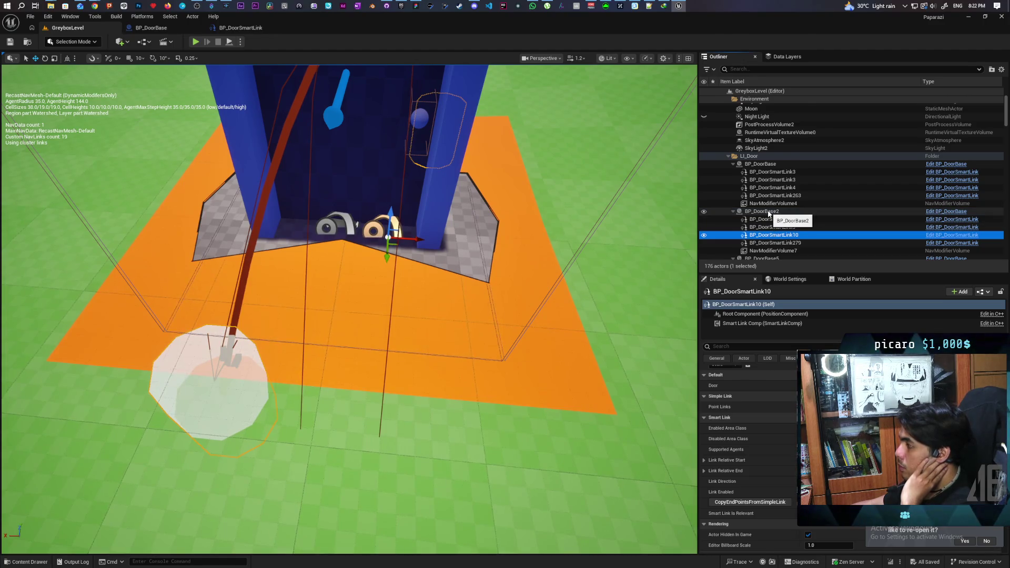
pyautogui.click(768, 212)
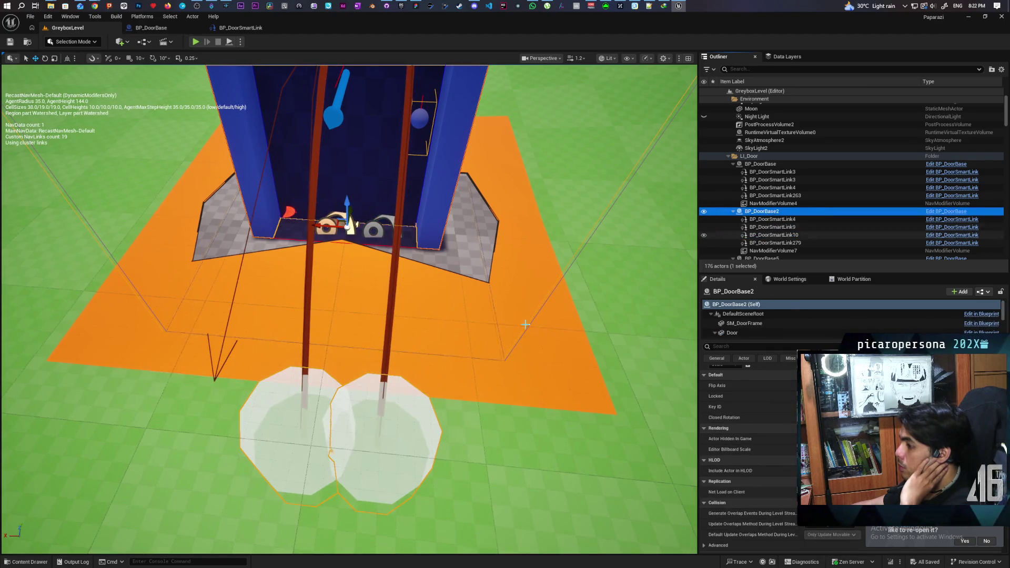
pyautogui.press('f')
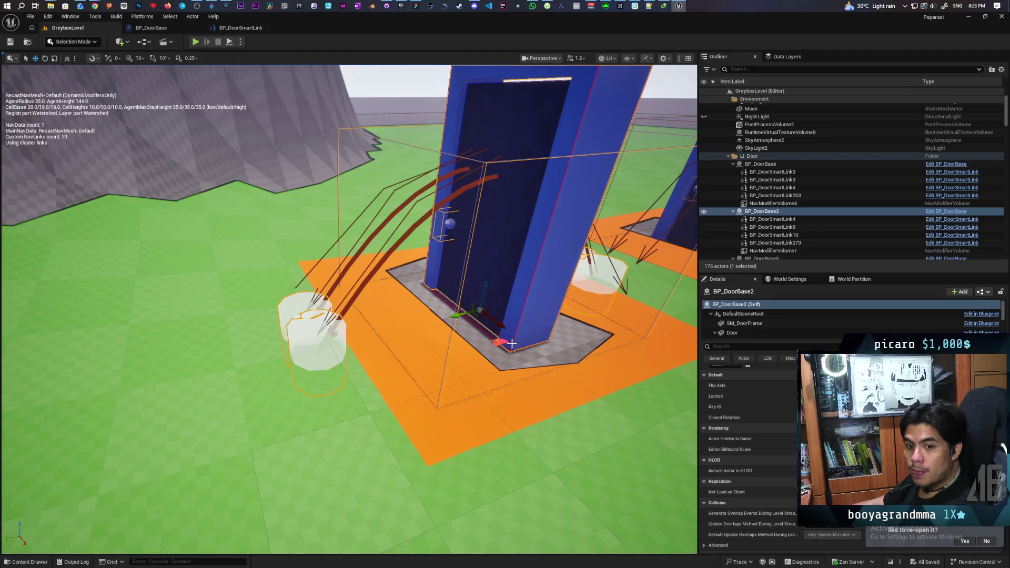
pyautogui.moveTo(511, 356)
pyautogui.mouseDown()
pyautogui.moveTo(511, 411)
pyautogui.moveTo(512, 316)
pyautogui.moveTo(473, 348)
pyautogui.moveTo(442, 342)
pyautogui.moveTo(442, 315)
pyautogui.moveTo(400, 337)
pyautogui.moveTo(523, 389)
pyautogui.moveTo(523, 399)
pyautogui.moveTo(523, 365)
pyautogui.mouseUp()
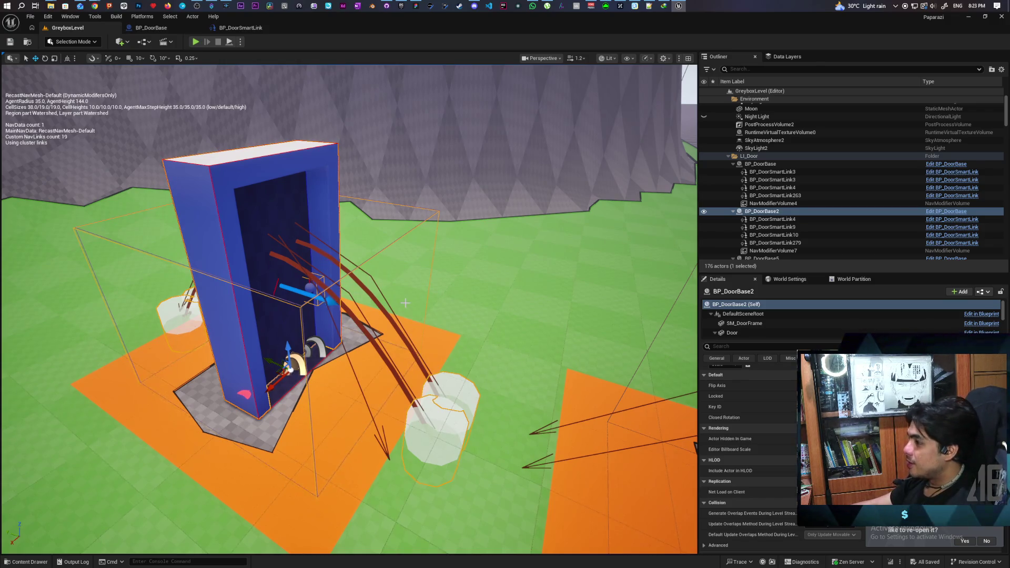
pyautogui.moveTo(439, 333); pyautogui.dragTo(458, 330)
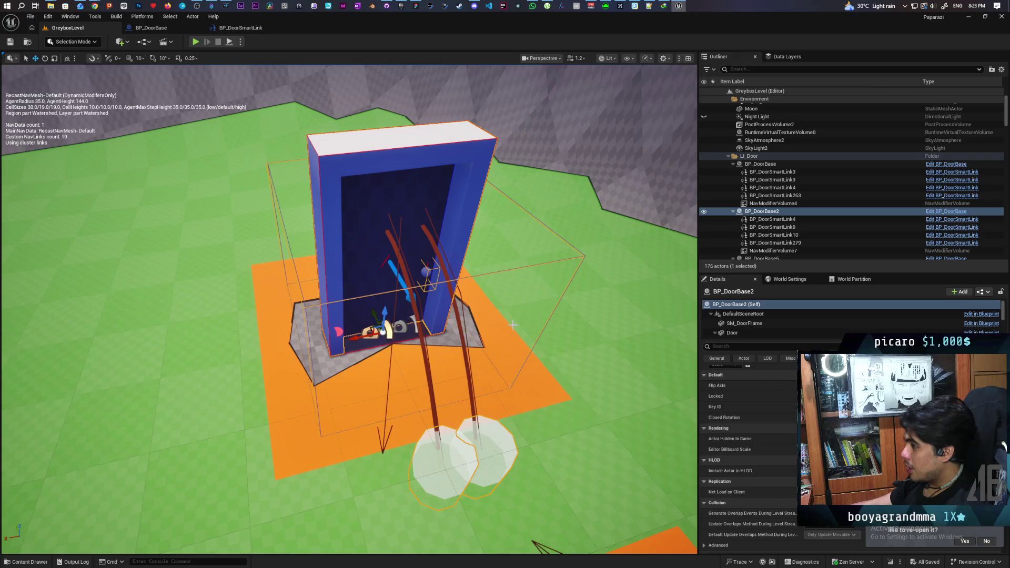
pyautogui.doubleClick(761, 211)
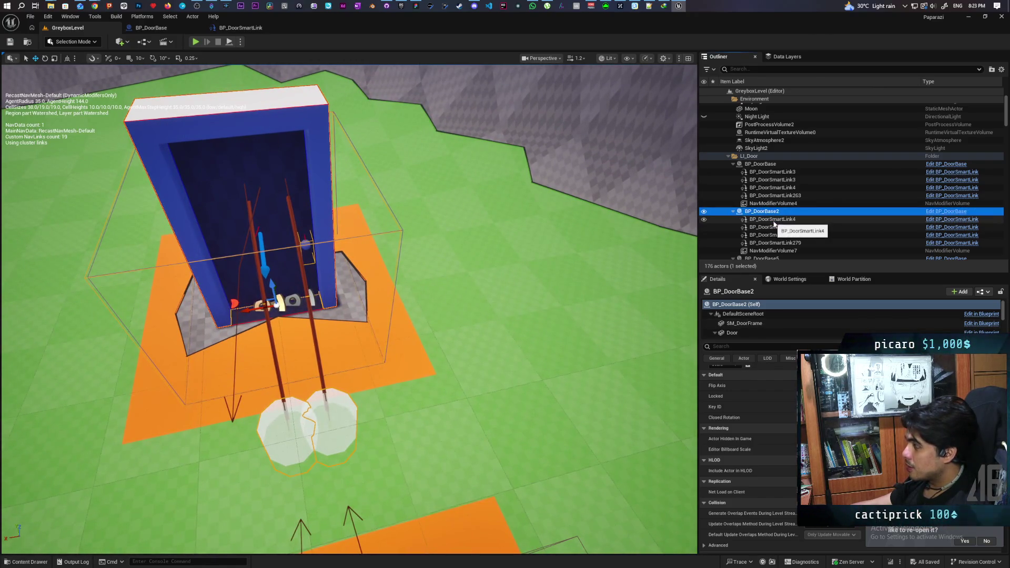
pyautogui.click(777, 227)
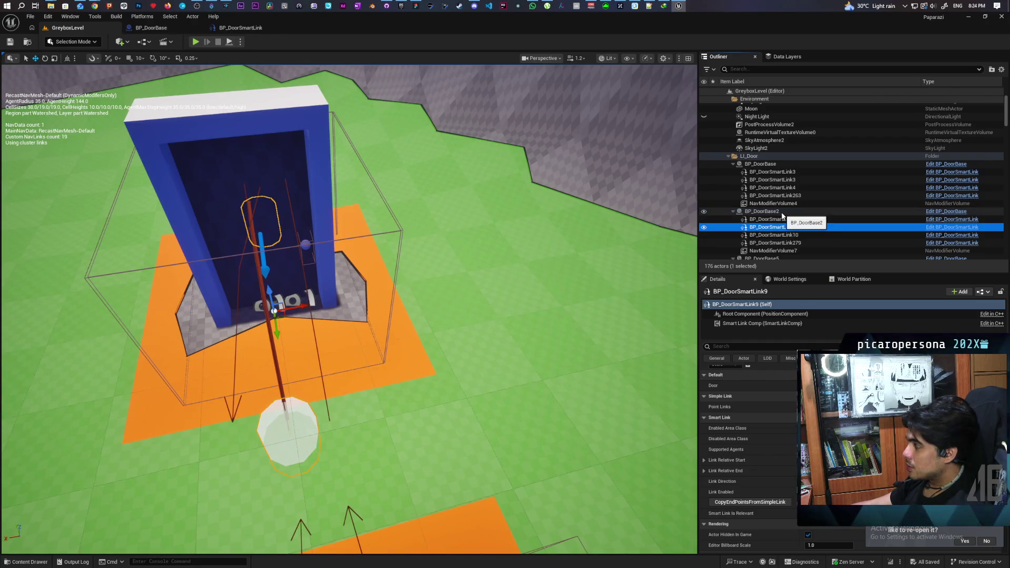
pyautogui.click(782, 212)
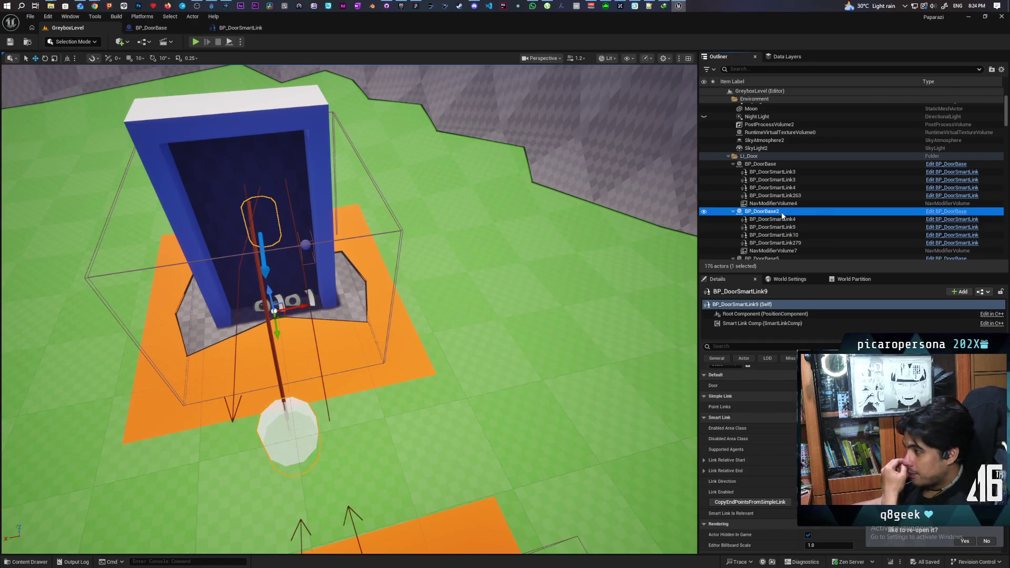
pyautogui.scroll(-4, 761, 325)
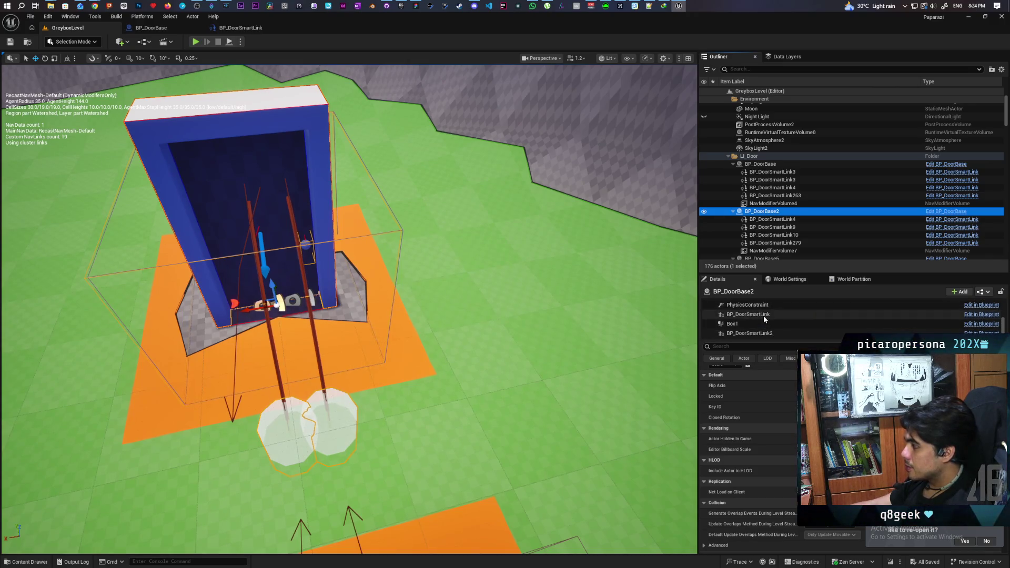
# Reposition BP_DoorSmartLink2 beside the other smart link on the placed door
pyautogui.click(763, 315)
pyautogui.moveTo(275, 310); pyautogui.dragTo(283, 309)
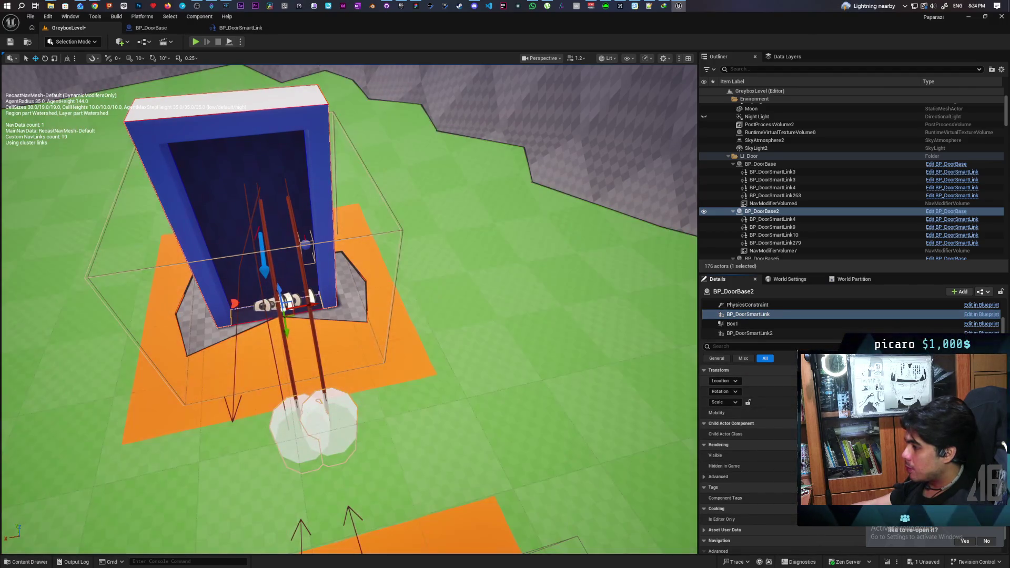
pyautogui.hotkey('ctrl', 'z')
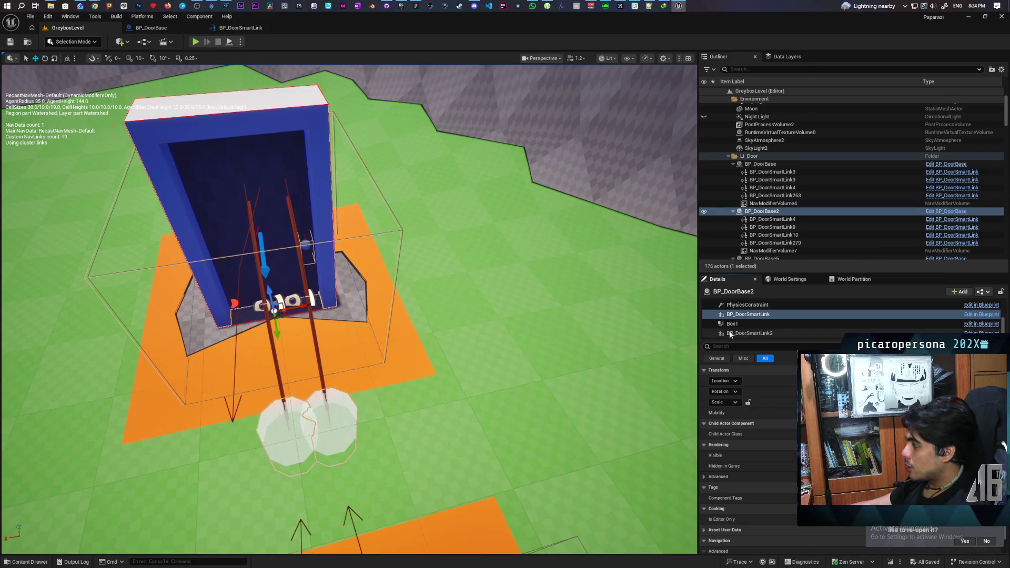
pyautogui.click(750, 333)
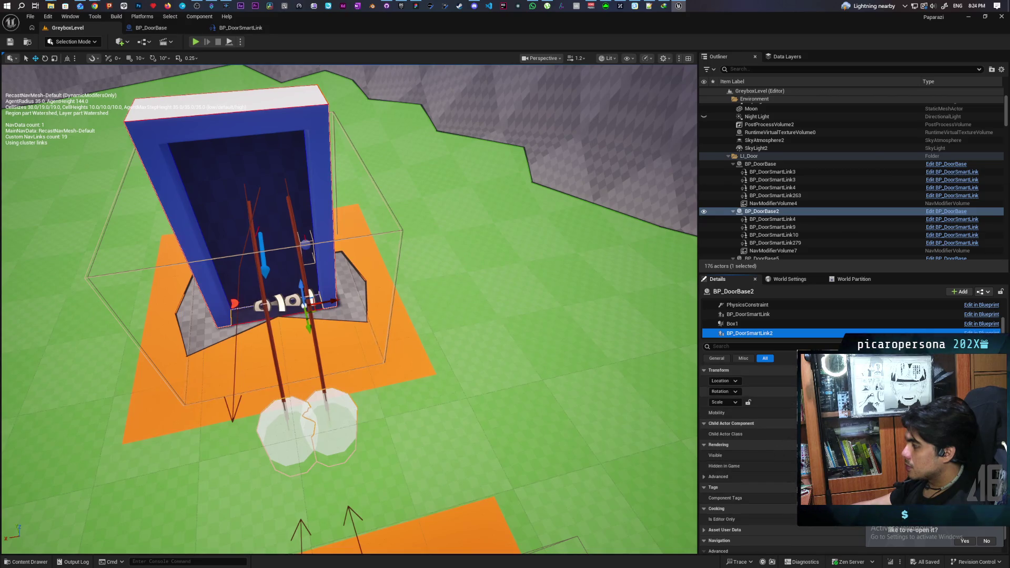
pyautogui.moveTo(309, 323)
pyautogui.mouseDown()
pyautogui.moveTo(337, 323)
pyautogui.moveTo(303, 332)
pyautogui.mouseUp()
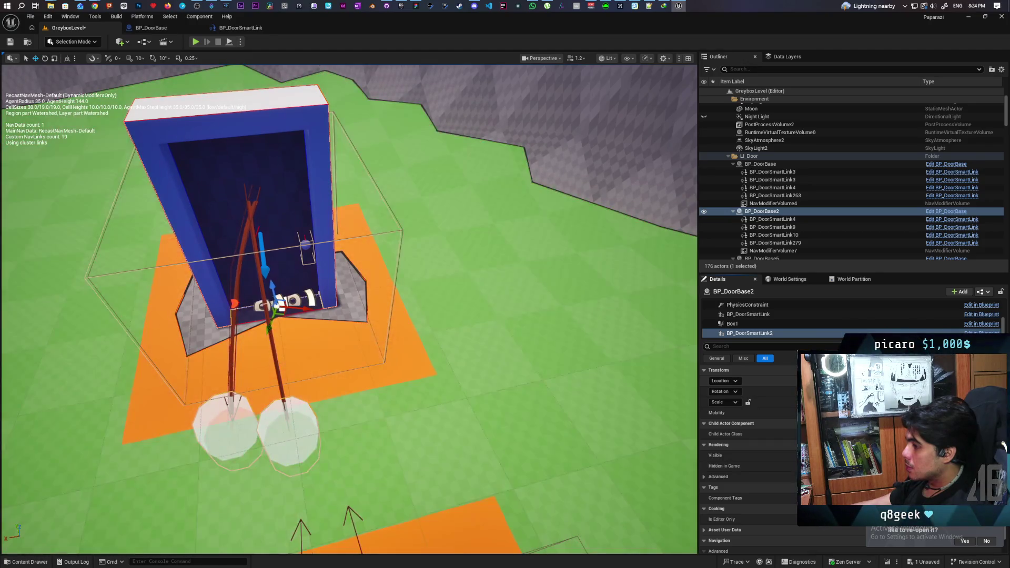
pyautogui.moveTo(509, 297)
pyautogui.mouseDown()
pyautogui.moveTo(376, 262)
pyautogui.moveTo(371, 282)
pyautogui.moveTo(350, 291)
pyautogui.mouseUp()
pyautogui.press('f')
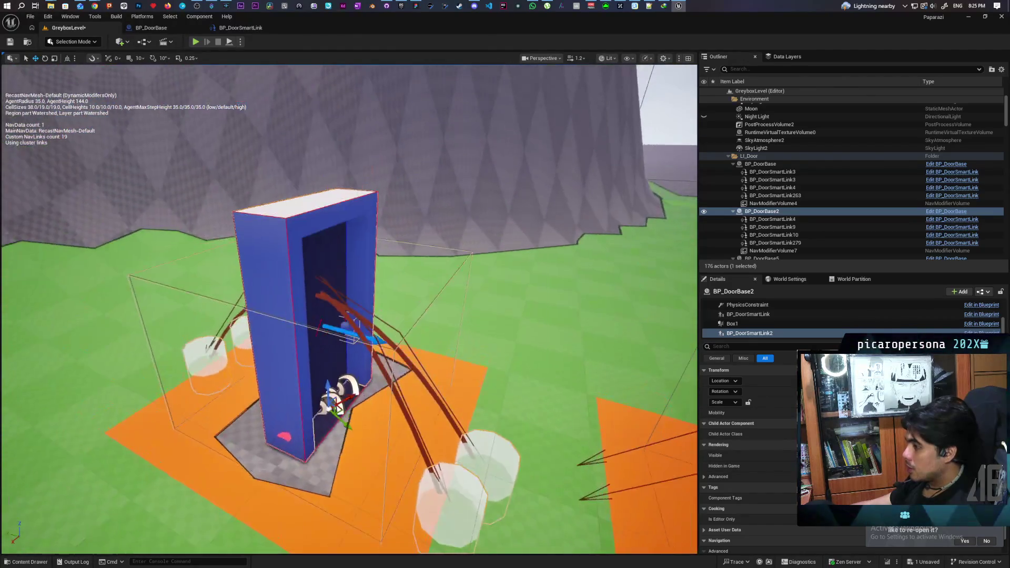
# Save the level and apply the door's instance changes to its blueprint
pyautogui.hotkey('ctrl', 's')
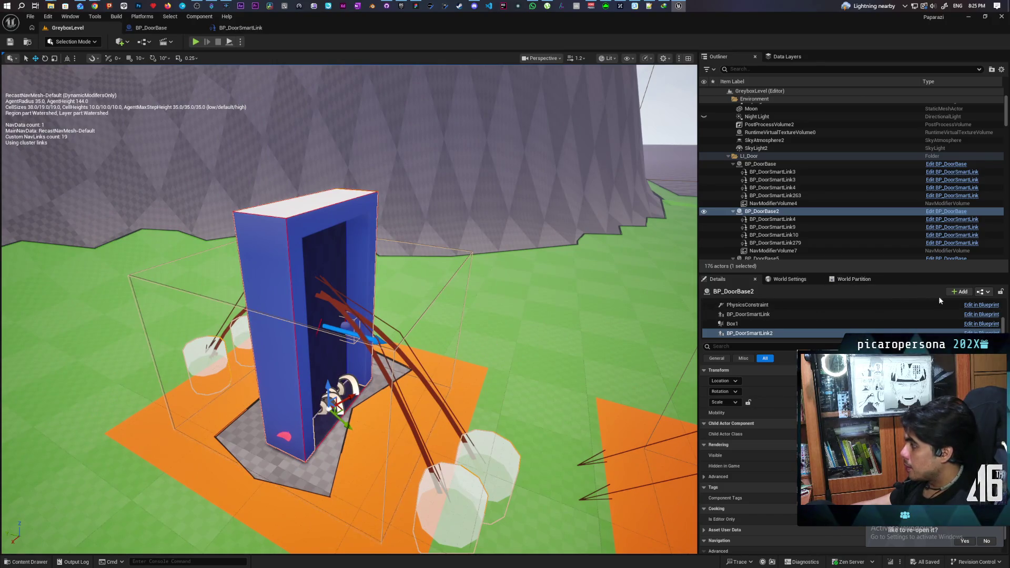
pyautogui.click(988, 294)
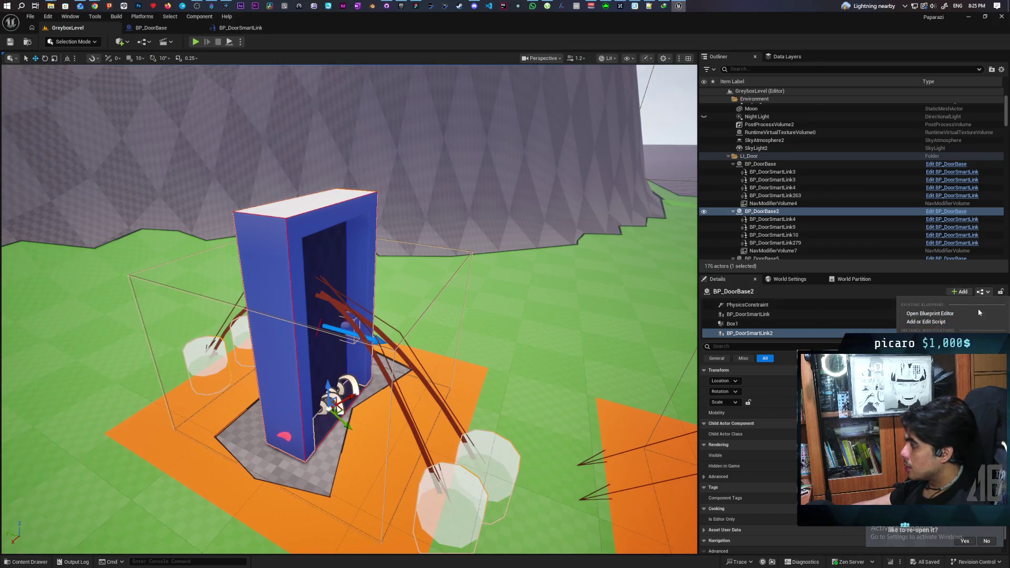
pyautogui.click(926, 339)
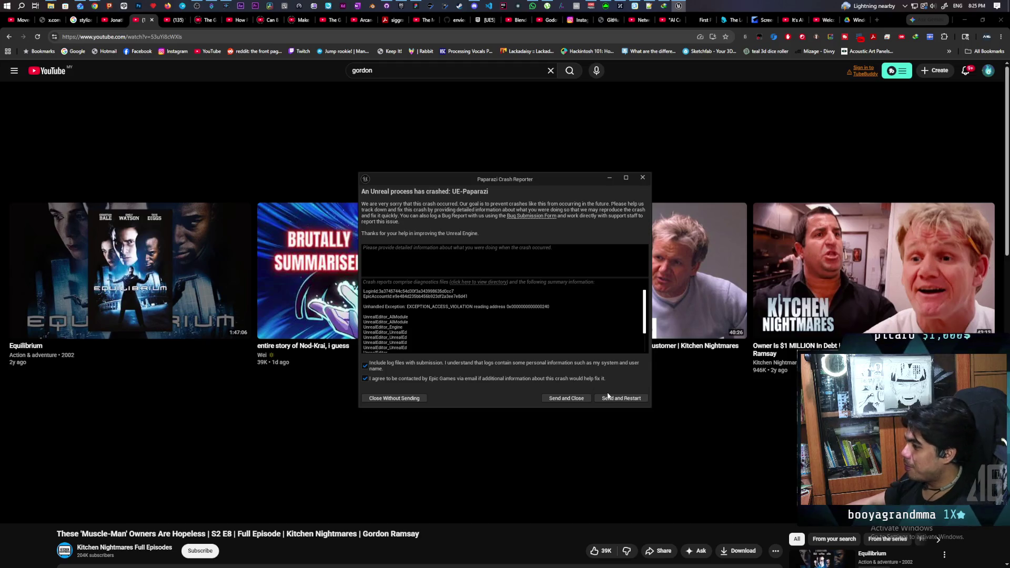
# Send the crash report and restart the Unreal Editor
pyautogui.click(611, 398)
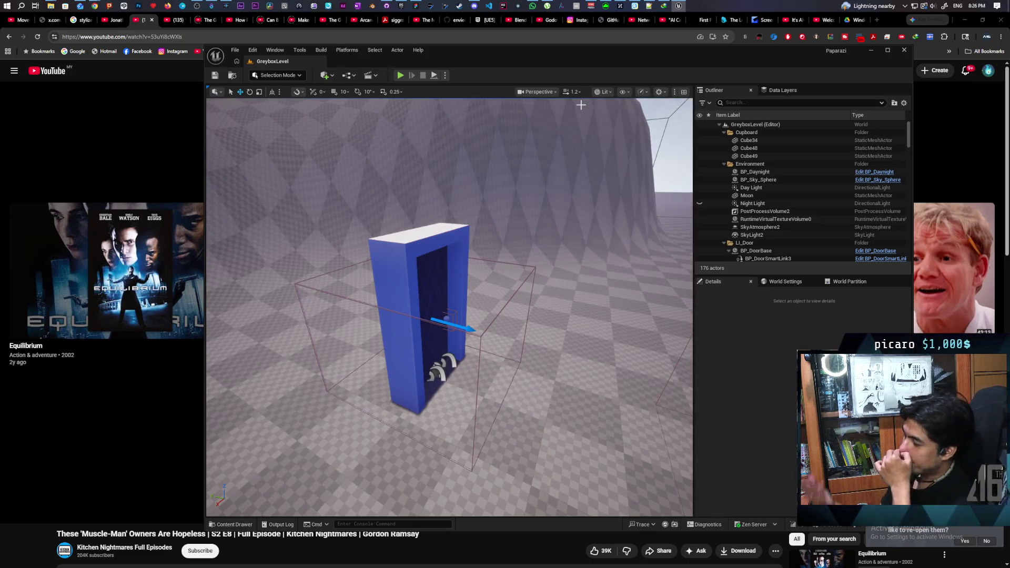
# Maximize the editor, select BP_DoorBase2, and show the navigation mesh and nav links
pyautogui.doubleClick(488, 54)
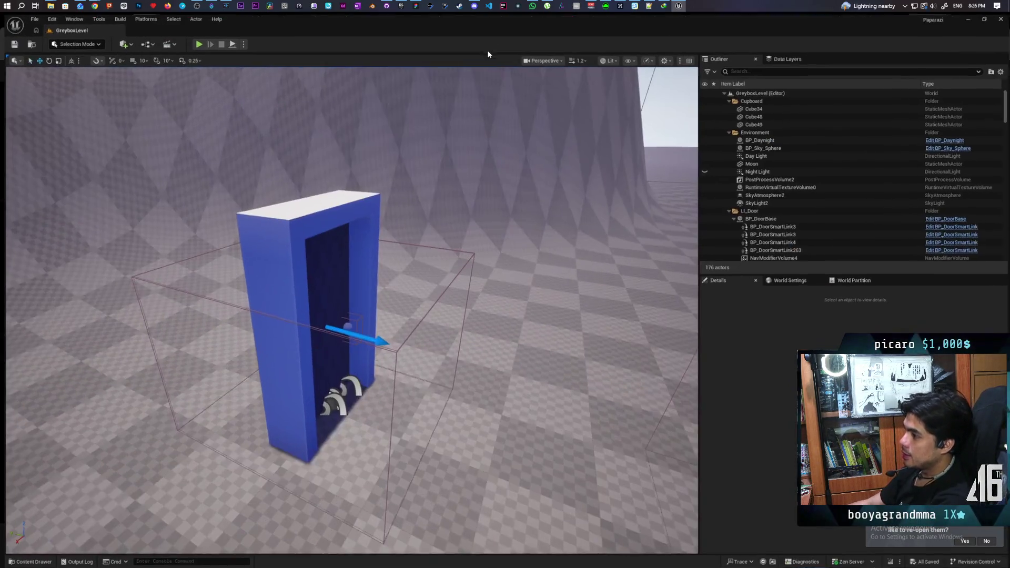
pyautogui.moveTo(477, 329)
pyautogui.mouseDown()
pyautogui.moveTo(442, 348)
pyautogui.moveTo(457, 339)
pyautogui.mouseUp()
pyautogui.click(295, 288)
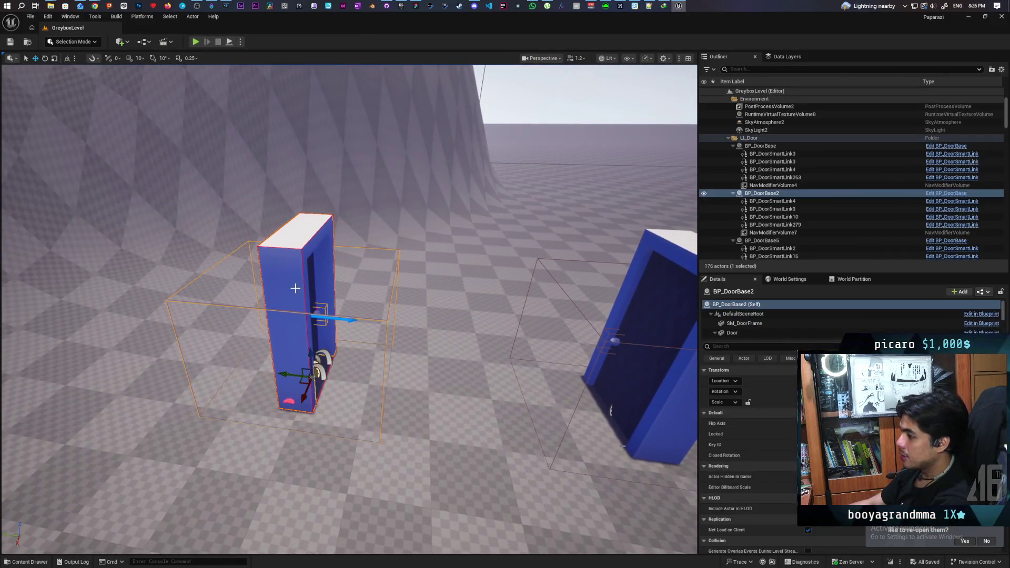
pyautogui.press('p')
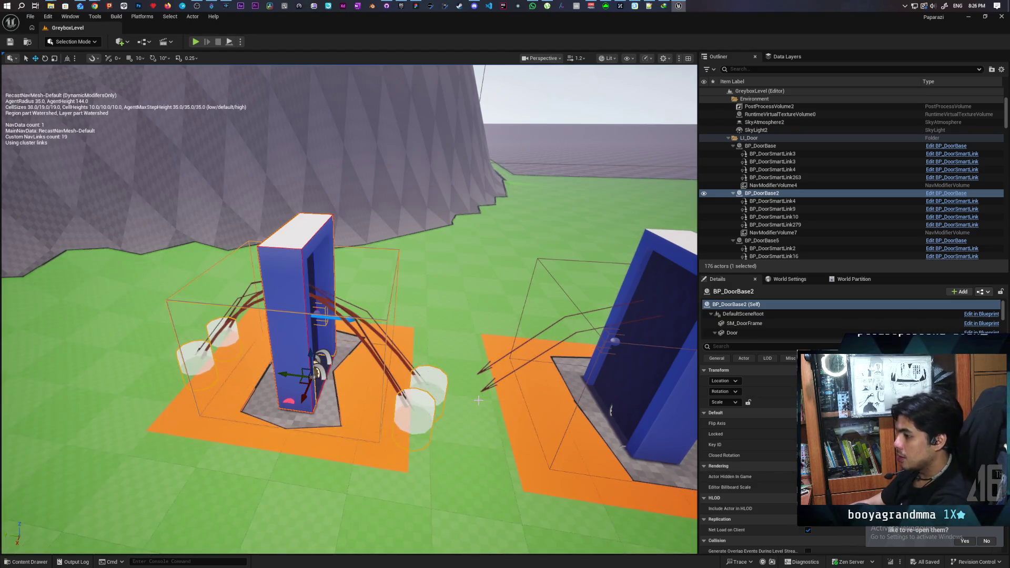
pyautogui.scroll(6, 478, 400)
pyautogui.scroll(-3, 479, 399)
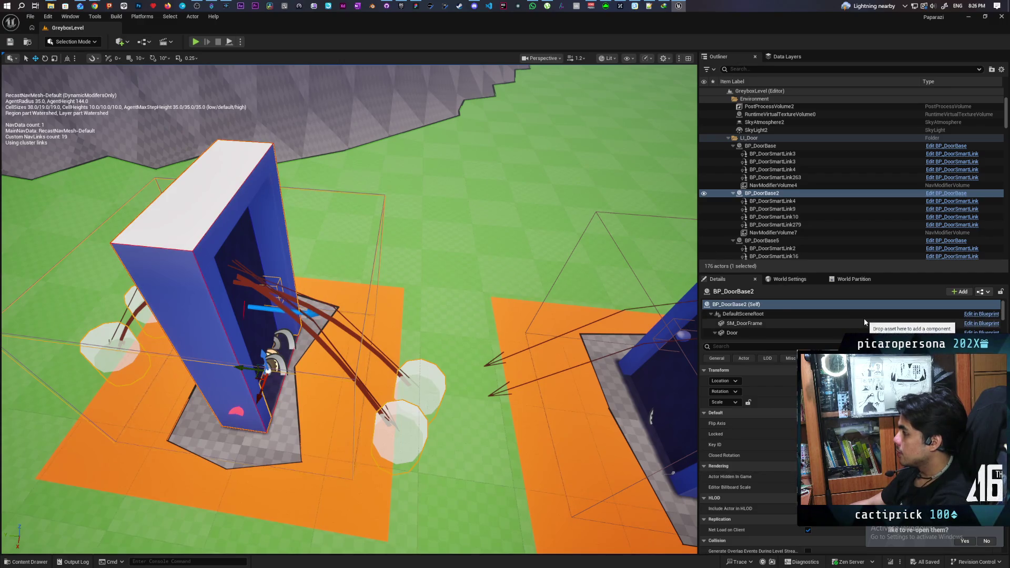
pyautogui.scroll(-3, 545, 286)
pyautogui.scroll(2, 545, 287)
pyautogui.scroll(2, 544, 287)
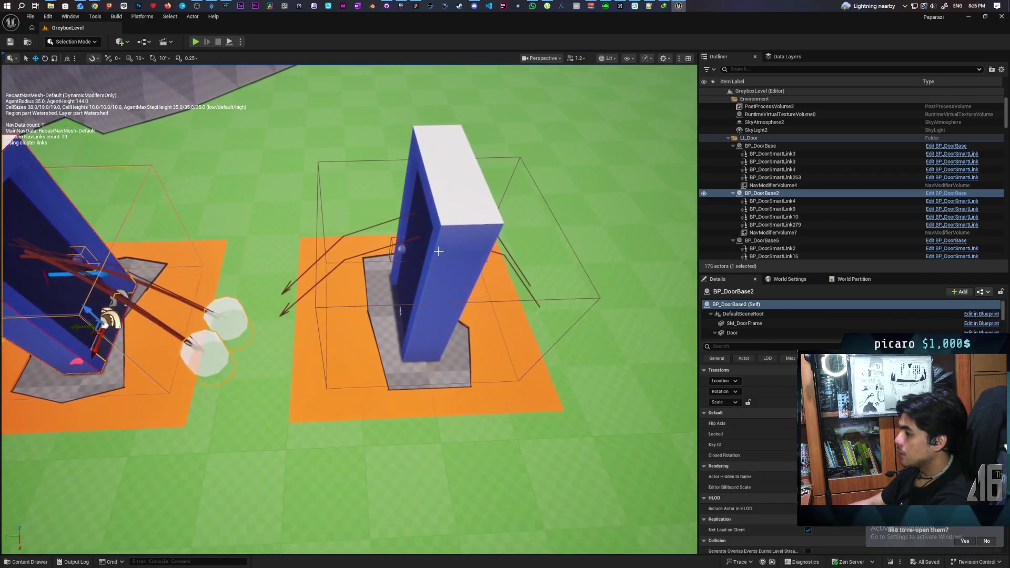
# Apply the left door BP_DoorBase2's instance changes to its blueprint
pyautogui.click(438, 251)
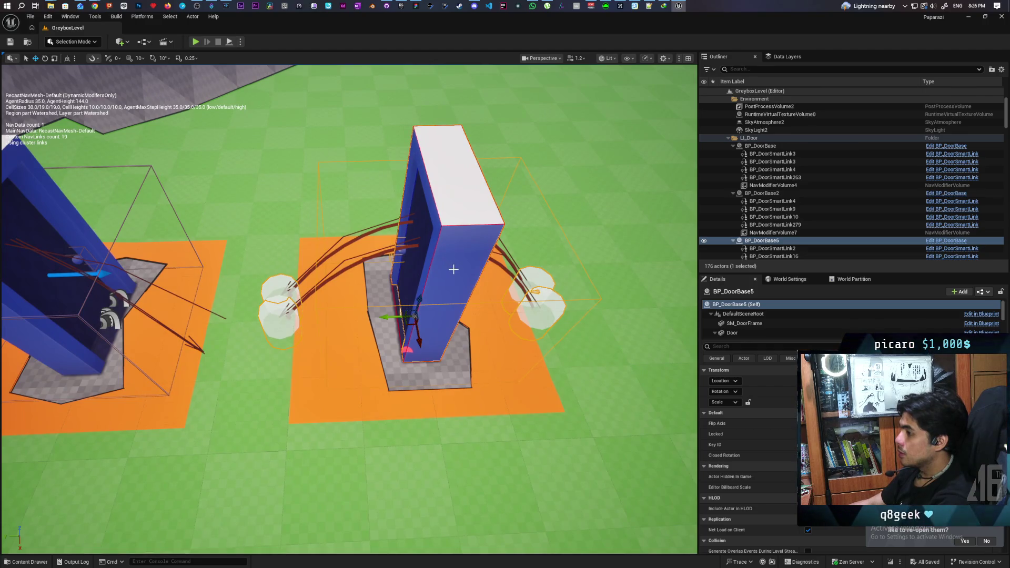
pyautogui.scroll(-5, 454, 270)
pyautogui.scroll(2, 454, 269)
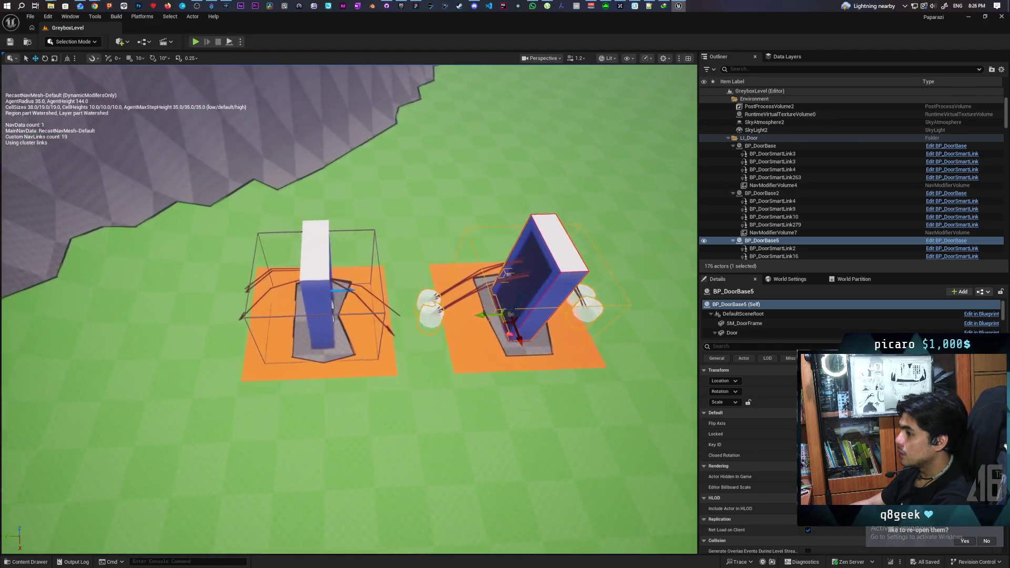
pyautogui.scroll(-2, 236, 267)
pyautogui.scroll(2, 236, 267)
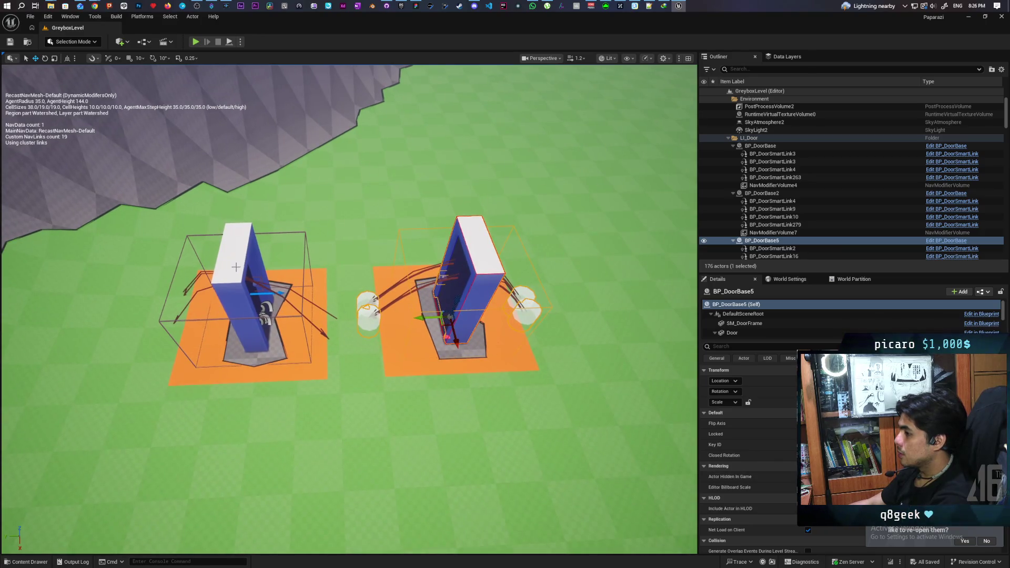
pyautogui.click(236, 267)
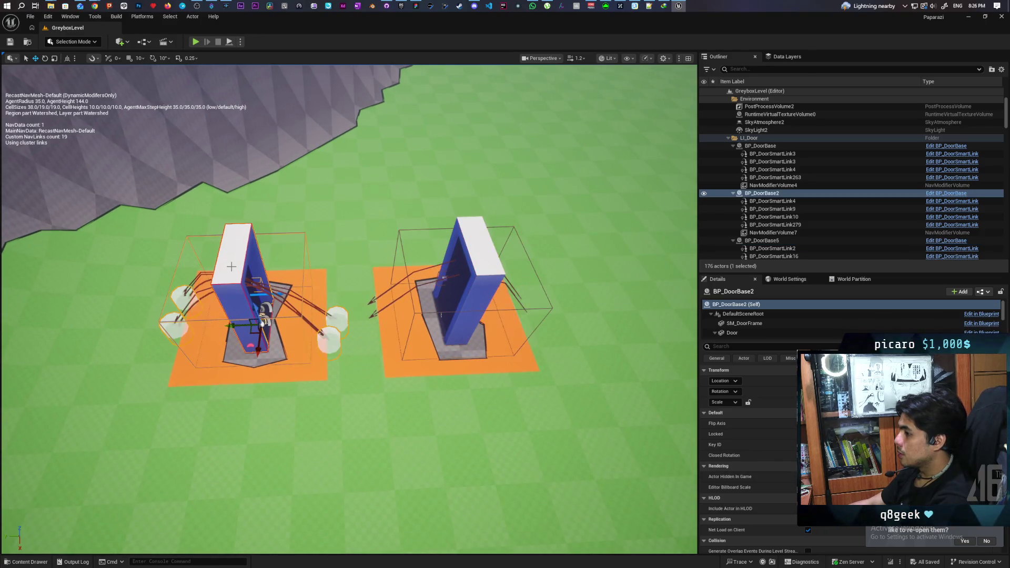
pyautogui.click(982, 294)
pyautogui.click(928, 339)
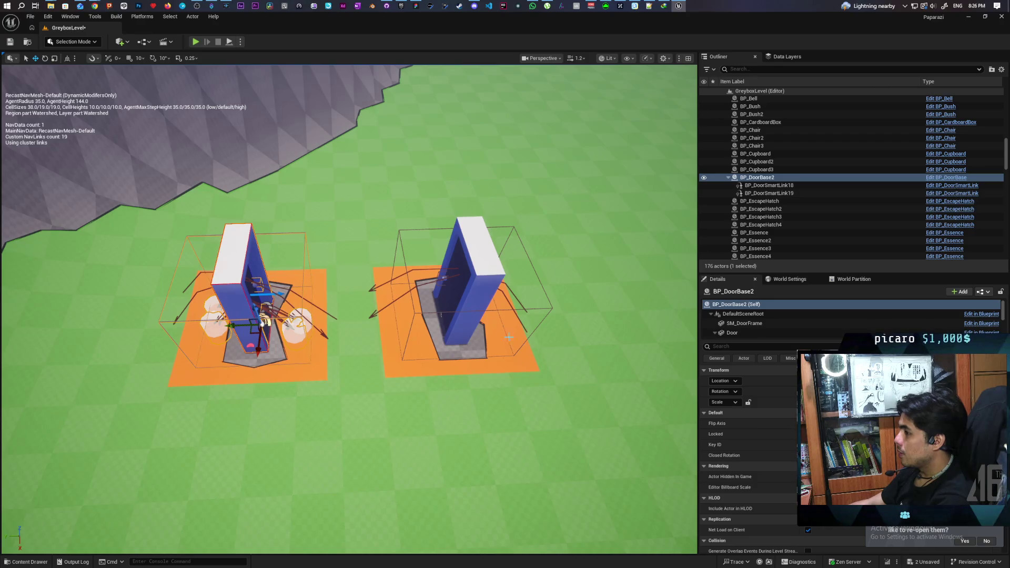
# Inspect BP_DoorBase2's BP_DoorSmartLink2 child actor settings
pyautogui.click(483, 272)
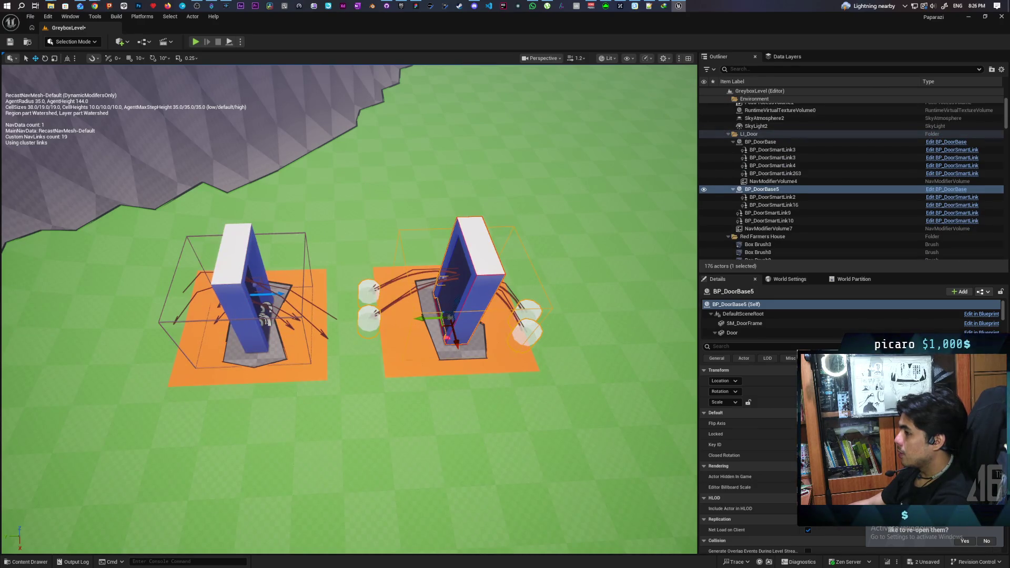
pyautogui.click(239, 286)
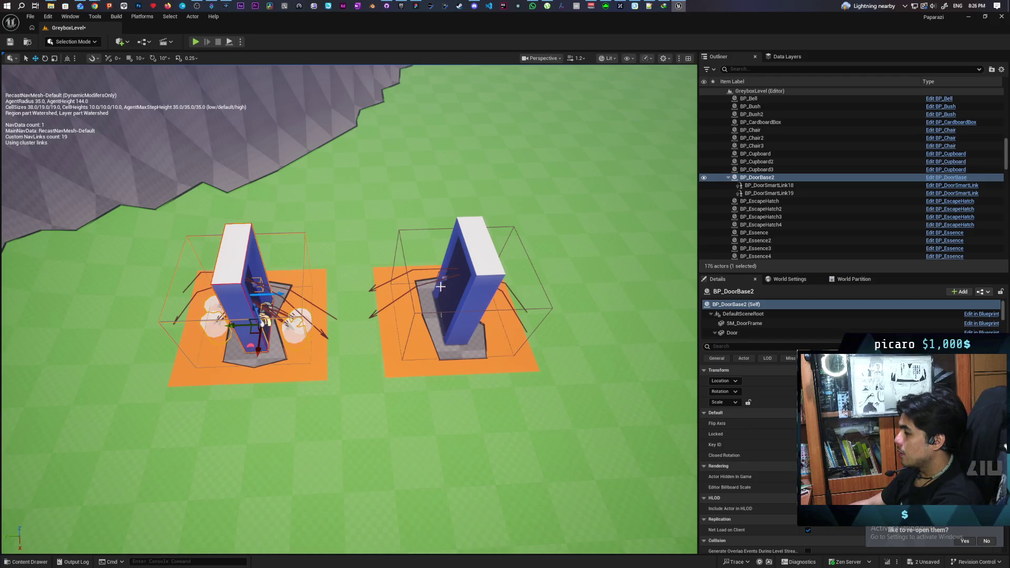
pyautogui.click(489, 282)
pyautogui.hotkey('ctrl', 'z')
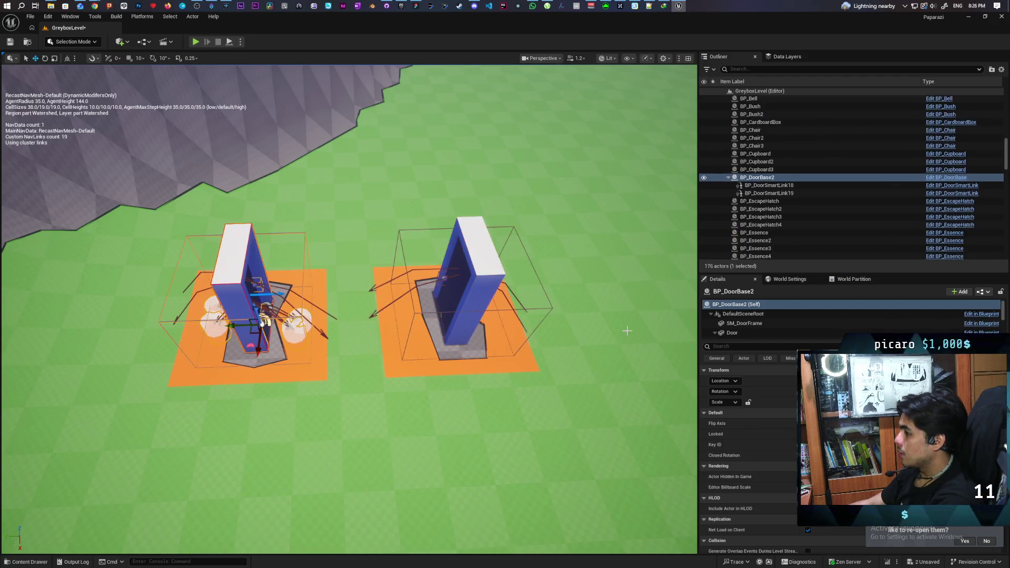
pyautogui.scroll(-3, 786, 324)
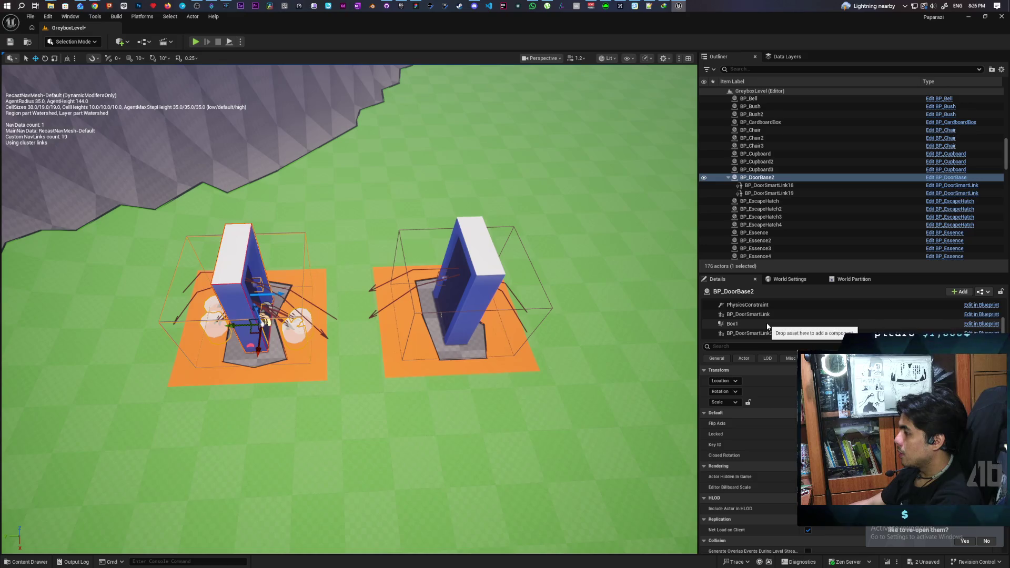
pyautogui.click(786, 325)
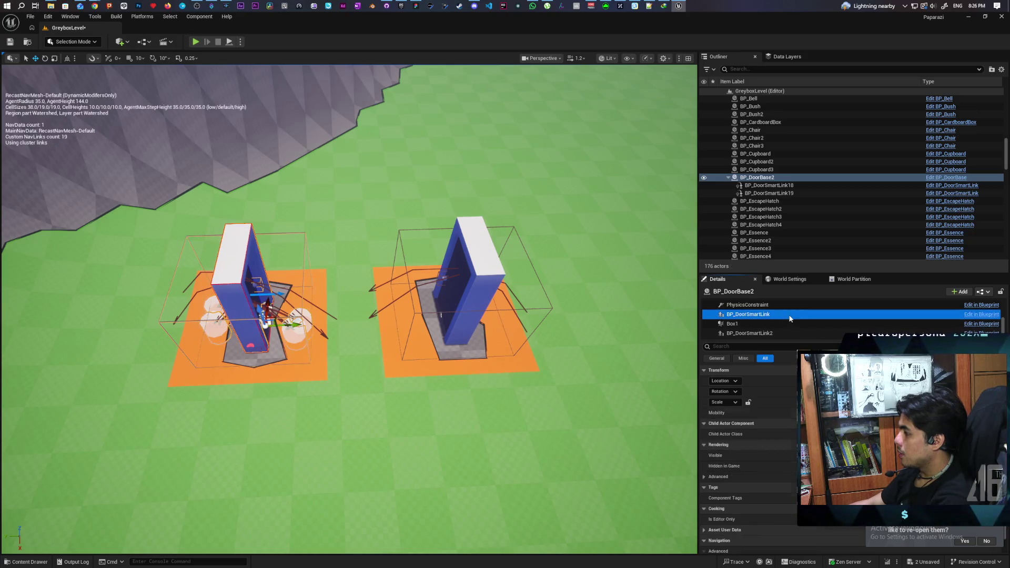
pyautogui.click(760, 334)
# Alt-drag the right door BP_DoorBase5 into a duplicate BP_DoorBase6 further right
pyautogui.click(494, 319)
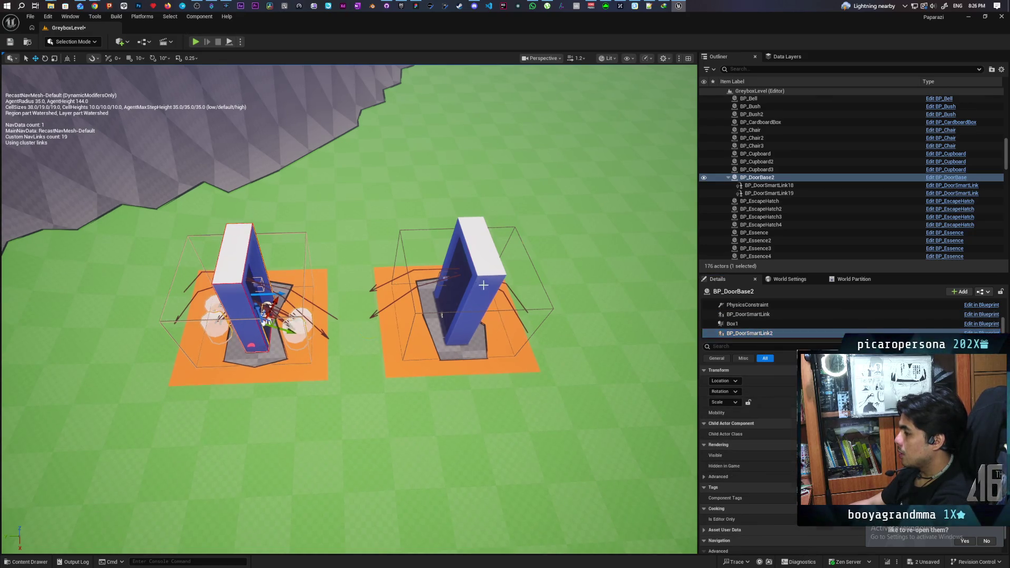
pyautogui.press('f')
pyautogui.keyDown('alt'); pyautogui.moveTo(355, 330); pyautogui.dragTo(623, 339); pyautogui.keyUp('alt')
pyautogui.press('f')
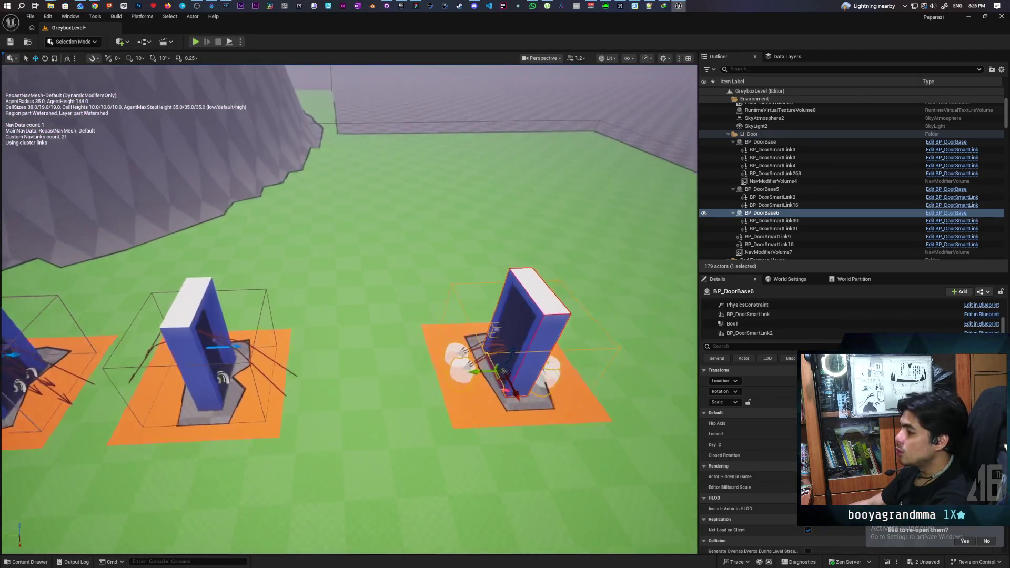
pyautogui.scroll(3, 350, 309)
pyautogui.scroll(-4, 349, 309)
pyautogui.press('a')
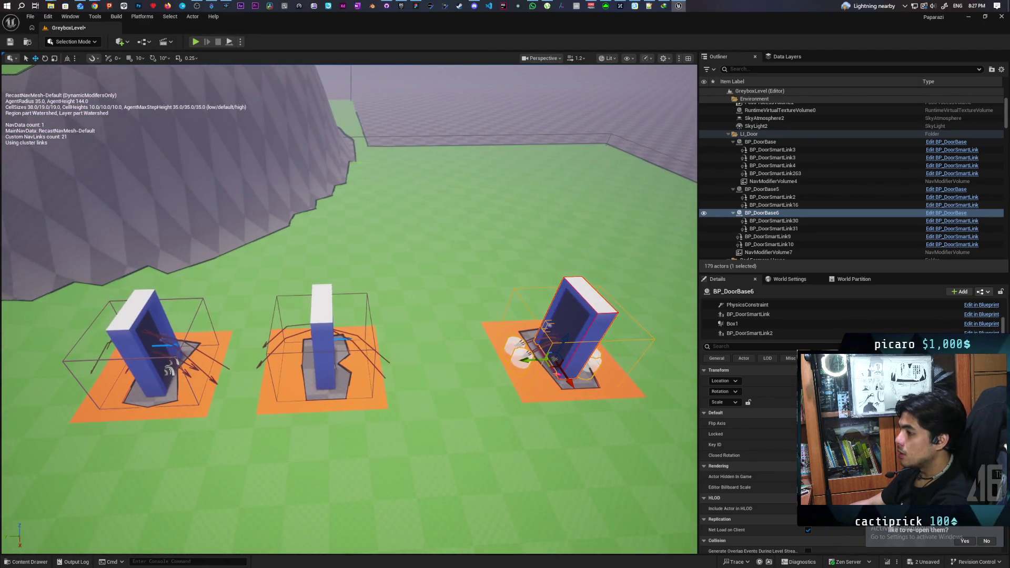
pyautogui.press('d')
pyautogui.press('w')
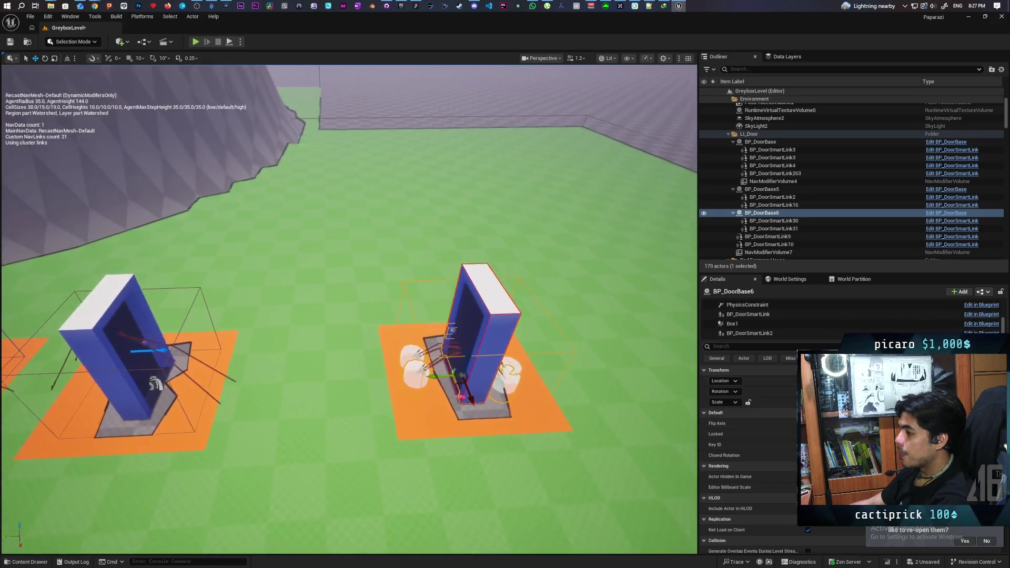
pyautogui.press('s')
pyautogui.press('a')
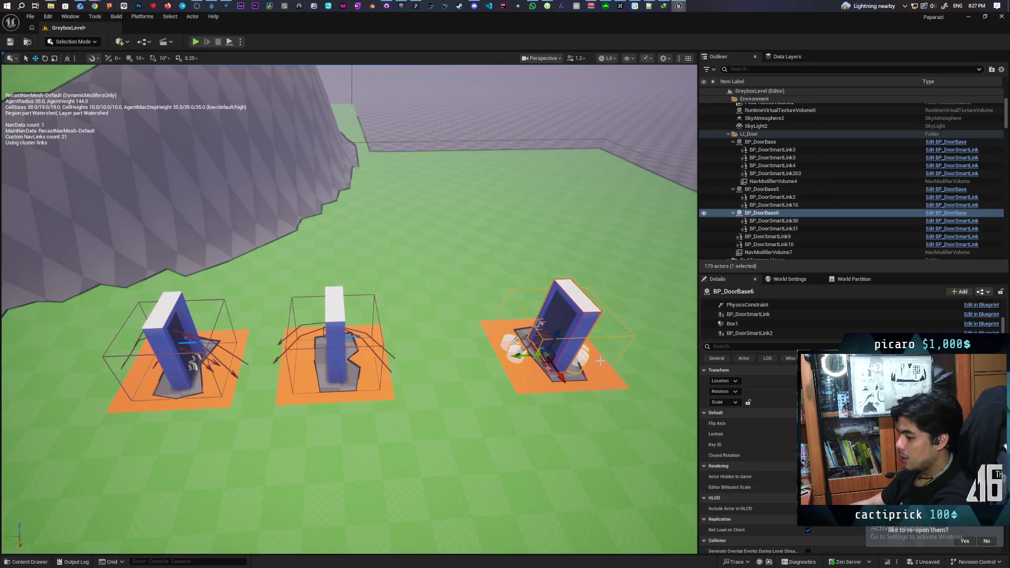
# Delete the duplicated door BP_DoorBase6 and step back through recent selection changes
pyautogui.press('Delete')
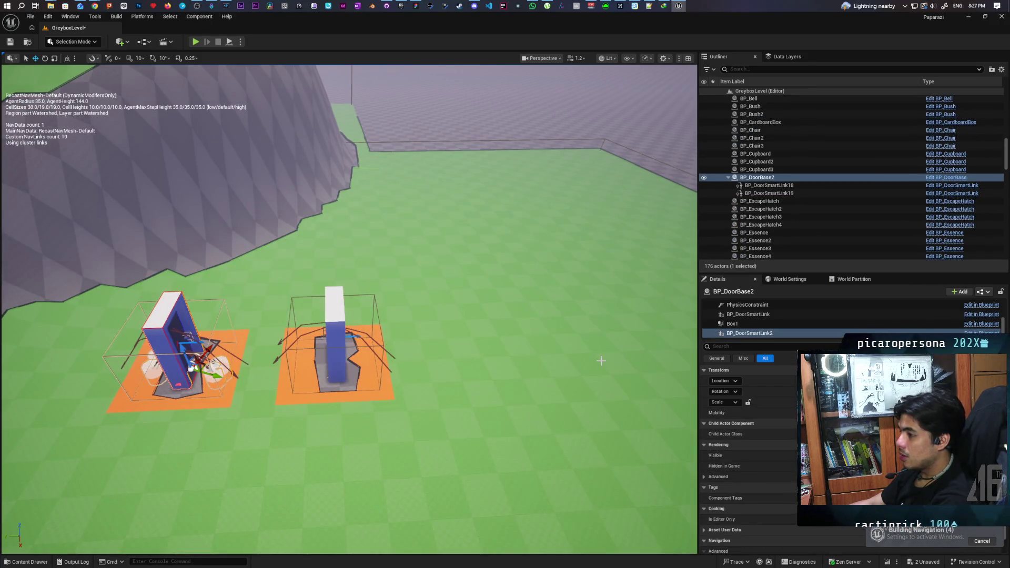
pyautogui.click(334, 337)
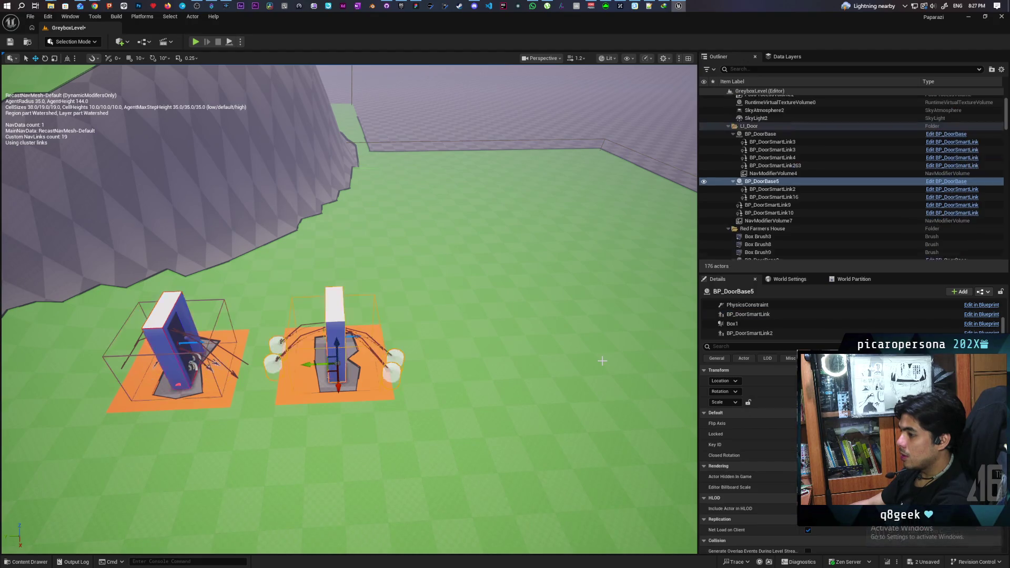
pyautogui.hotkey('ctrl', 'z')
pyautogui.hotkey('ctrl', 'y')
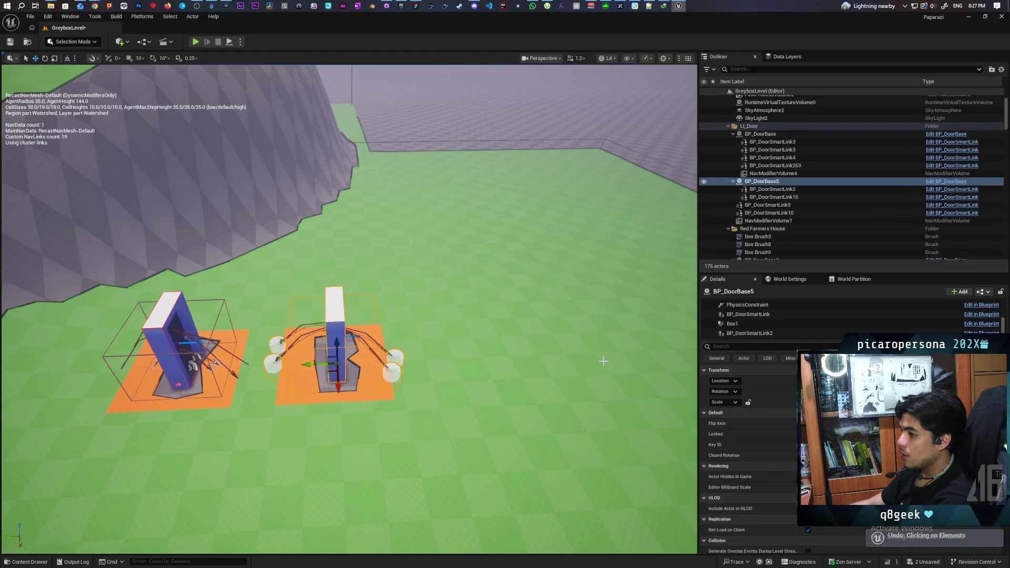
pyautogui.hotkey('ctrl', 'z')
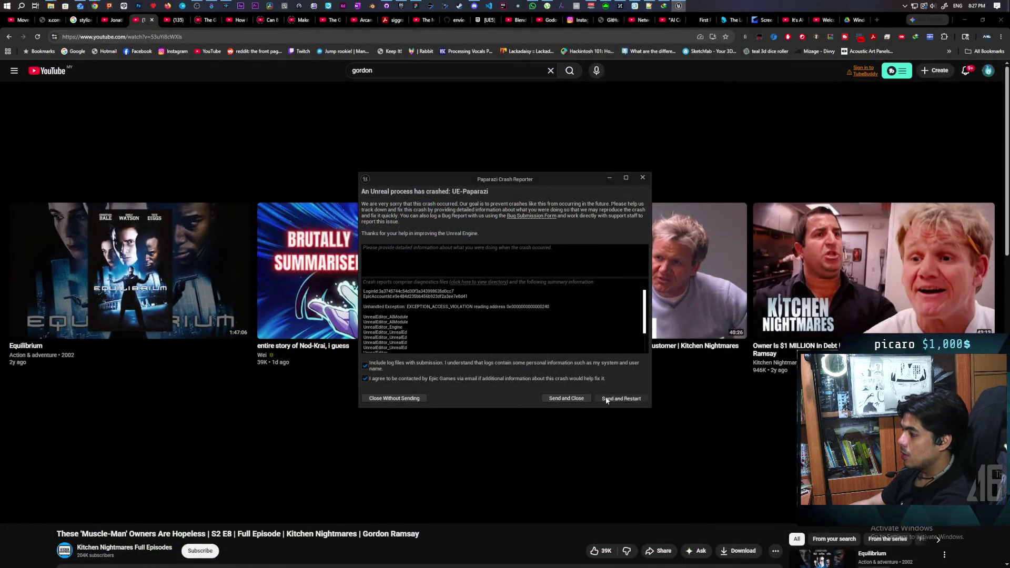
# Send the crash report, restart, and maximize the relaunched editor window
pyautogui.click(605, 398)
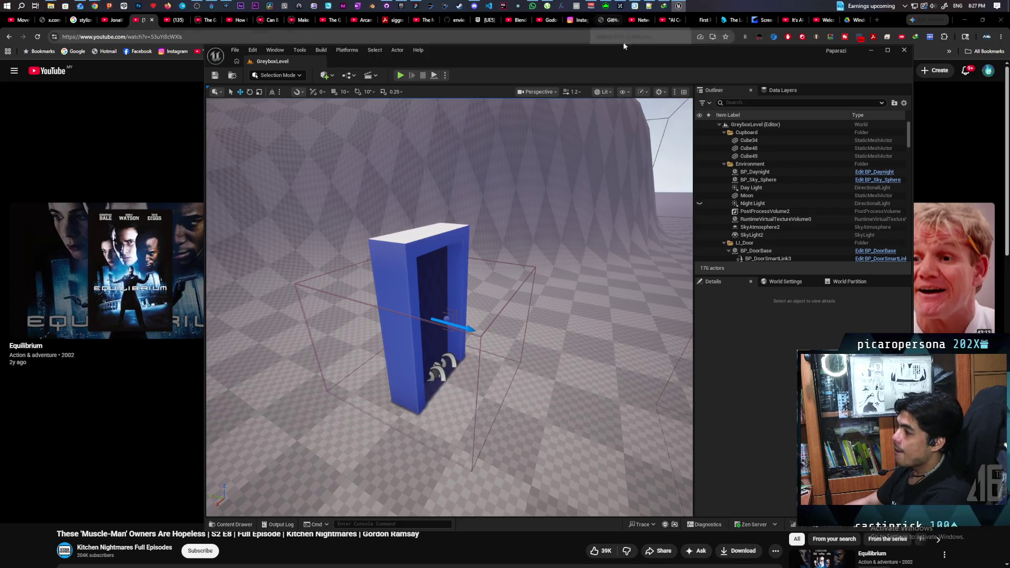
pyautogui.press('super+Up')
# Show the navigation mesh again and select the left door BP_DoorBase2
pyautogui.click(285, 222)
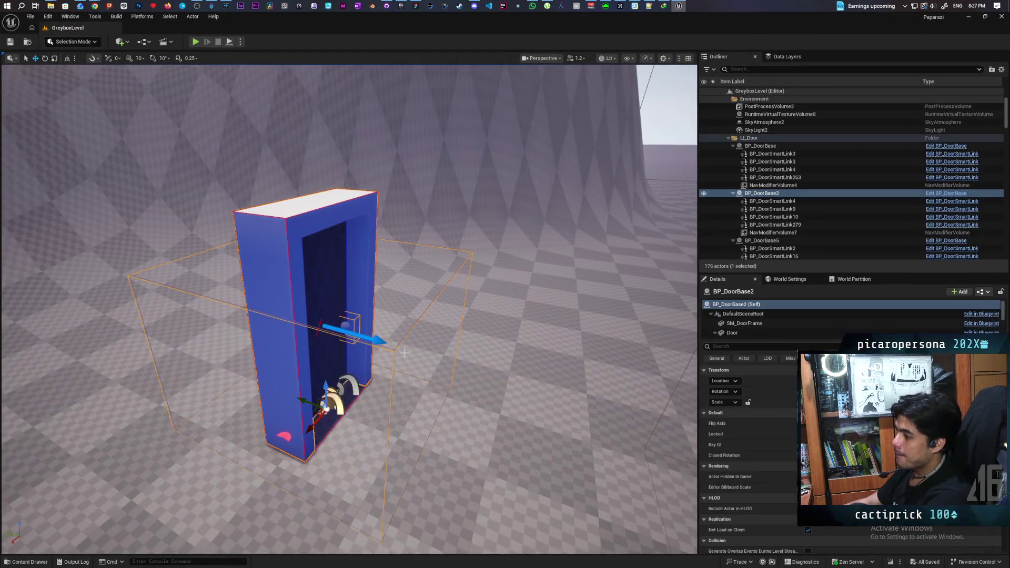
pyautogui.moveTo(462, 367)
pyautogui.mouseDown()
pyautogui.moveTo(512, 436)
pyautogui.moveTo(500, 400)
pyautogui.mouseUp()
pyautogui.click(513, 436)
pyautogui.press('p')
pyautogui.scroll(5, 262, 370)
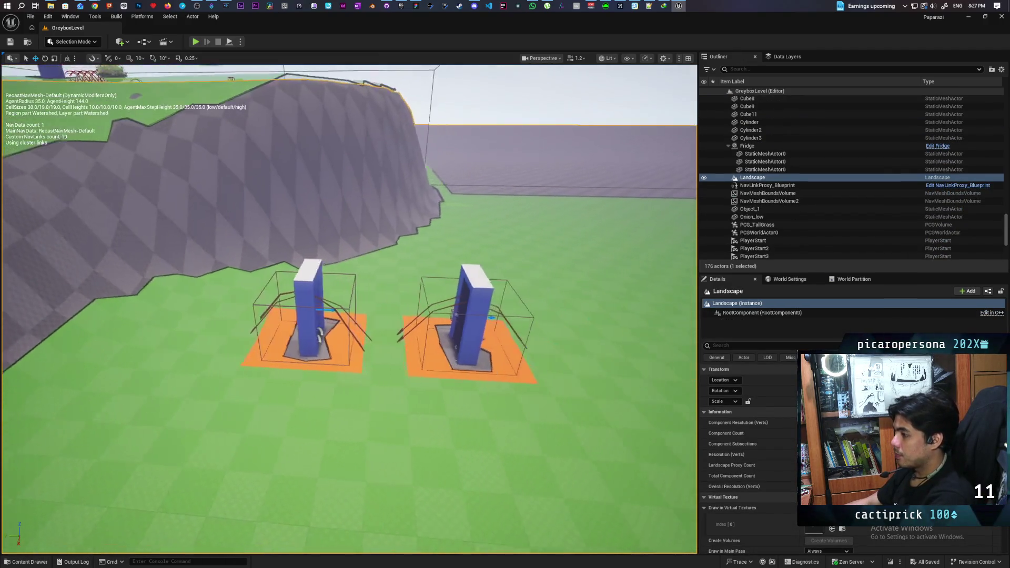
pyautogui.click(262, 370)
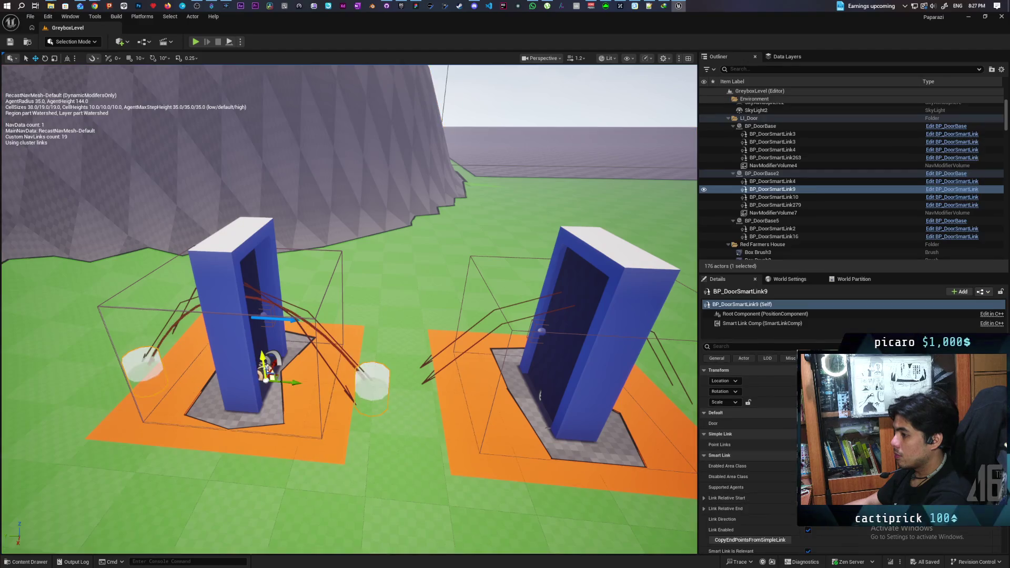
pyautogui.scroll(-5, 310, 342)
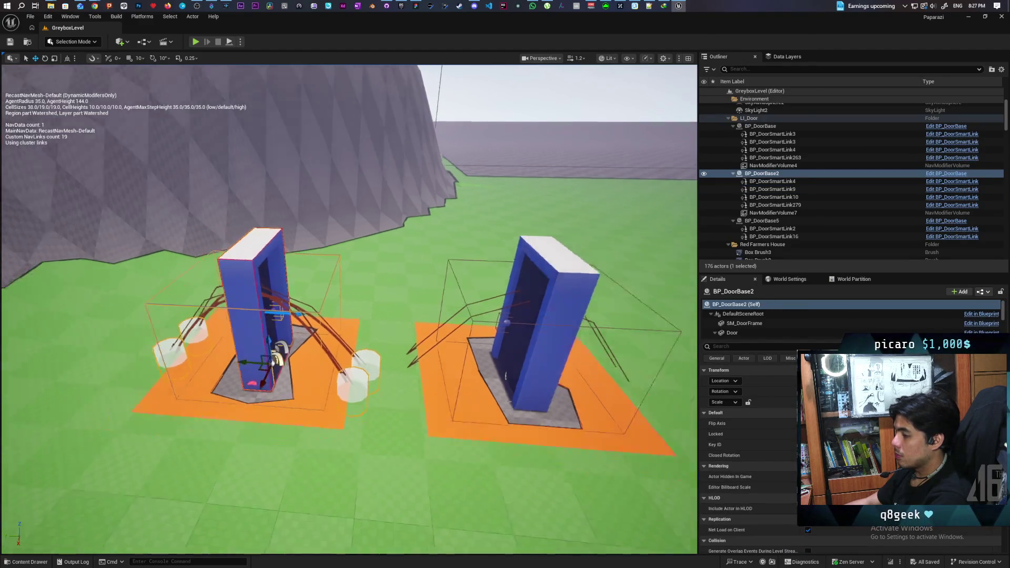
# Duplicate the right door BP_DoorBase5 into a new copy placed to its right
pyautogui.click(473, 345)
pyautogui.scroll(4, 474, 344)
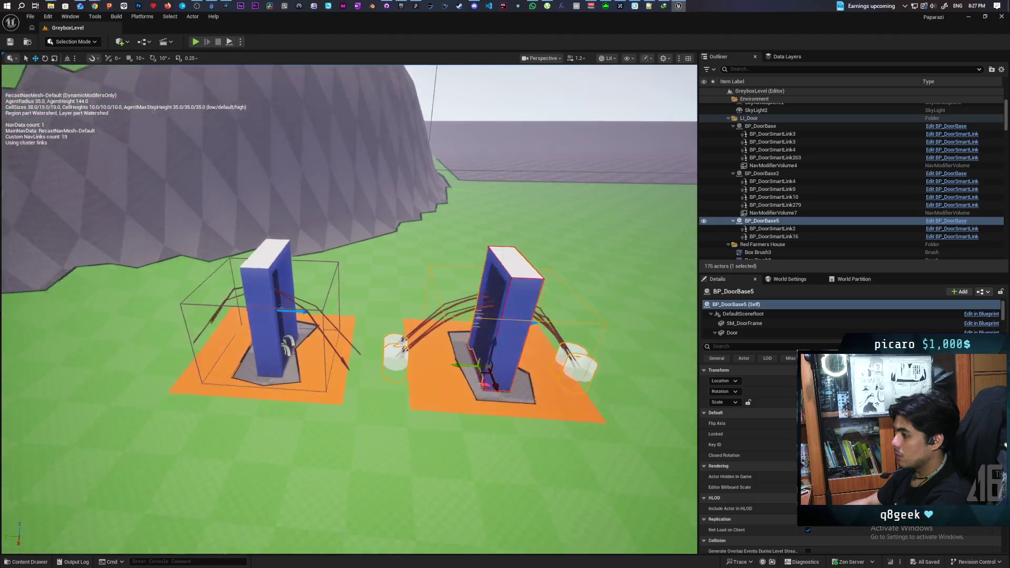
pyautogui.click(195, 265)
pyautogui.scroll(3, 153, 243)
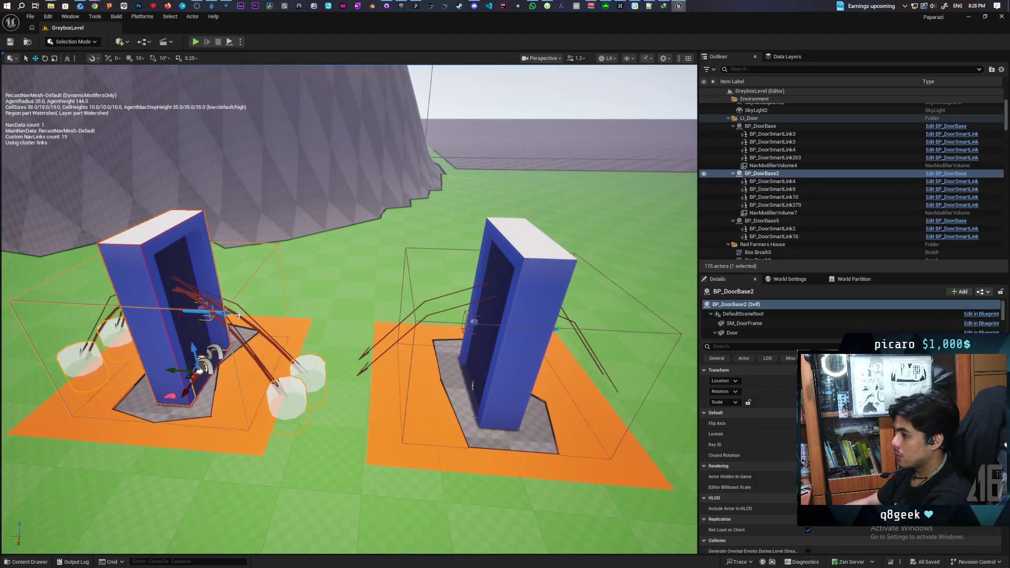
pyautogui.scroll(-4, 309, 350)
pyautogui.click(444, 268)
pyautogui.press('f')
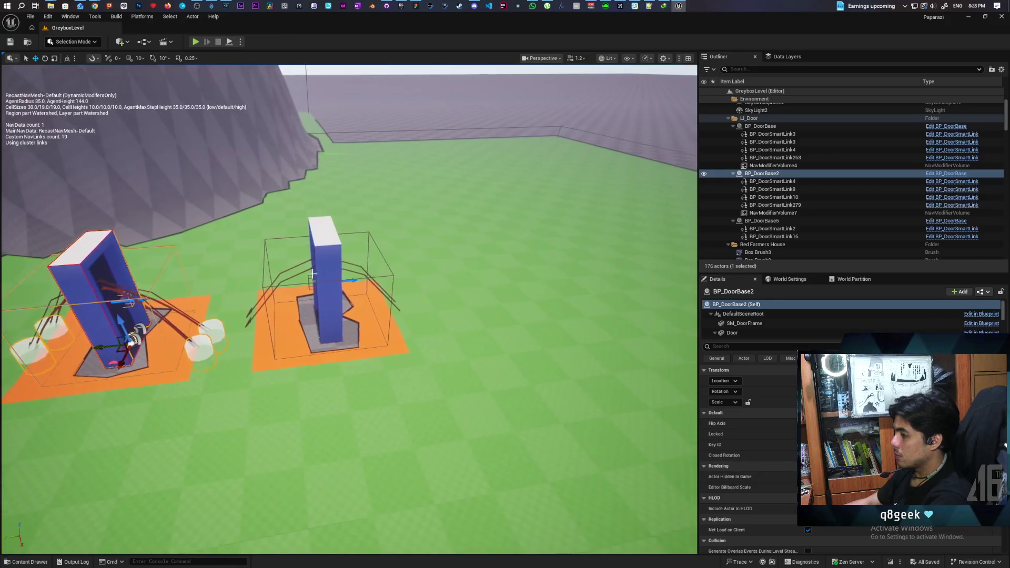
pyautogui.keyDown('alt'); pyautogui.moveTo(325, 322); pyautogui.dragTo(469, 311); pyautogui.keyUp('alt')
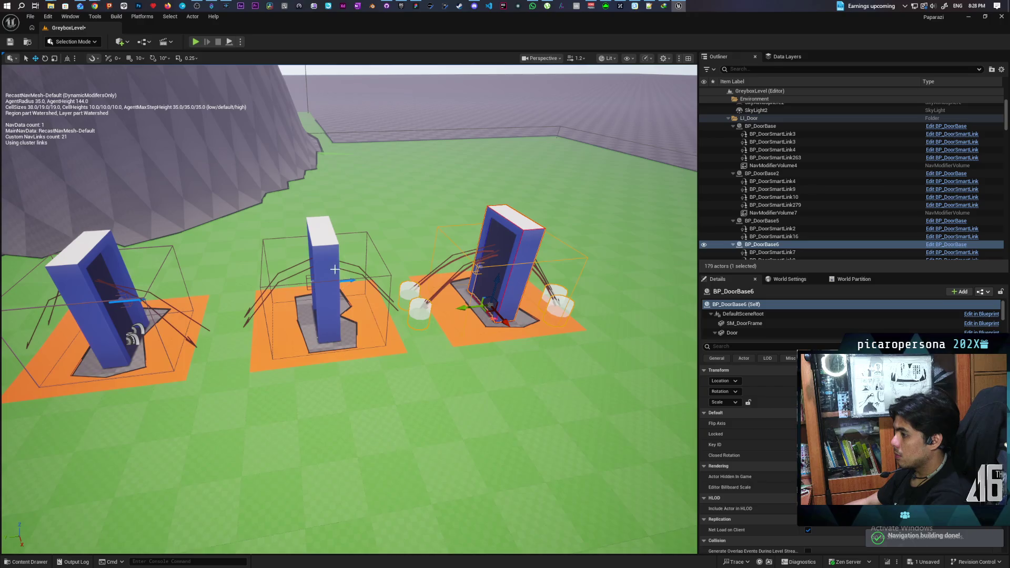
# Delete BP_DoorBase2's extra smart links BP_DoorSmartLink9 and BP_DoorSmartLink10
pyautogui.click(327, 256)
pyautogui.click(105, 254)
pyautogui.press('f')
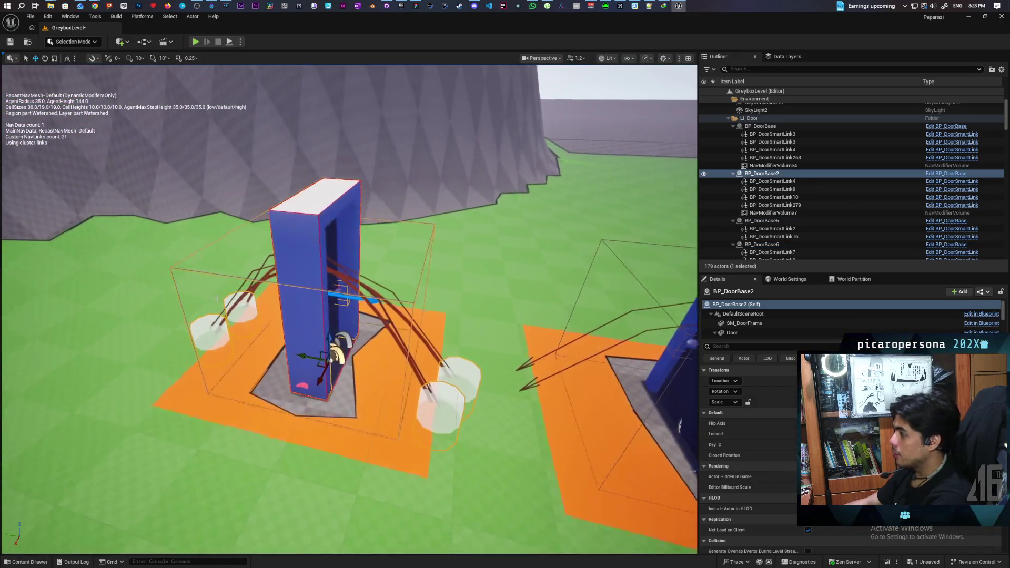
pyautogui.click(756, 190)
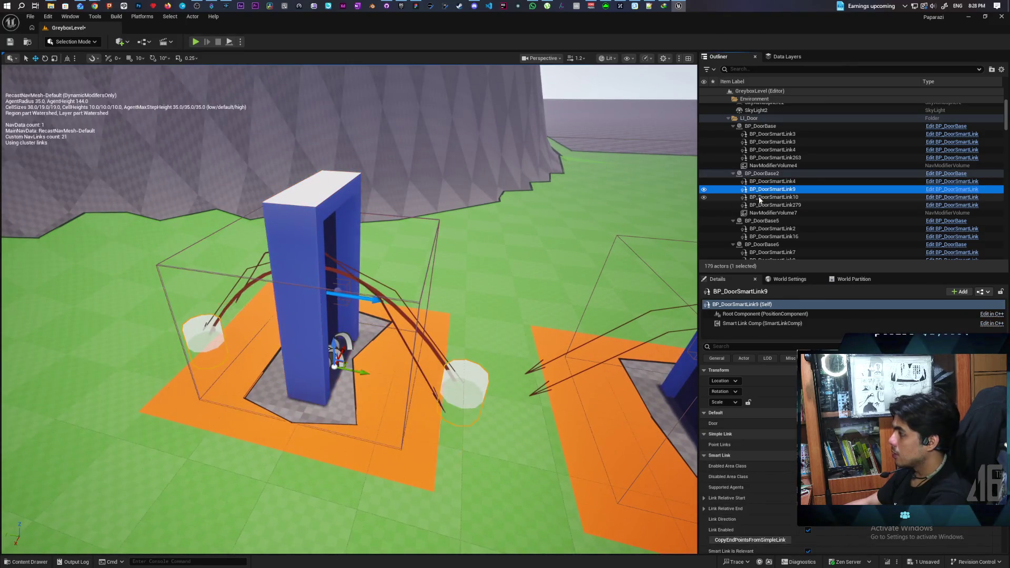
pyautogui.click(760, 197)
pyautogui.click(763, 173)
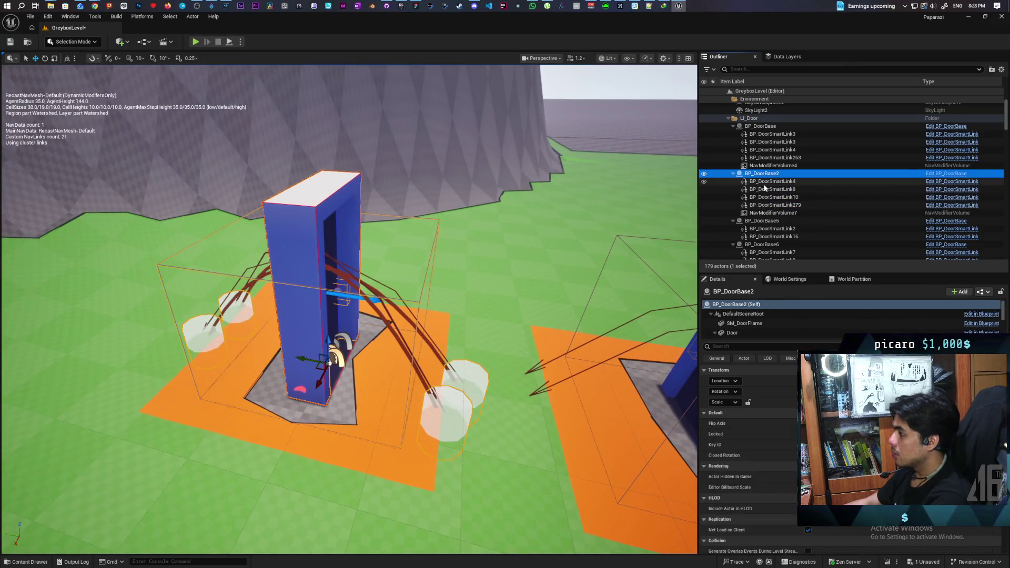
pyautogui.click(764, 190)
pyautogui.keyDown('ctrl'); pyautogui.click(768, 197); pyautogui.keyUp('ctrl')
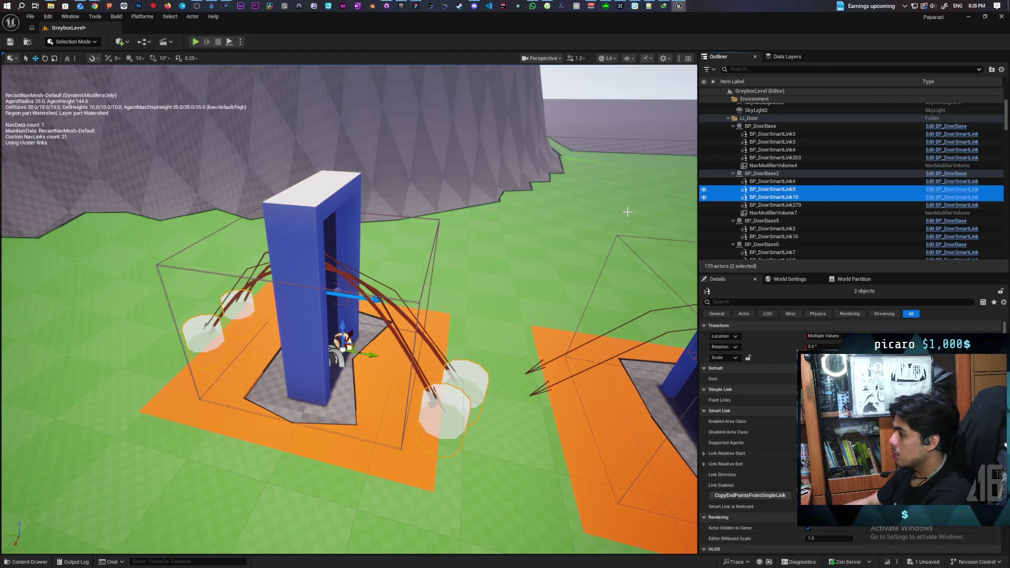
pyautogui.press('Delete')
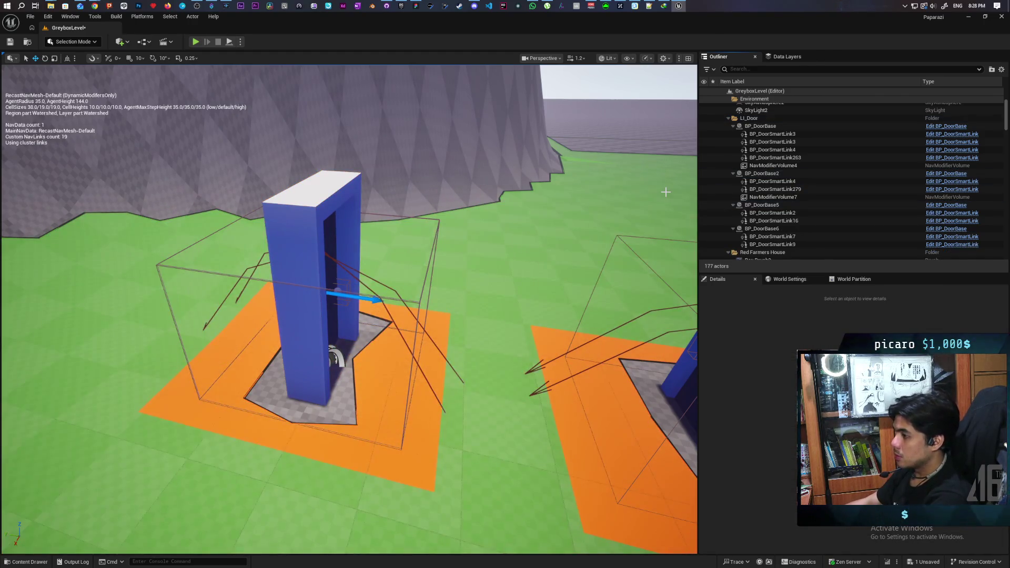
pyautogui.scroll(-5, 666, 192)
pyautogui.moveTo(348, 316)
pyautogui.mouseDown()
pyautogui.moveTo(347, 294)
pyautogui.moveTo(263, 305)
pyautogui.moveTo(226, 263)
pyautogui.moveTo(205, 268)
pyautogui.mouseUp()
pyautogui.moveTo(455, 238); pyautogui.dragTo(454, 238)
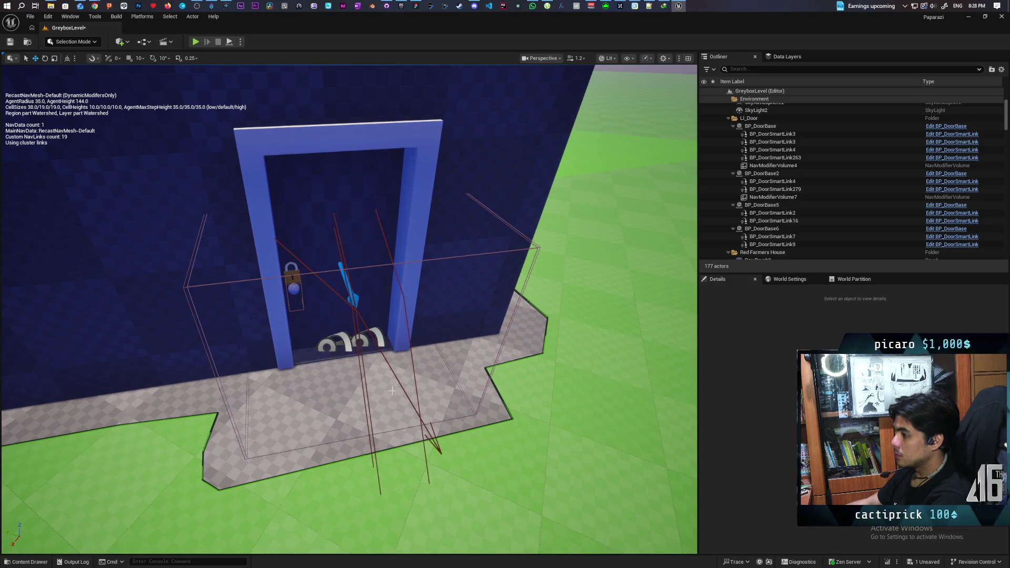
pyautogui.click(341, 350)
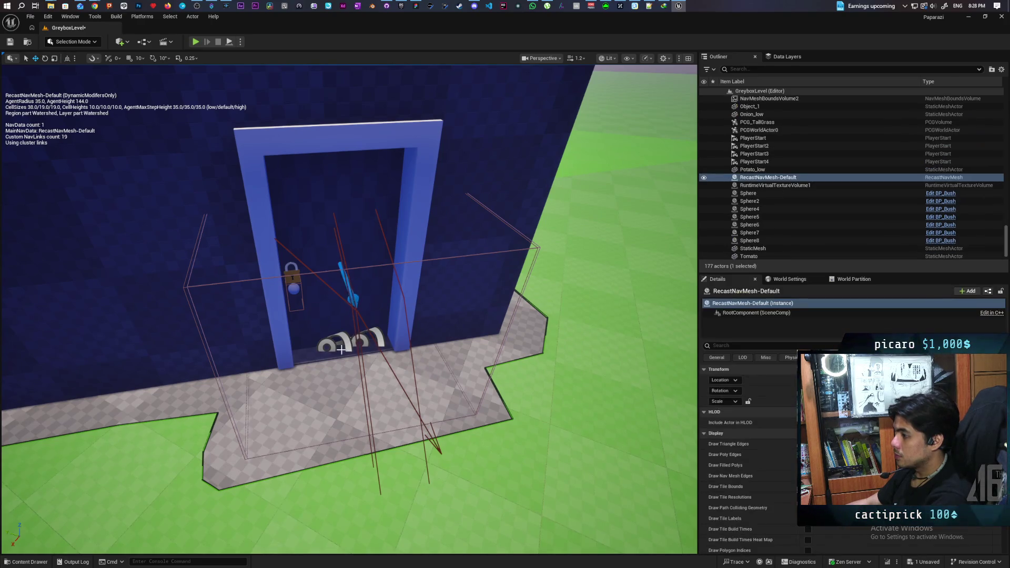
pyautogui.click(335, 348)
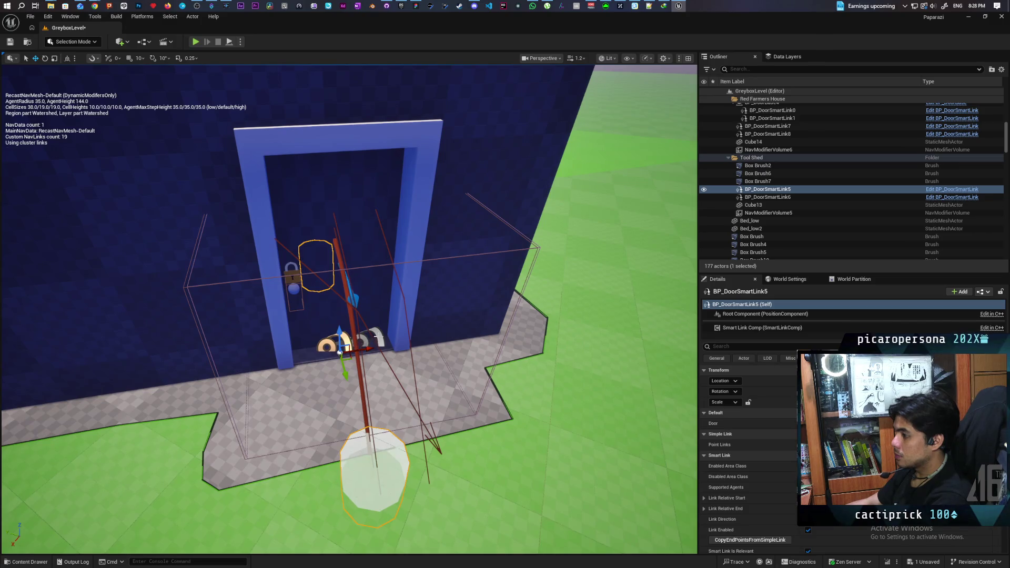
pyautogui.click(376, 336)
pyautogui.moveTo(404, 374)
pyautogui.mouseDown()
pyautogui.moveTo(337, 373)
pyautogui.moveTo(356, 329)
pyautogui.moveTo(335, 274)
pyautogui.moveTo(335, 320)
pyautogui.moveTo(335, 300)
pyautogui.moveTo(433, 395)
pyautogui.moveTo(446, 363)
pyautogui.mouseUp()
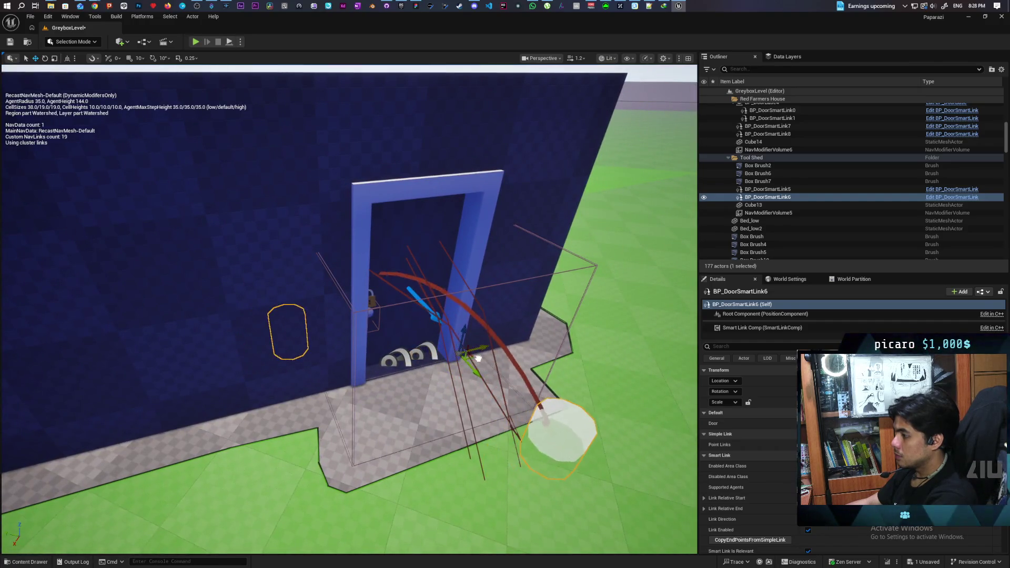
pyautogui.moveTo(390, 398)
pyautogui.mouseDown()
pyautogui.moveTo(389, 371)
pyautogui.moveTo(384, 401)
pyautogui.mouseUp()
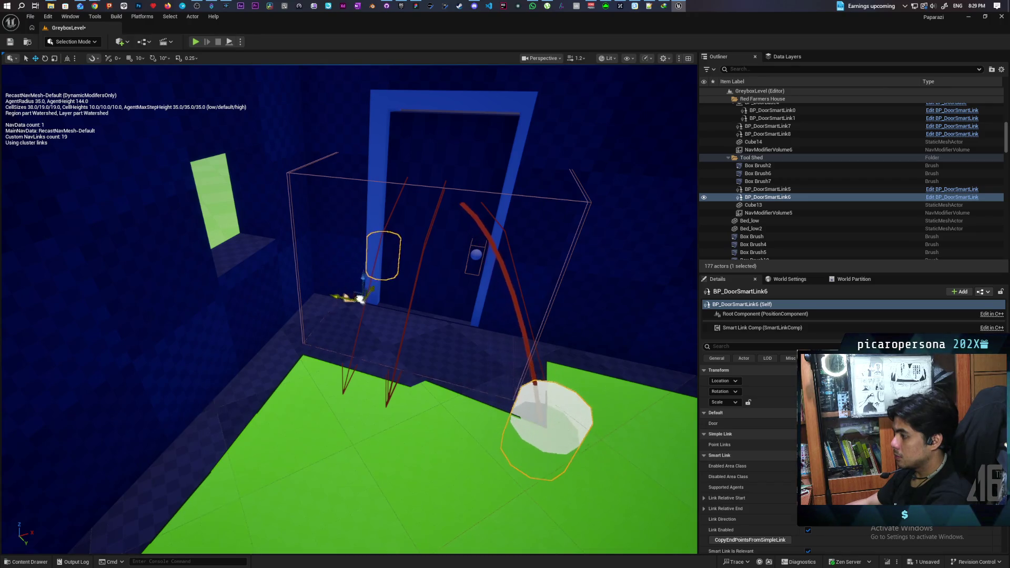
pyautogui.moveTo(384, 401)
pyautogui.mouseDown()
pyautogui.moveTo(426, 399)
pyautogui.moveTo(395, 400)
pyautogui.moveTo(397, 408)
pyautogui.moveTo(392, 392)
pyautogui.moveTo(405, 405)
pyautogui.moveTo(392, 402)
pyautogui.mouseUp()
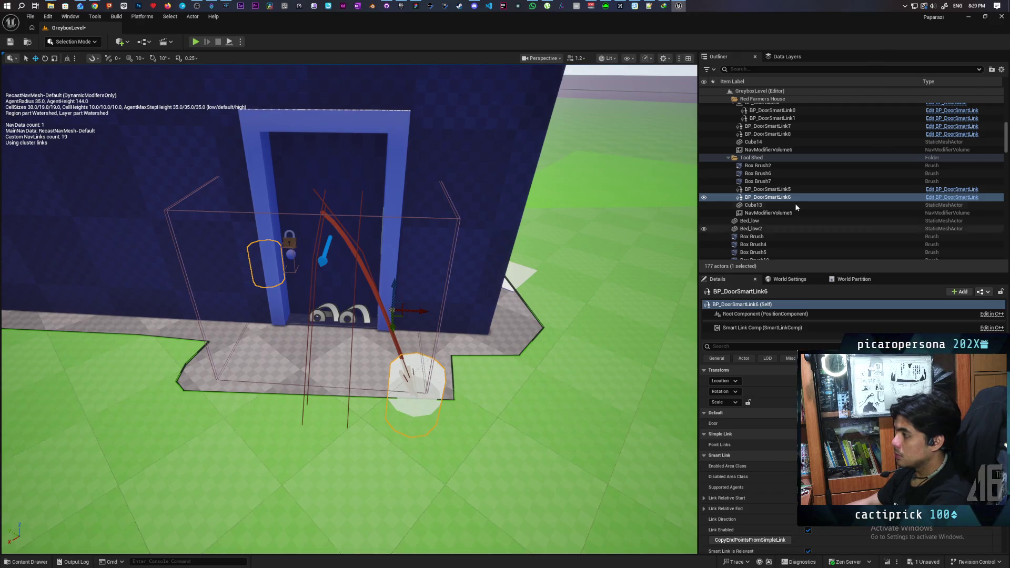
pyautogui.click(393, 129)
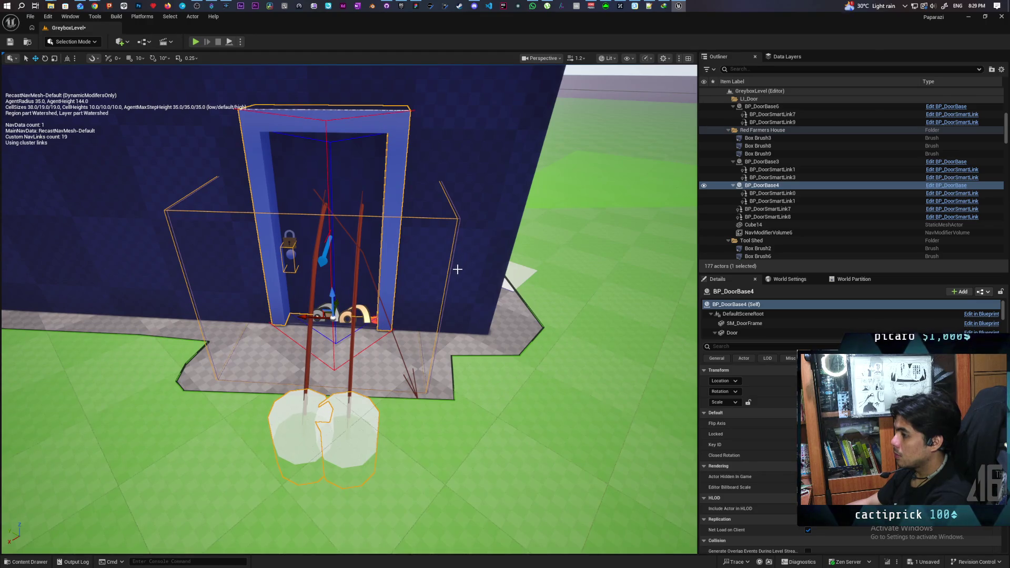
pyautogui.moveTo(456, 274); pyautogui.dragTo(428, 274)
pyautogui.scroll(-3, 758, 324)
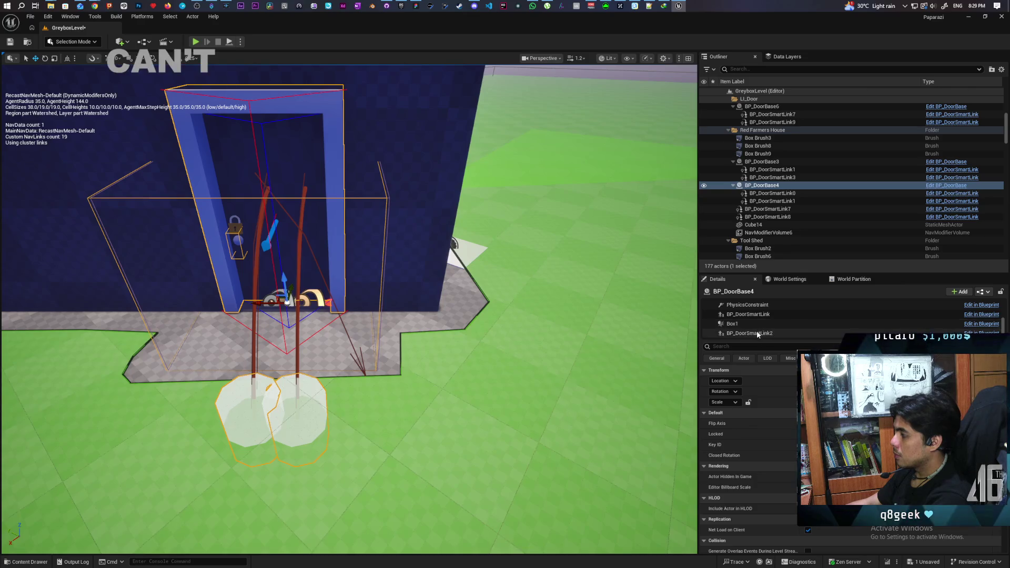
pyautogui.click(756, 333)
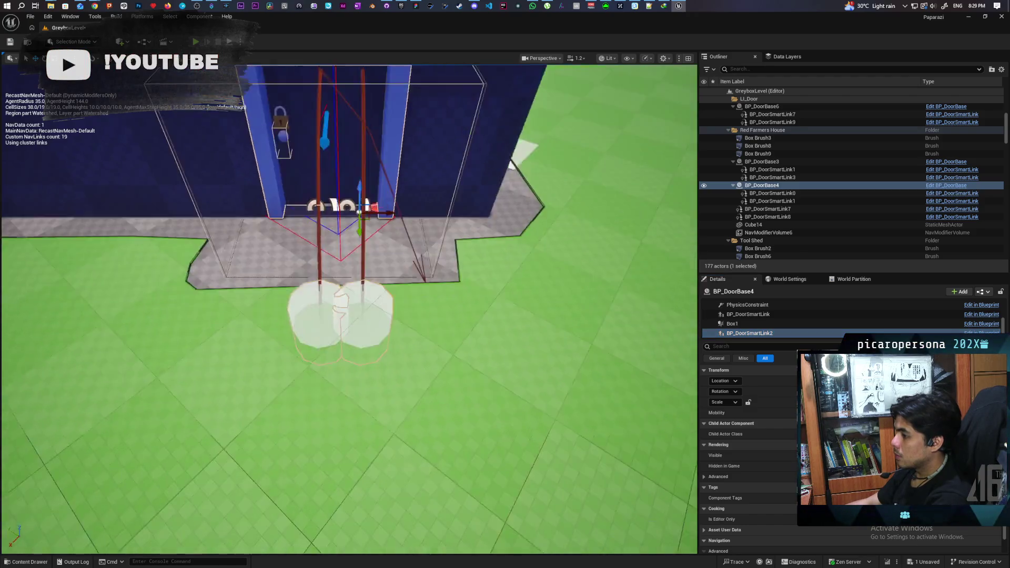
pyautogui.press('f')
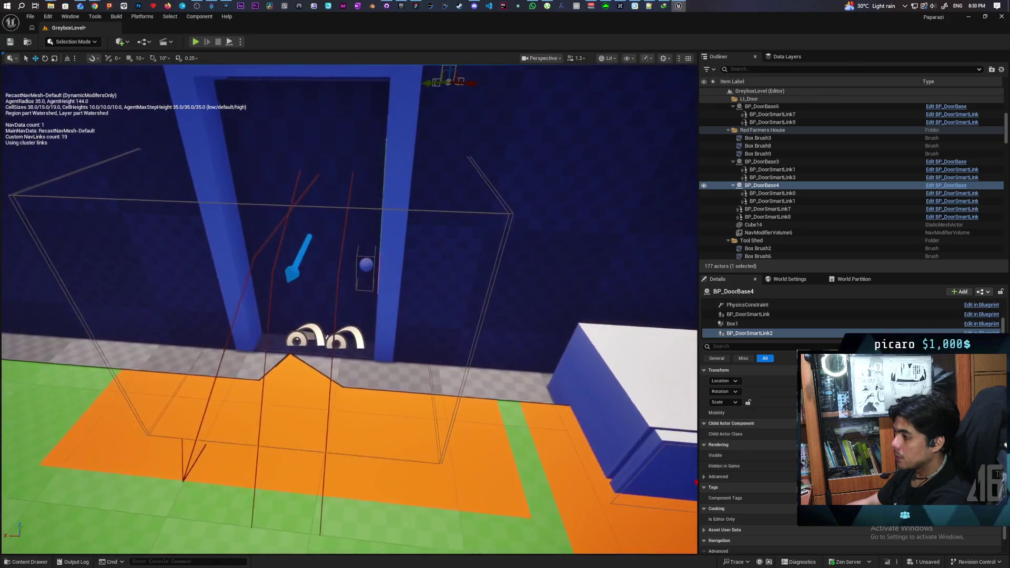
pyautogui.scroll(5, 269, 331)
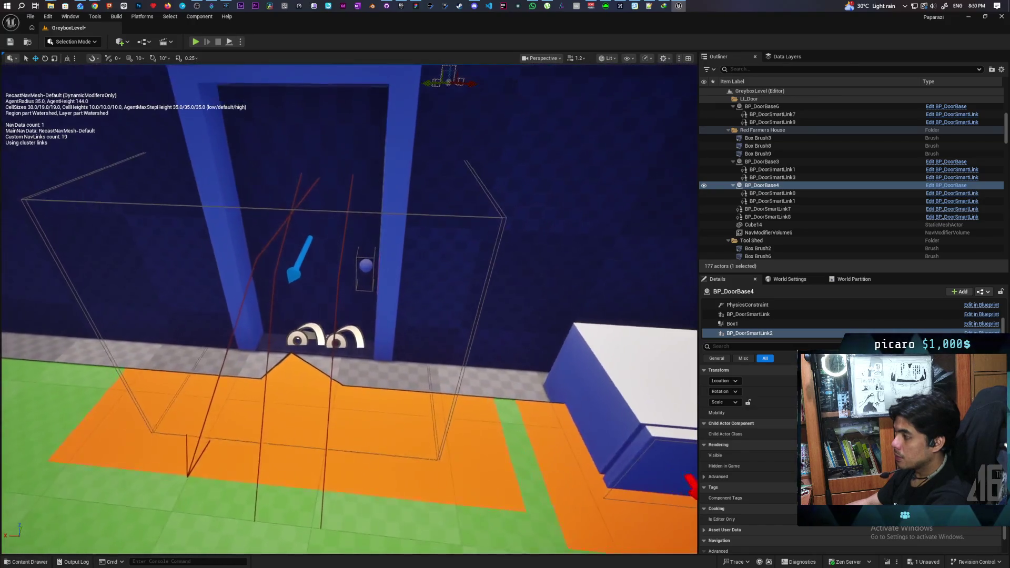
pyautogui.click(758, 209)
pyautogui.click(758, 216)
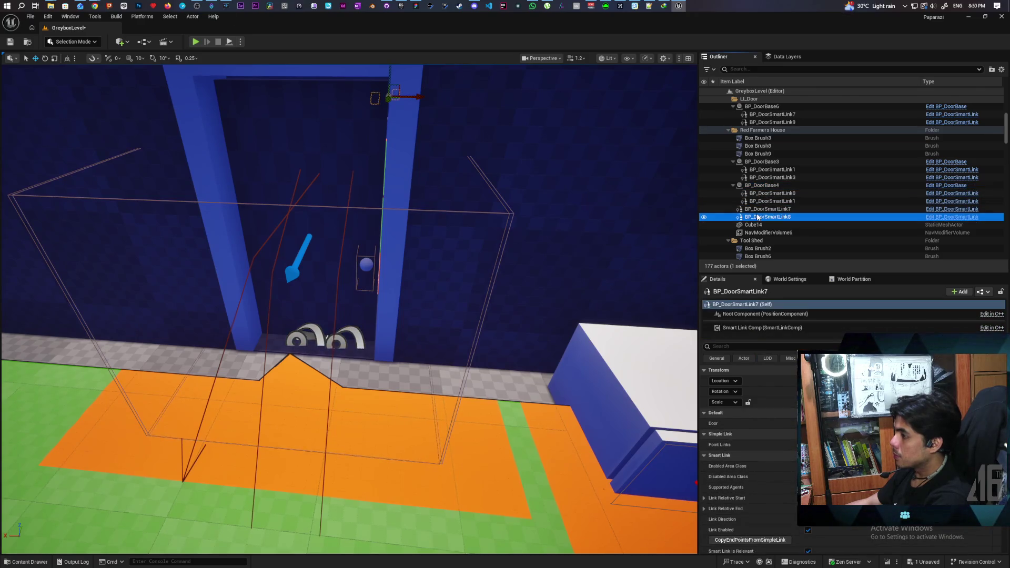
pyautogui.click(341, 148)
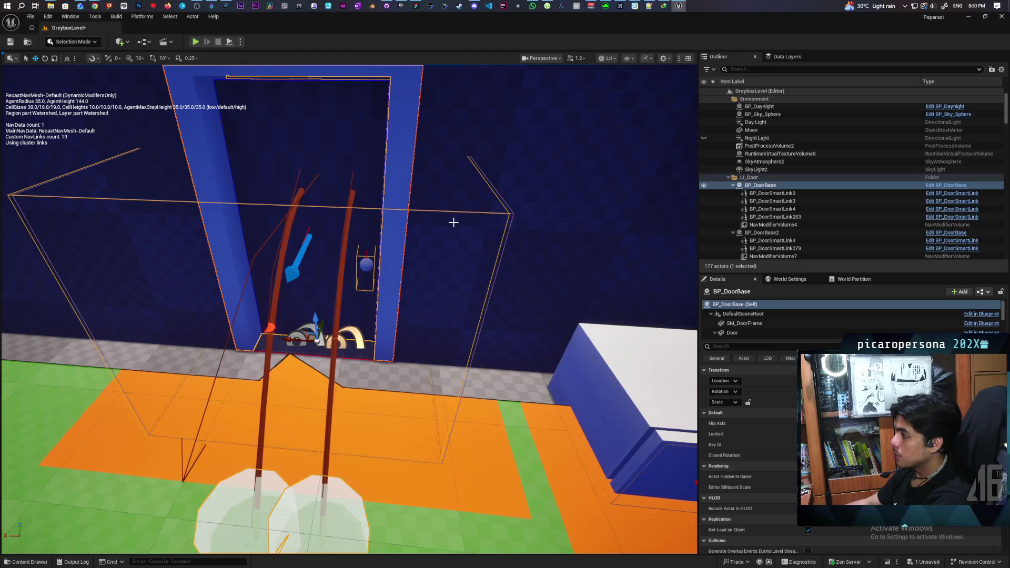
pyautogui.click(780, 210)
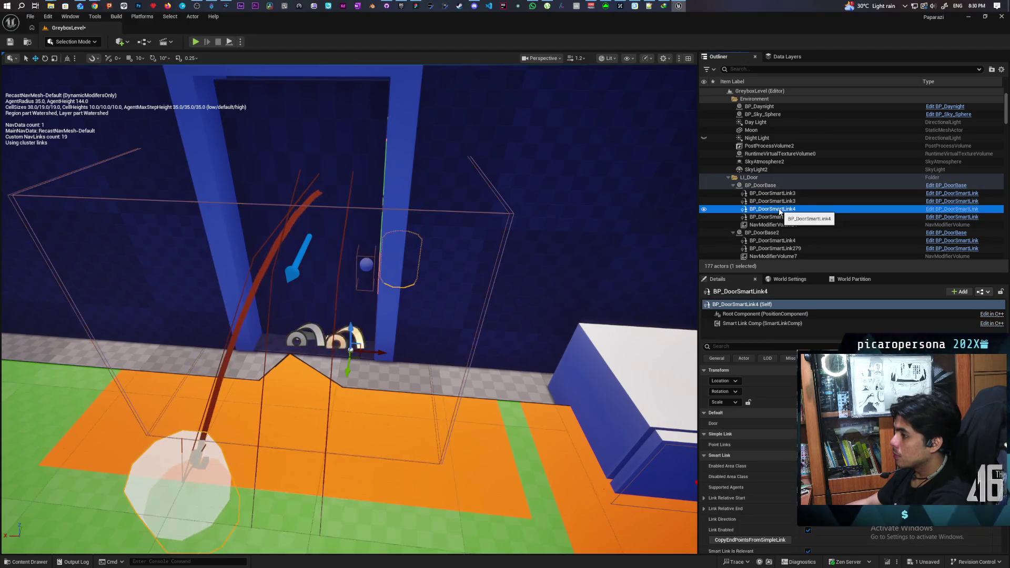
pyautogui.click(778, 215)
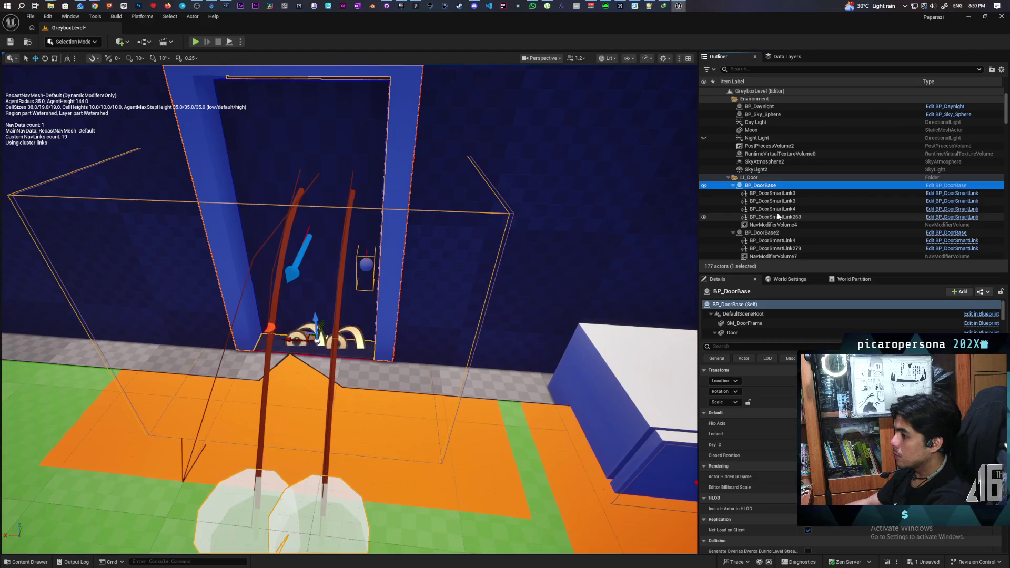
pyautogui.click(780, 202)
pyautogui.click(779, 202)
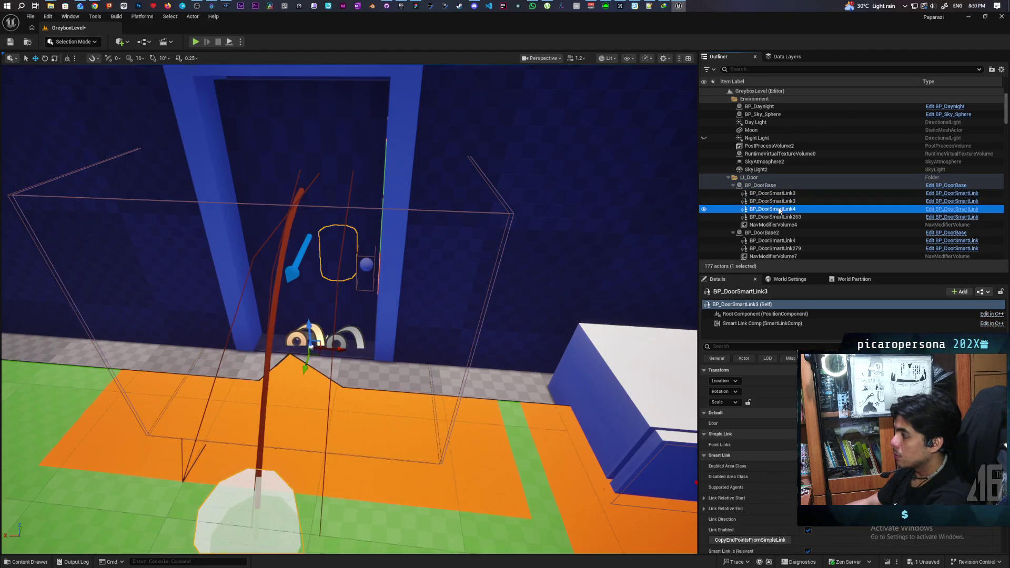
pyautogui.click(779, 202)
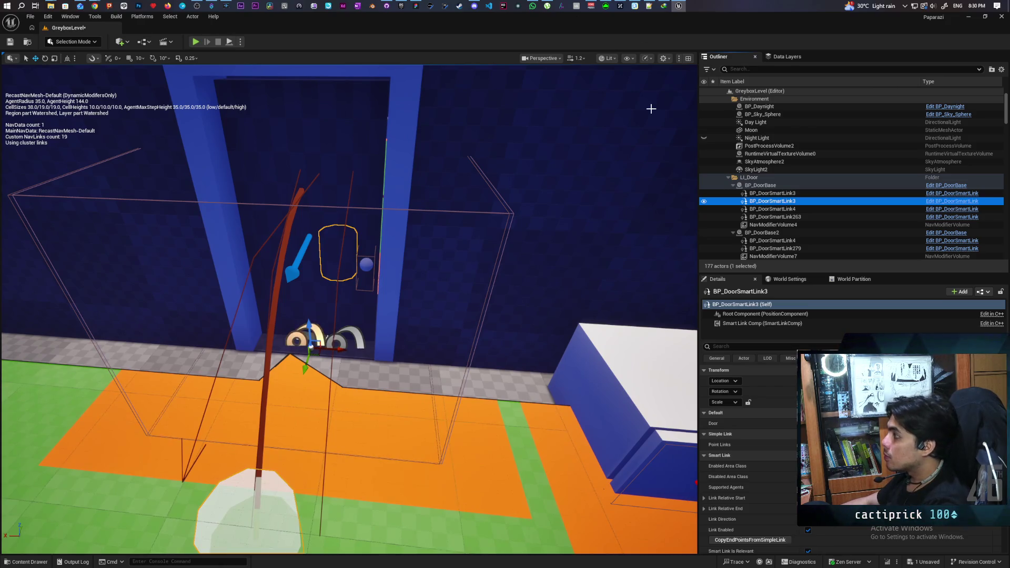
pyautogui.click(894, 185)
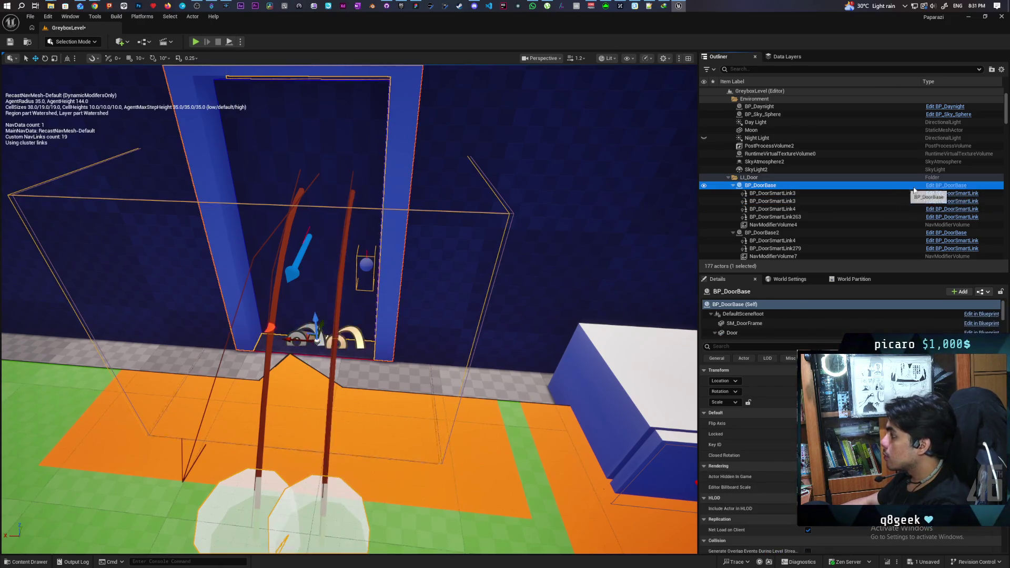
pyautogui.click(939, 187)
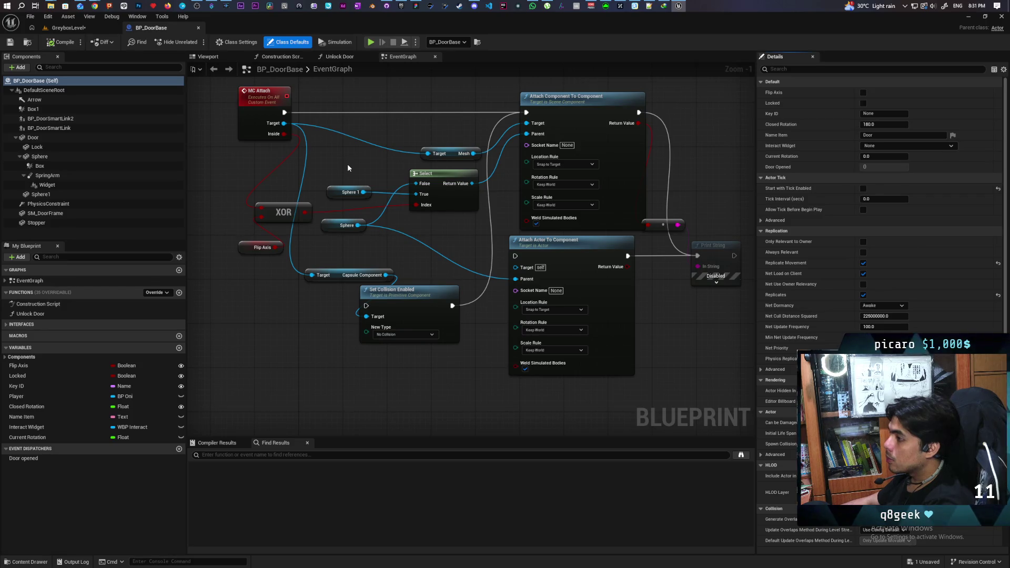
# Review the door's construction script graph, then return to the 3D preview
pyautogui.click(282, 57)
pyautogui.moveTo(353, 163)
pyautogui.mouseDown()
pyautogui.moveTo(374, 221)
pyautogui.moveTo(365, 236)
pyautogui.mouseUp()
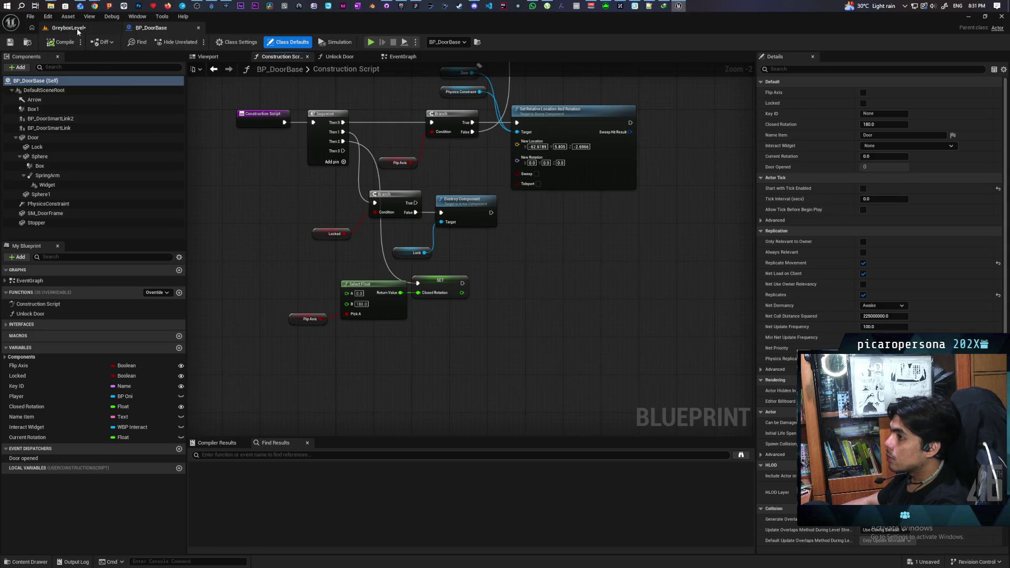
pyautogui.click(205, 56)
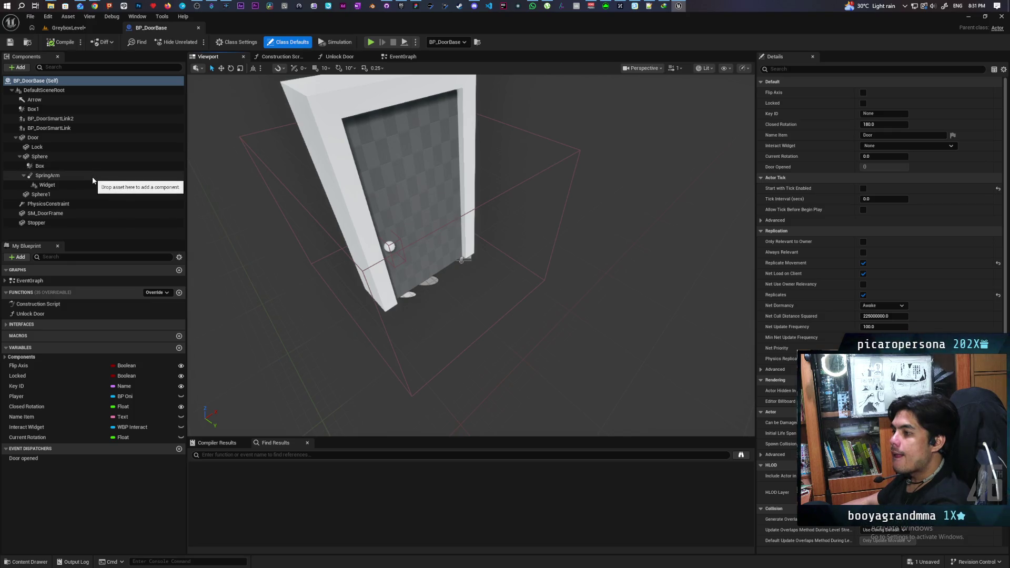
# Delete the extra BP_DoorSmartLink2 child component from BP_DoorBase
pyautogui.click(80, 119)
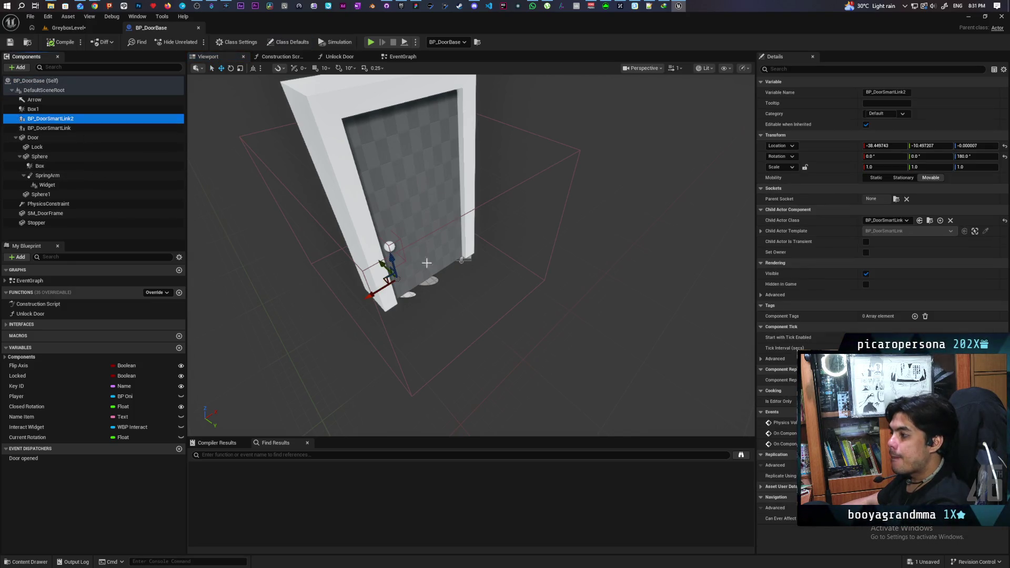
pyautogui.press('f')
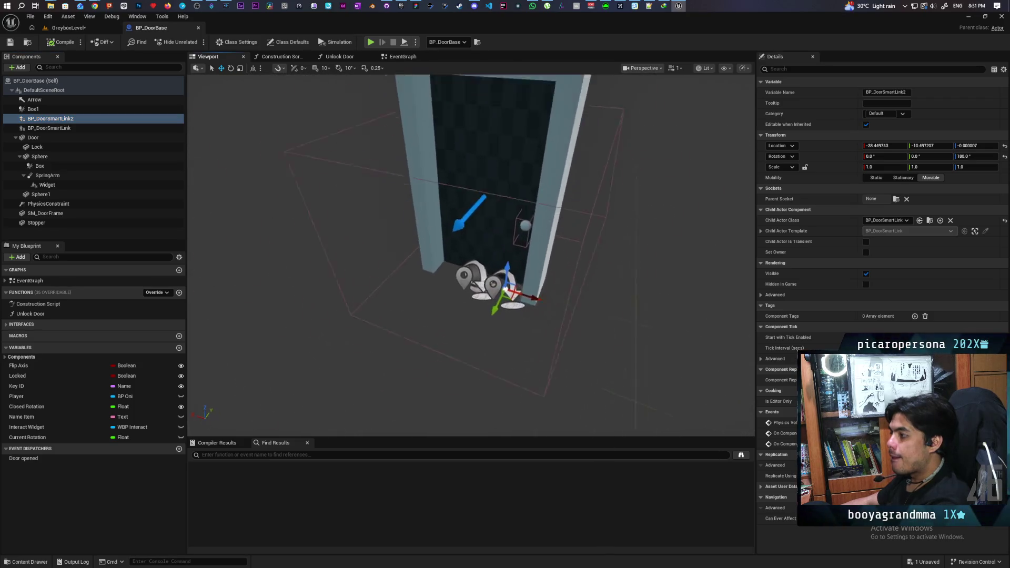
pyautogui.moveTo(471, 253)
pyautogui.mouseDown()
pyautogui.moveTo(513, 247)
pyautogui.moveTo(458, 255)
pyautogui.mouseUp()
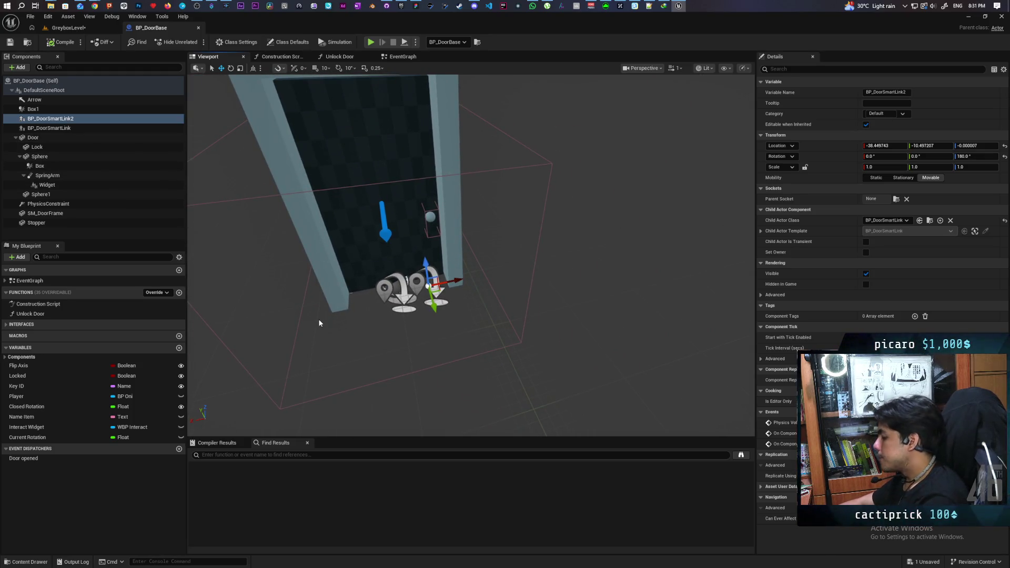
pyautogui.press('Delete')
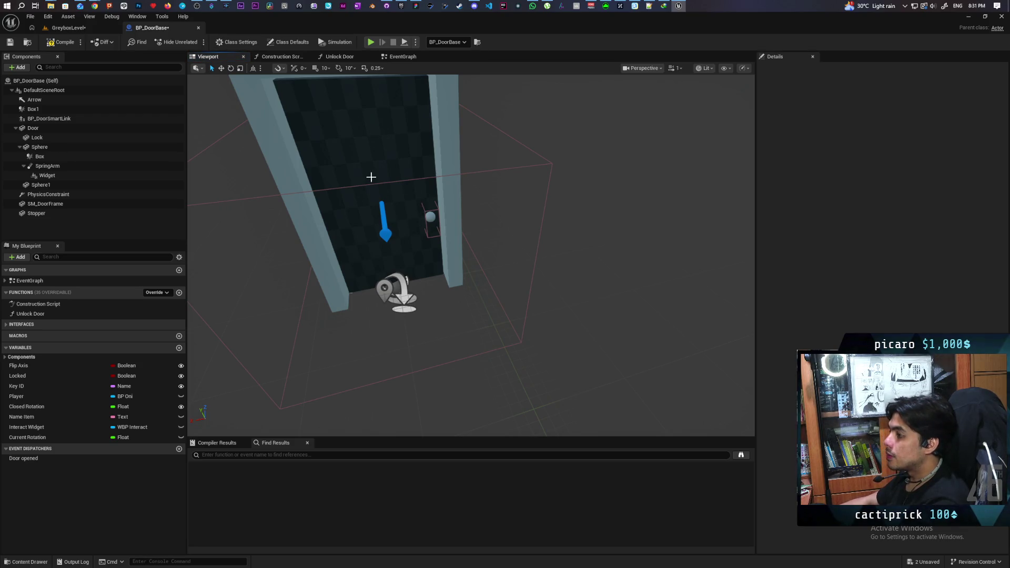
pyautogui.scroll(-5, 379, 221)
pyautogui.scroll(5, 389, 263)
# Compile BP_DoorBase with its remaining BP_DoorSmartLink, then save everything from GreyboxLevel
pyautogui.click(398, 290)
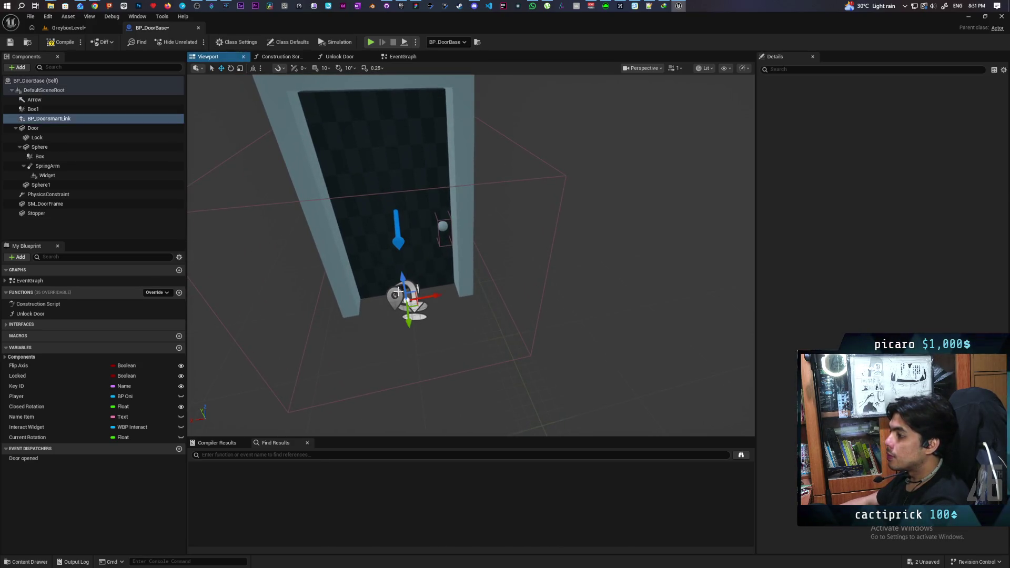
pyautogui.press('f')
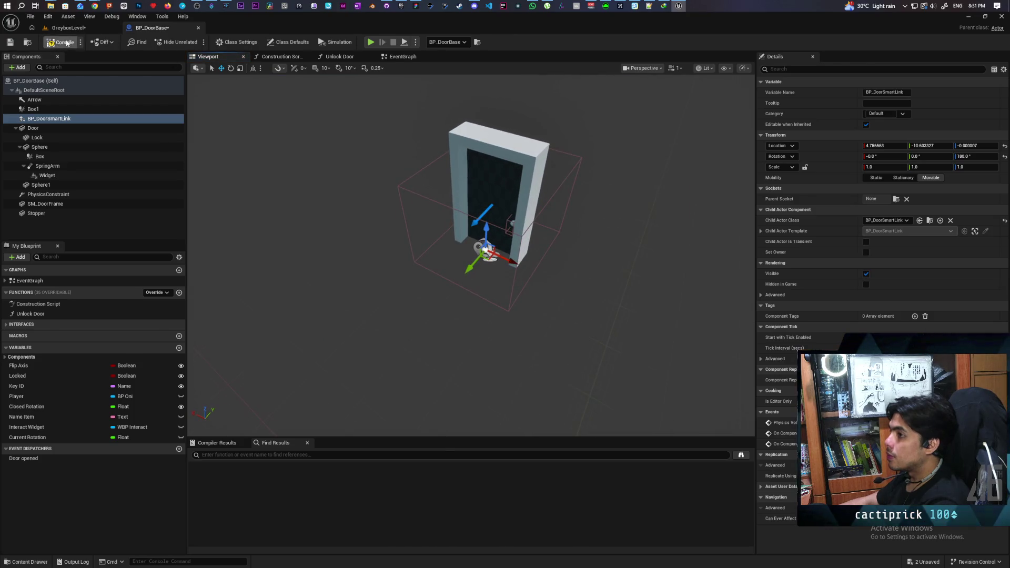
pyautogui.click(66, 42)
pyautogui.click(67, 27)
pyautogui.hotkey('ctrl', 'shift', 's')
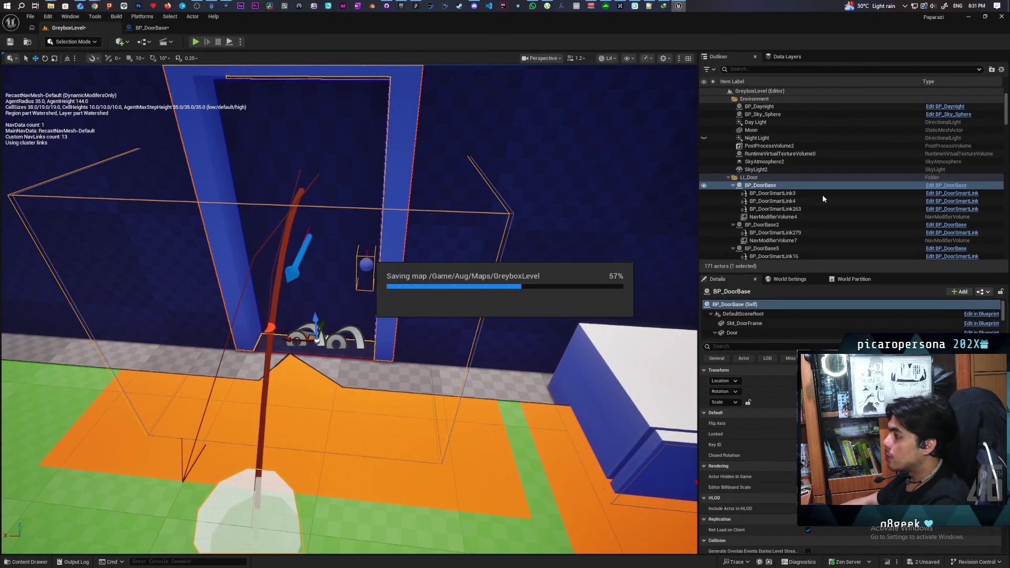
# Move the placed door's BP_DoorSmartLink to the left side of the door
pyautogui.moveTo(641, 237)
pyautogui.mouseDown()
pyautogui.moveTo(605, 221)
pyautogui.moveTo(568, 232)
pyautogui.moveTo(532, 263)
pyautogui.moveTo(568, 247)
pyautogui.mouseUp()
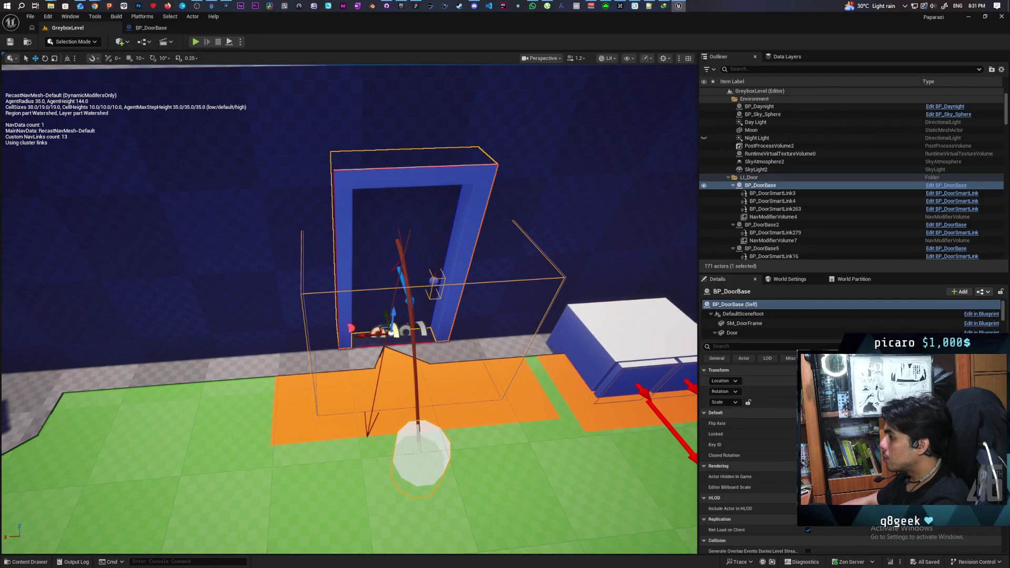
pyautogui.scroll(-3, 779, 324)
pyautogui.scroll(-3, 779, 325)
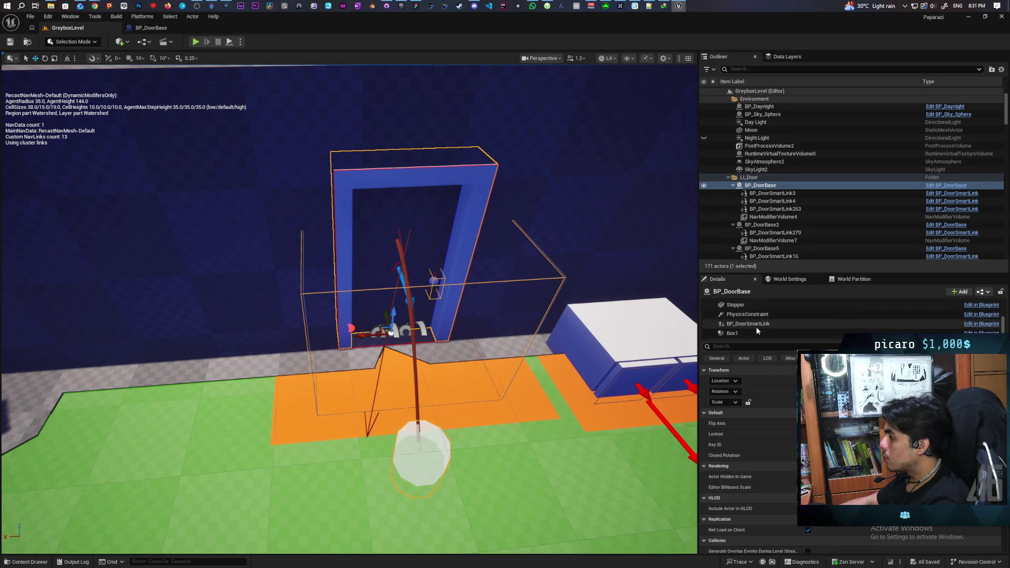
pyautogui.click(761, 325)
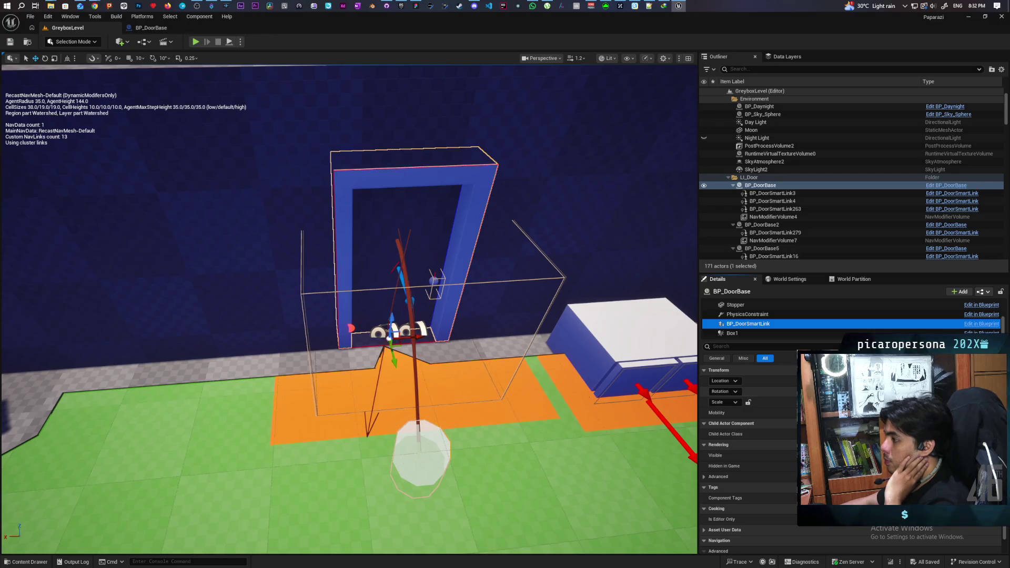
pyautogui.moveTo(392, 332); pyautogui.dragTo(342, 339)
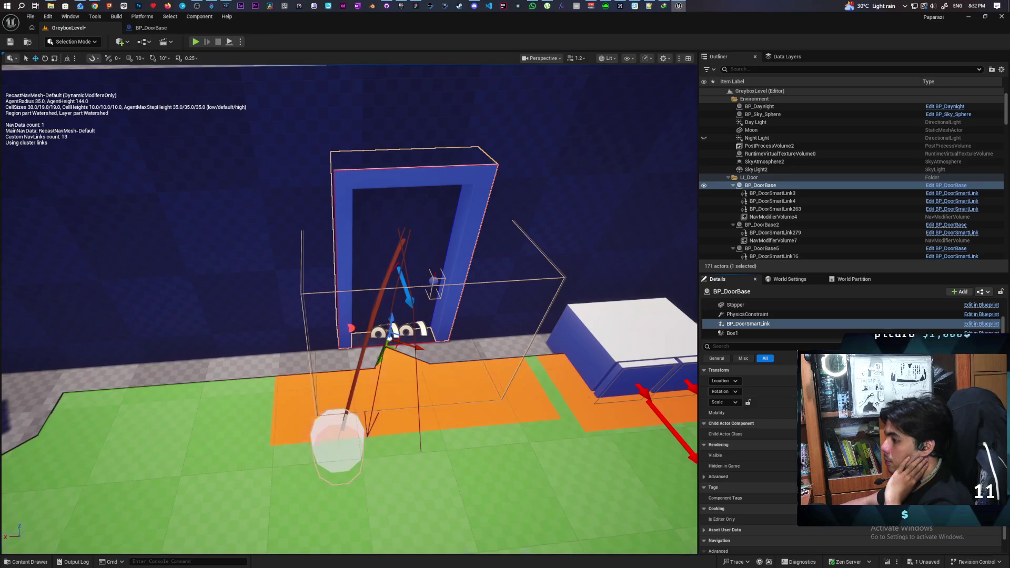
pyautogui.moveTo(368, 316)
pyautogui.mouseDown()
pyautogui.moveTo(337, 274)
pyautogui.moveTo(336, 294)
pyautogui.moveTo(311, 300)
pyautogui.moveTo(485, 424)
pyautogui.mouseUp()
pyautogui.press('f')
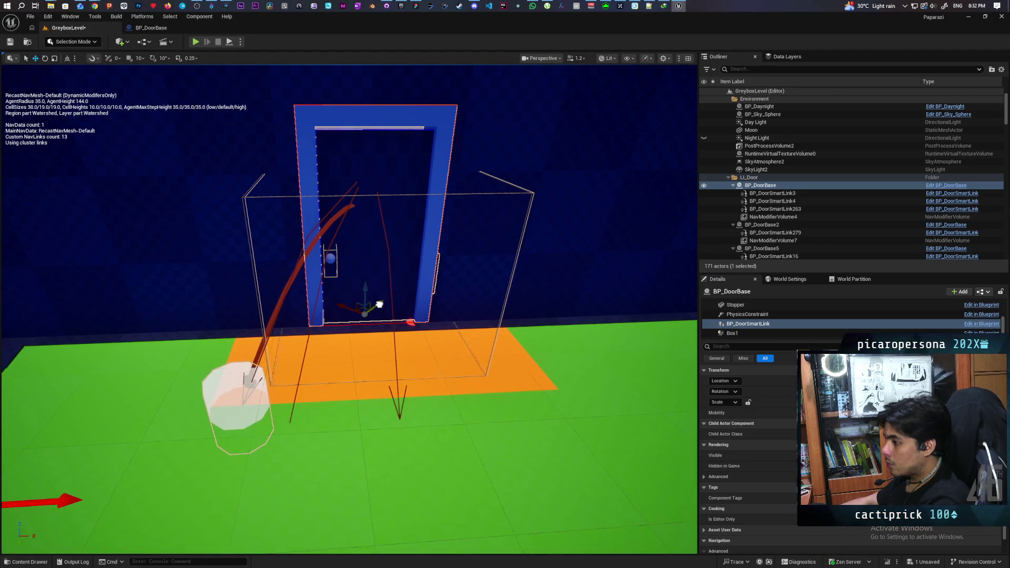
# Refresh the placed door from its blueprint and view it with the floor
pyautogui.moveTo(459, 353)
pyautogui.mouseDown()
pyautogui.moveTo(511, 347)
pyautogui.moveTo(574, 311)
pyautogui.mouseUp()
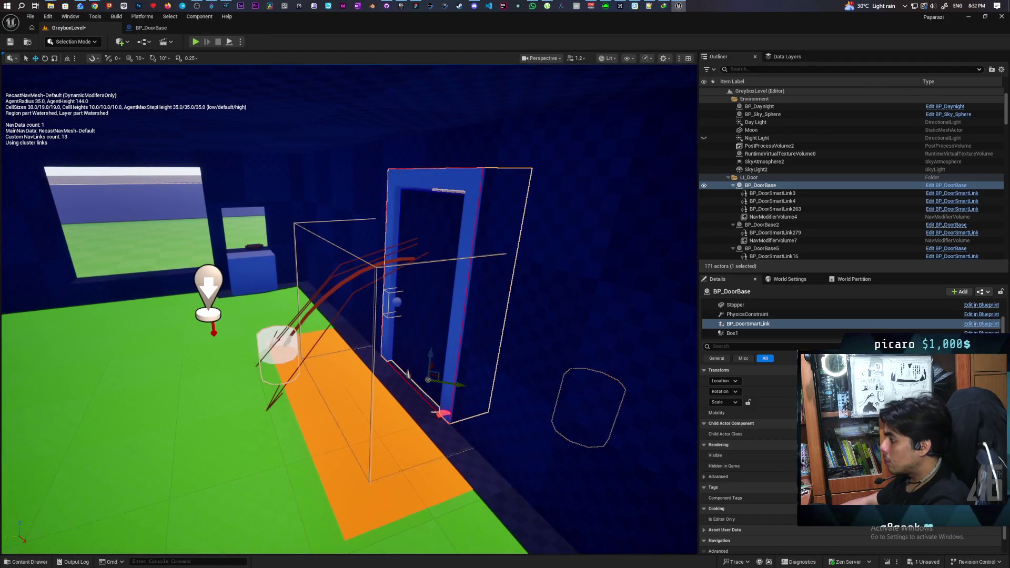
pyautogui.click(982, 291)
pyautogui.click(926, 308)
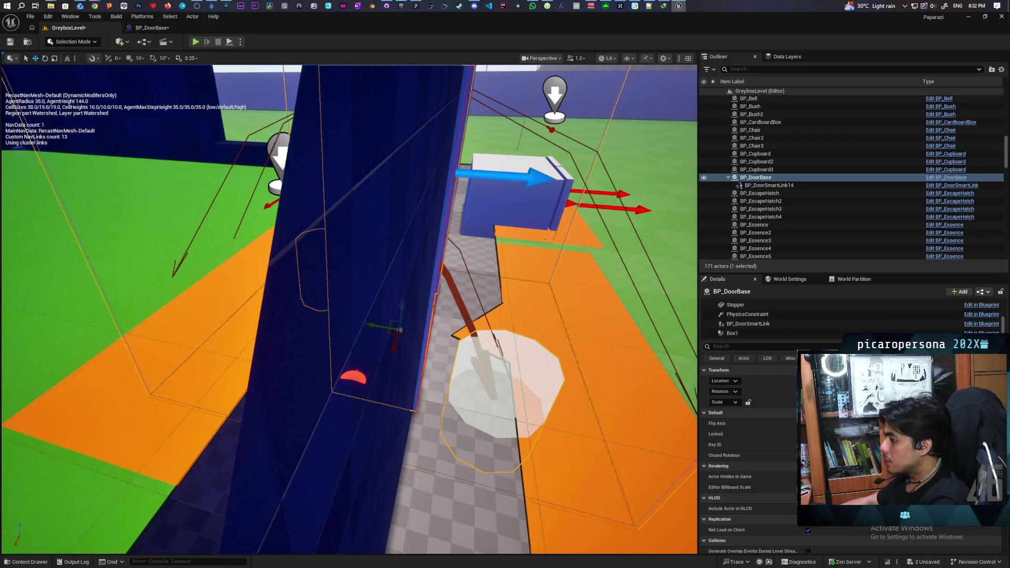
pyautogui.moveTo(400, 329); pyautogui.dragTo(521, 304)
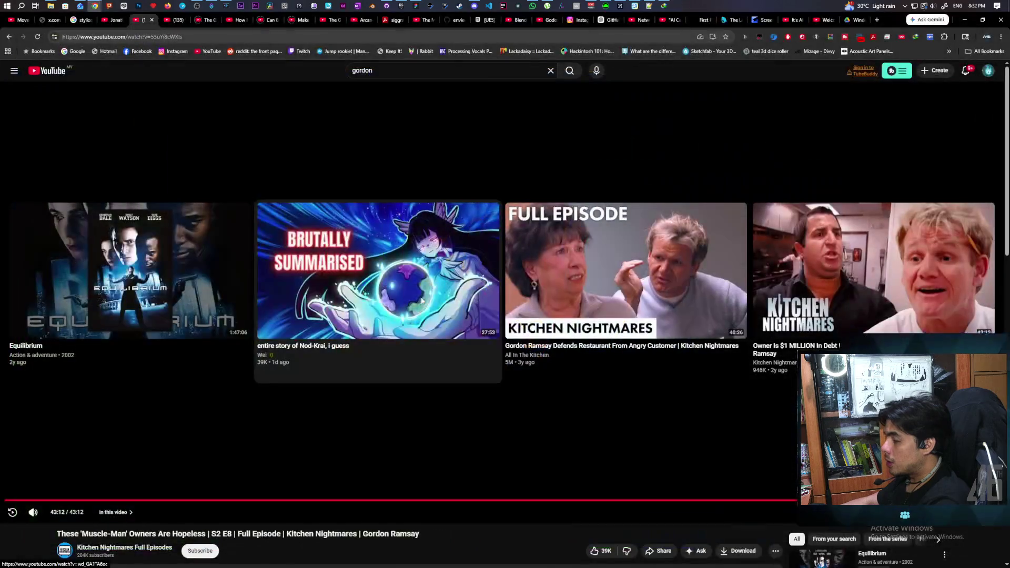
# Close the crash reporter so Unreal Editor relaunches into GreyboxLevel
pyautogui.click(620, 400)
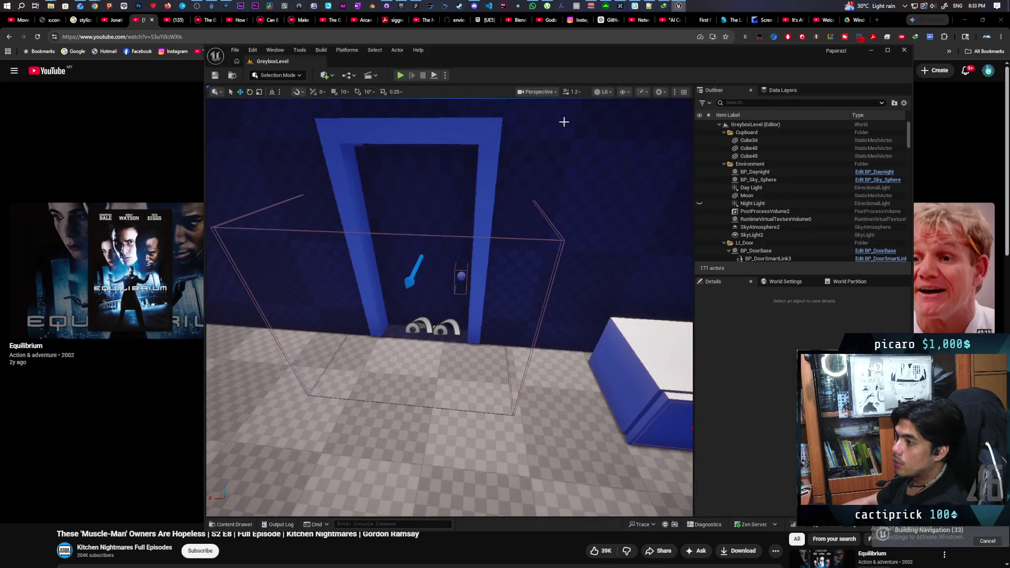
# Maximize the editor and briefly check the selected door actor's blueprint
pyautogui.doubleClick(498, 53)
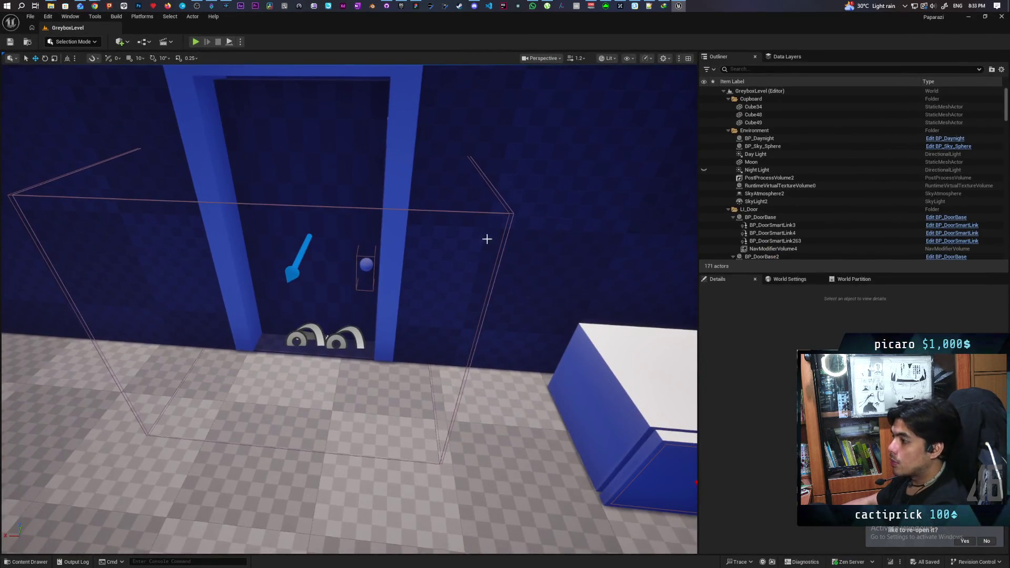
pyautogui.click(397, 111)
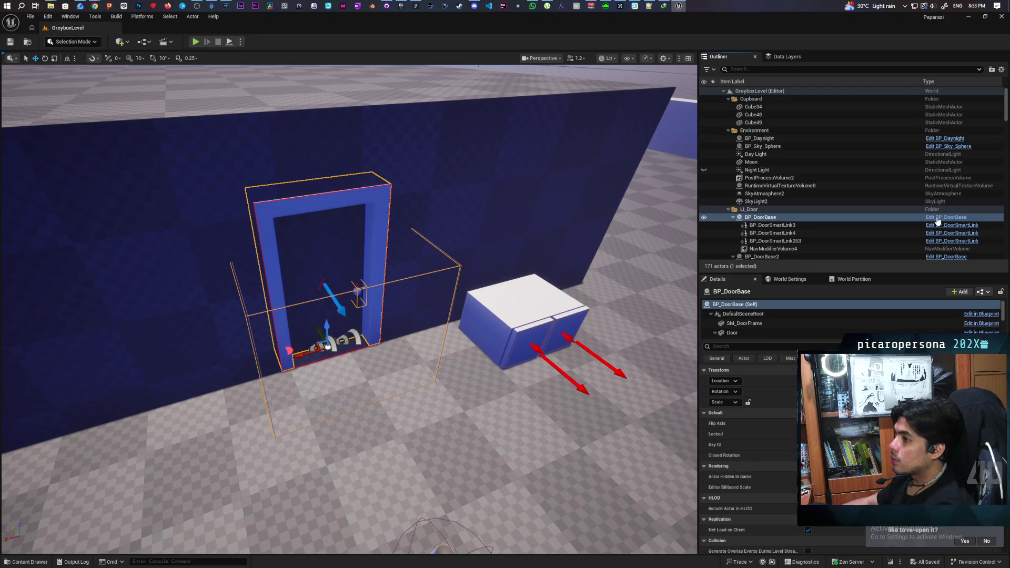
pyautogui.click(937, 217)
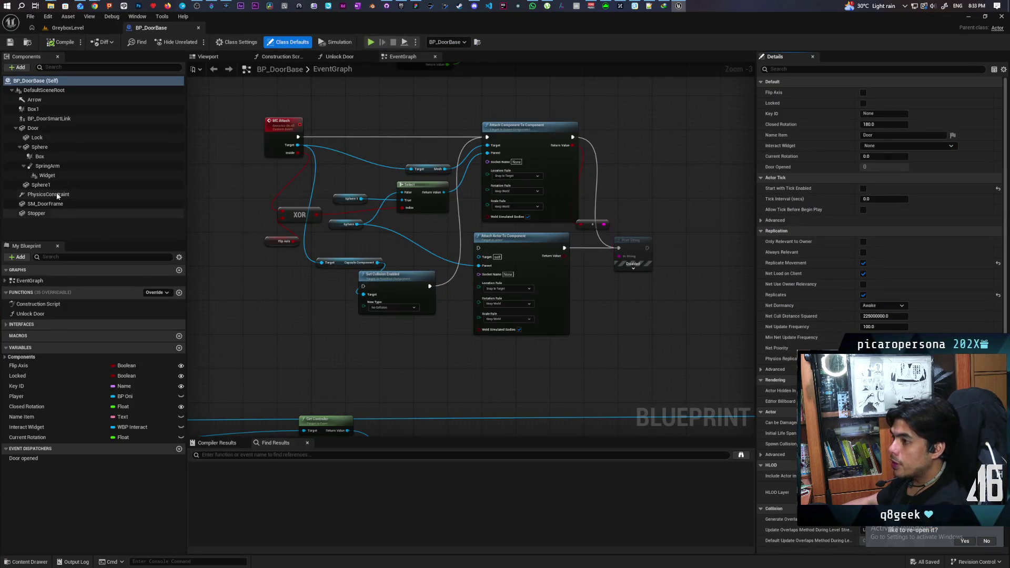
pyautogui.click(67, 27)
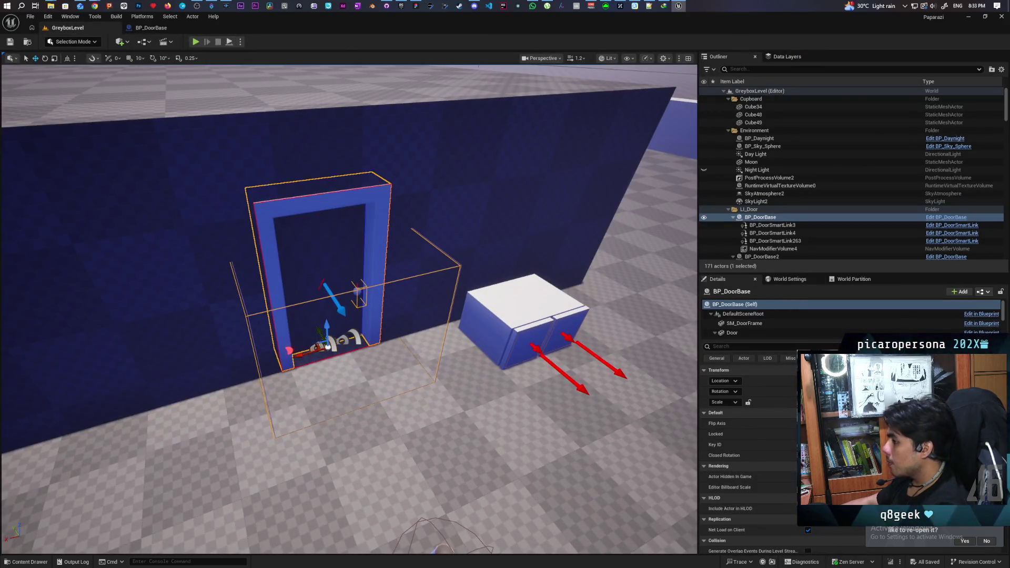
# Display the navmesh with P and open BP_DoorSmartLink's blueprint from the door actor
pyautogui.click(435, 474)
pyautogui.press('p')
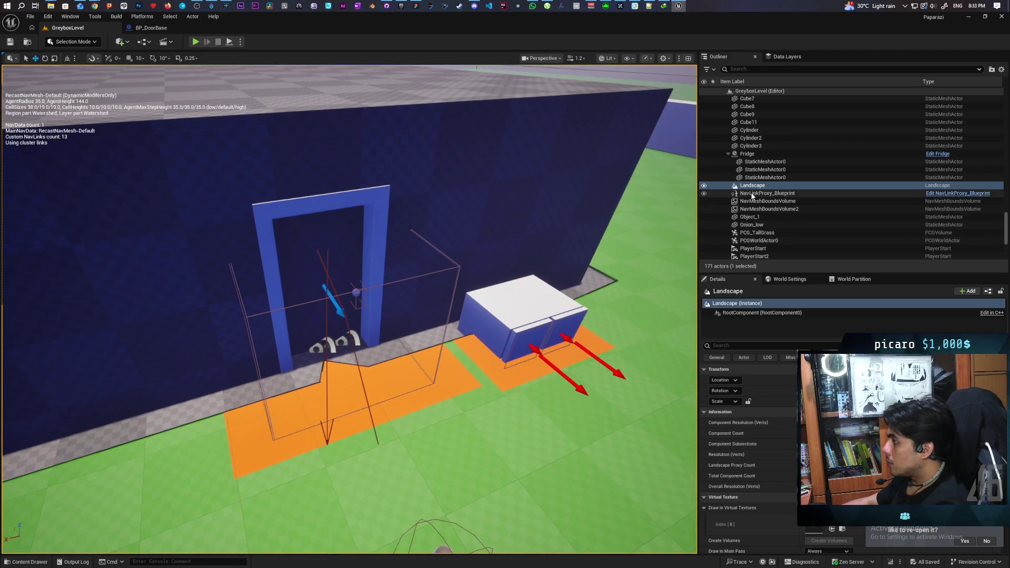
pyautogui.click(384, 219)
pyautogui.moveTo(347, 311)
pyautogui.mouseDown()
pyautogui.moveTo(431, 305)
pyautogui.moveTo(261, 337)
pyautogui.moveTo(452, 361)
pyautogui.mouseUp()
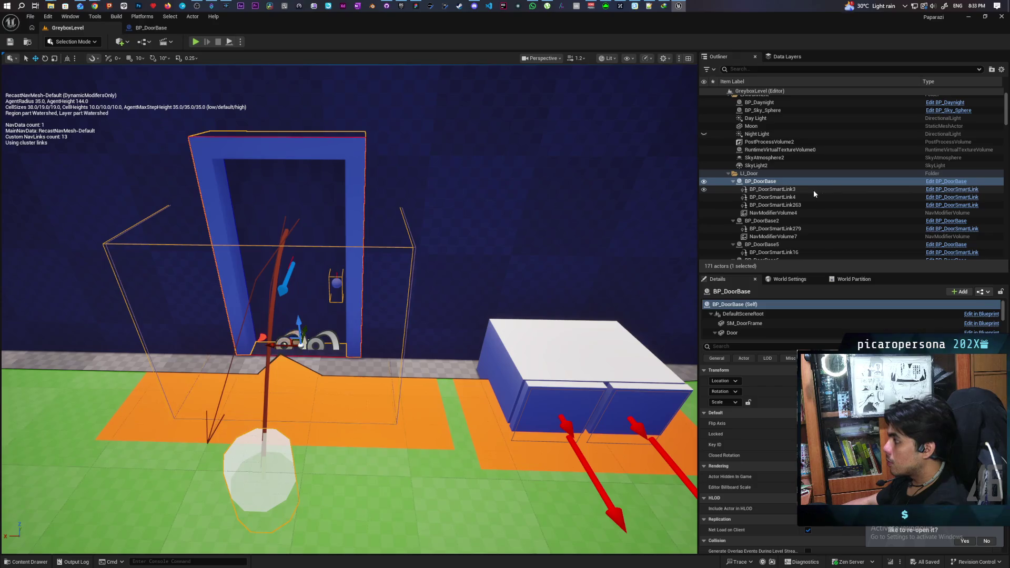
pyautogui.click(964, 190)
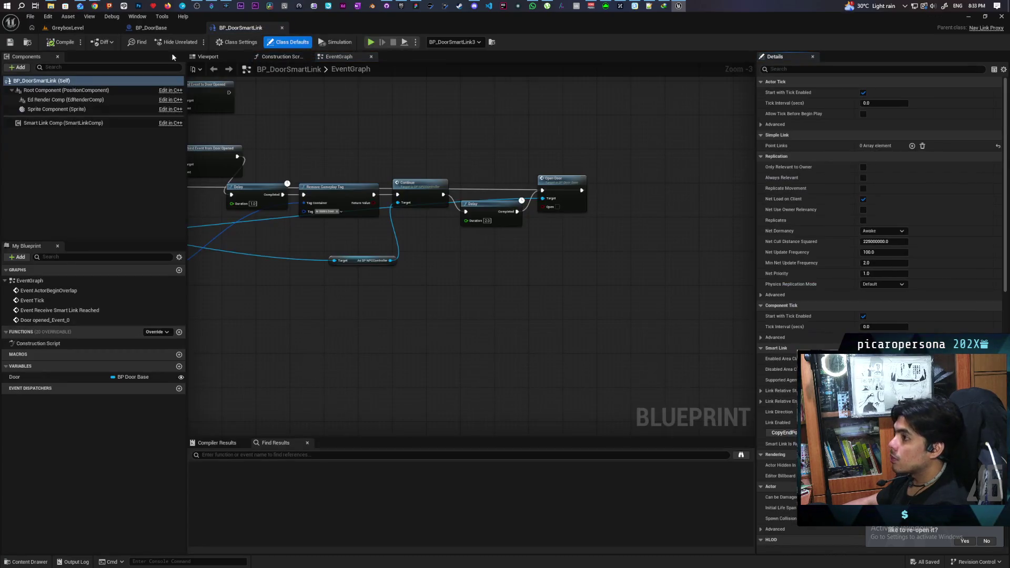
# Inspect the smart link actors BP_DoorSmartLink3 and BP_DoorSmartLink4 in the level
pyautogui.click(145, 27)
pyautogui.click(68, 27)
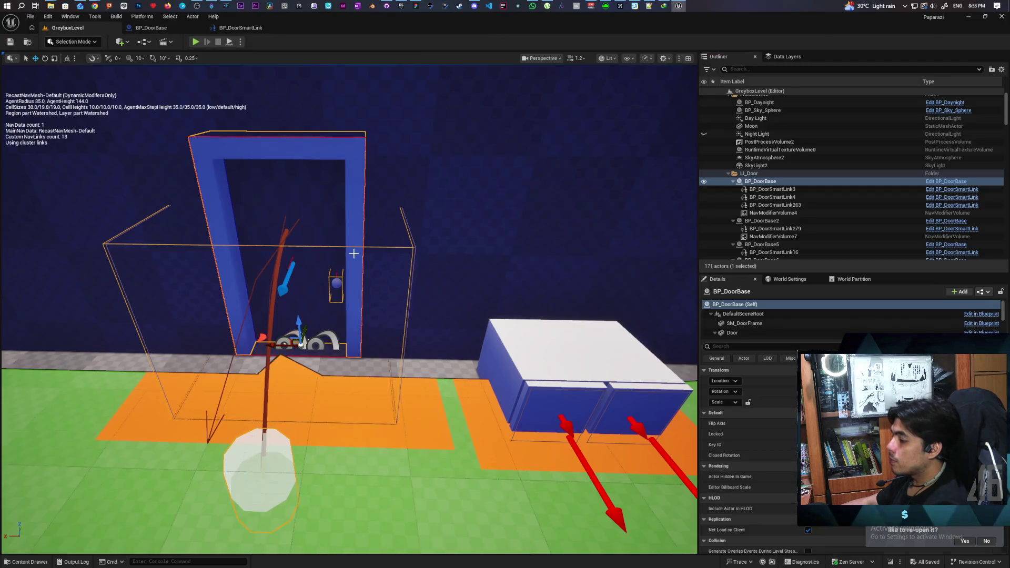
pyautogui.scroll(-5, 354, 254)
pyautogui.scroll(4, 354, 254)
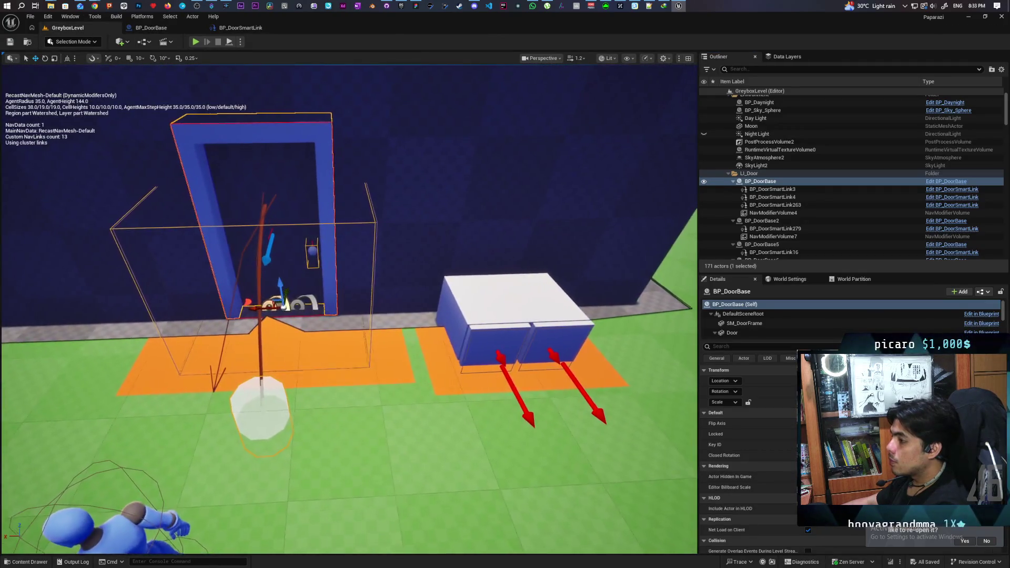
pyautogui.scroll(3, 349, 253)
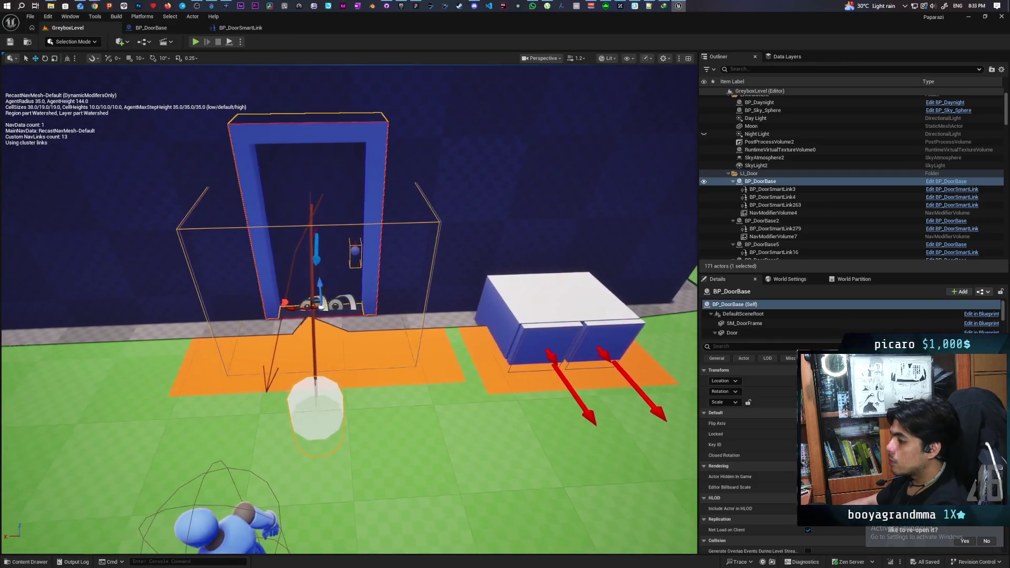
pyautogui.click(784, 189)
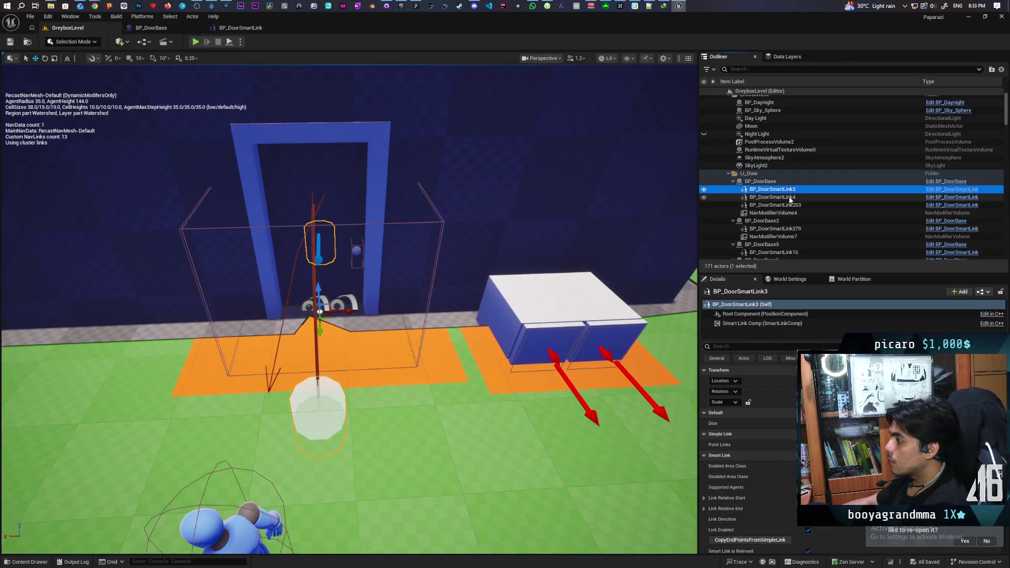
pyautogui.click(790, 198)
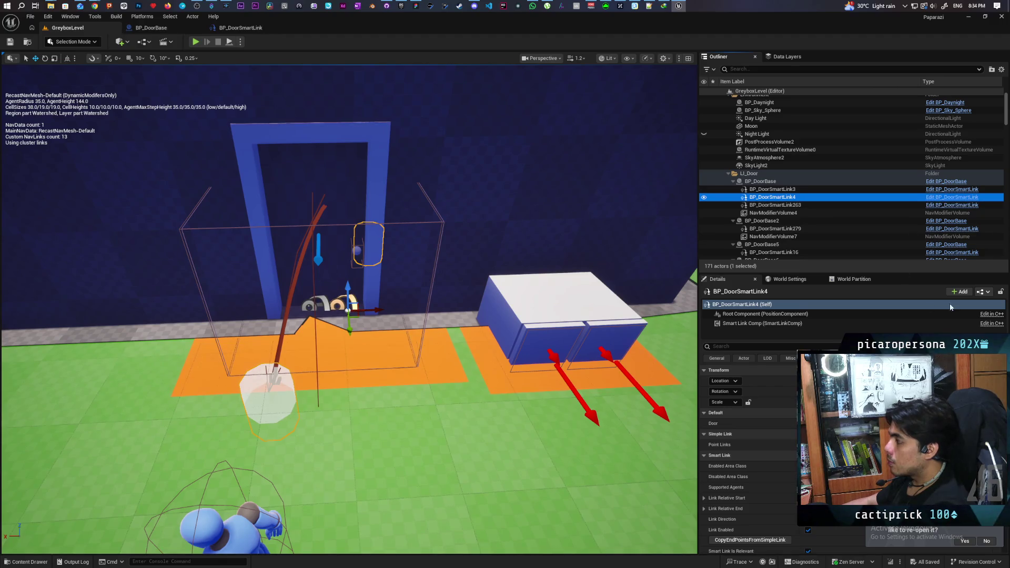
pyautogui.click(981, 294)
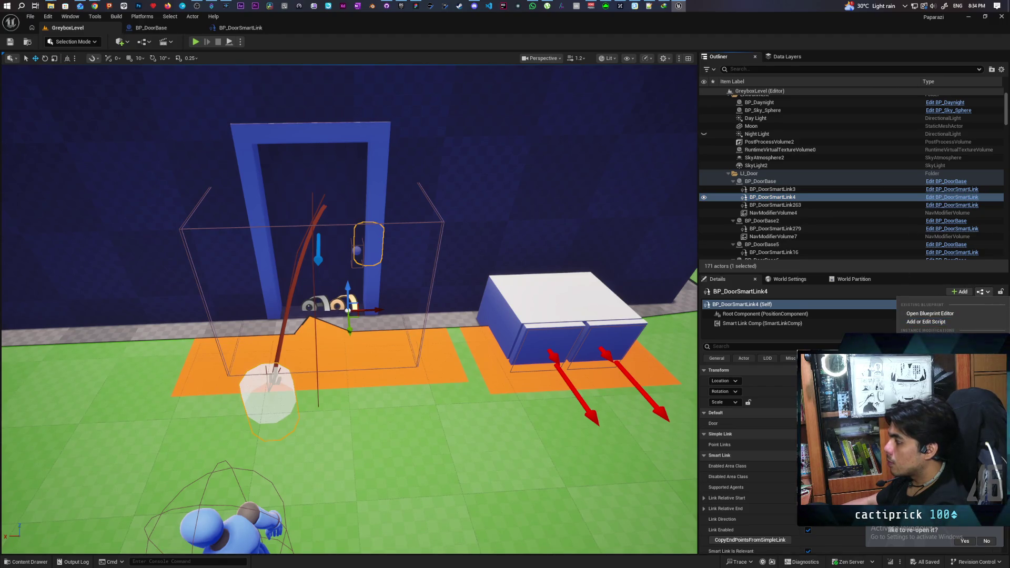
pyautogui.press('Escape')
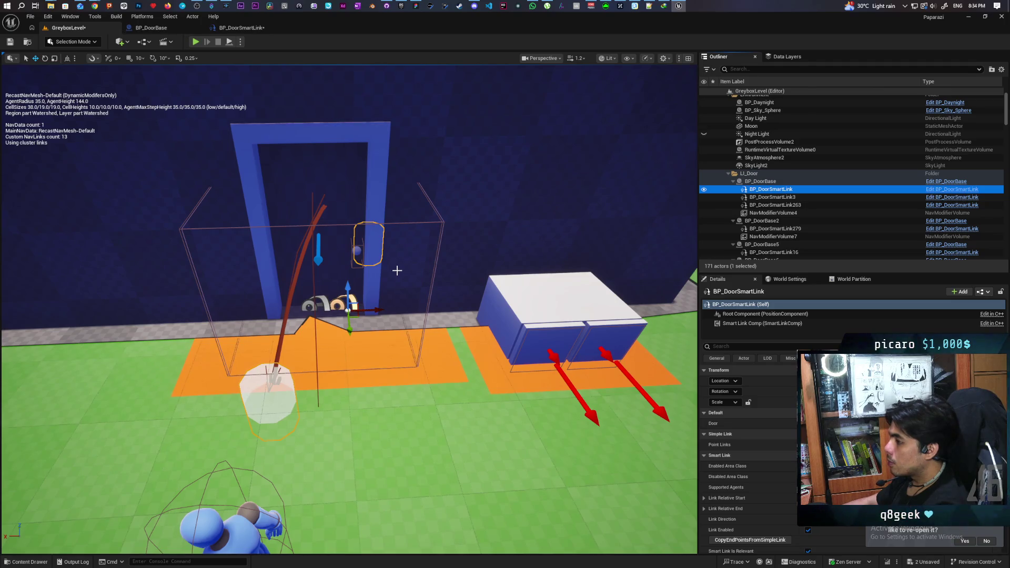
# Select BP_DoorSmartLink3's parent door BP_DoorBase and open the BP_DoorBase blueprint
pyautogui.click(785, 199)
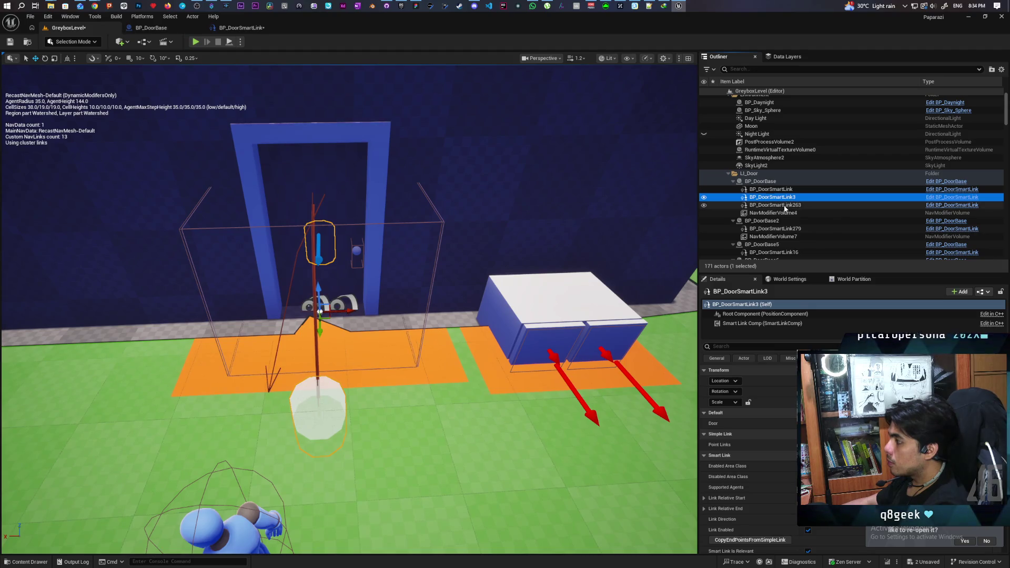
pyautogui.press('Left')
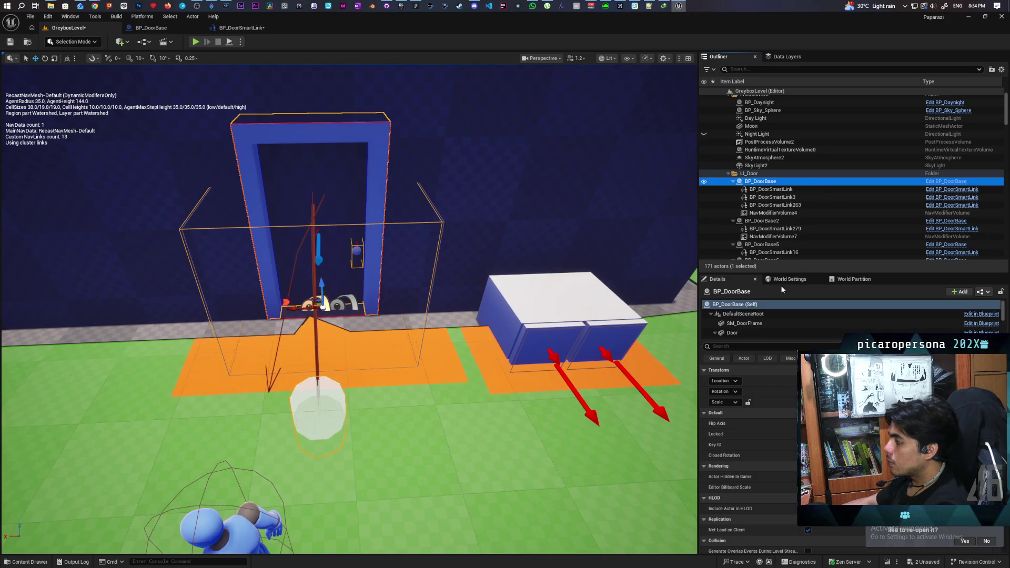
pyautogui.scroll(-3, 769, 323)
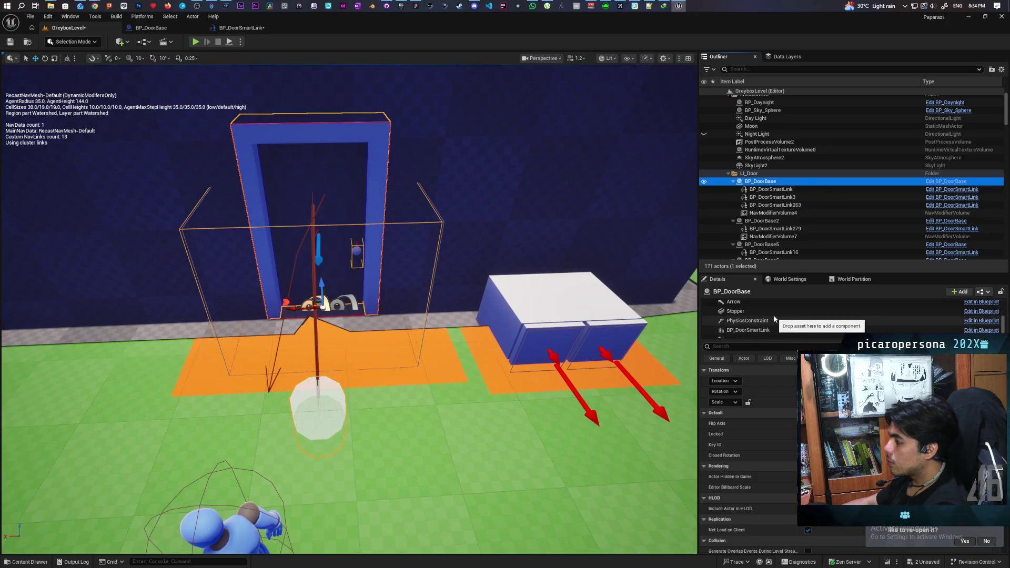
pyautogui.scroll(-2, 775, 318)
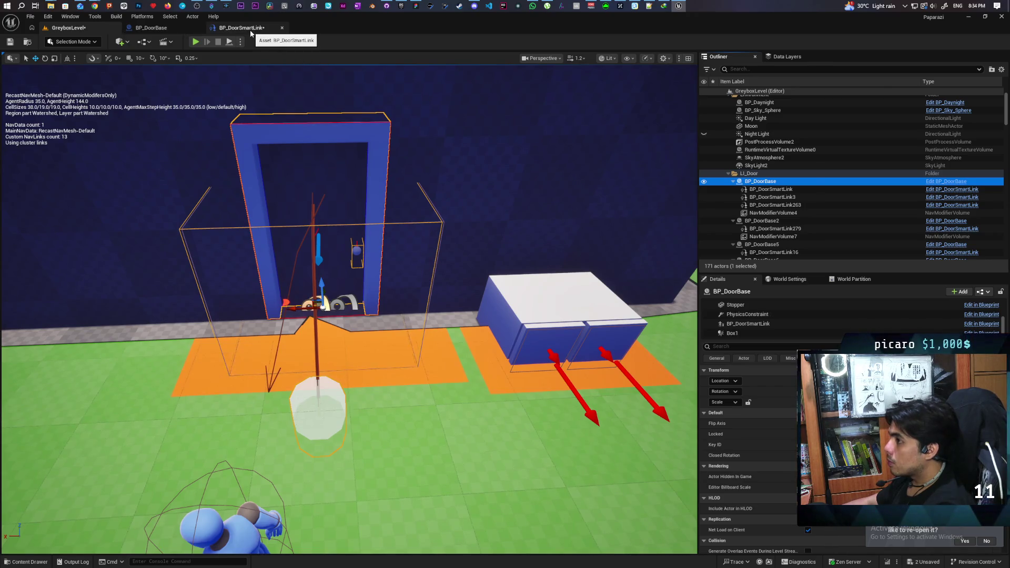
pyautogui.click(151, 28)
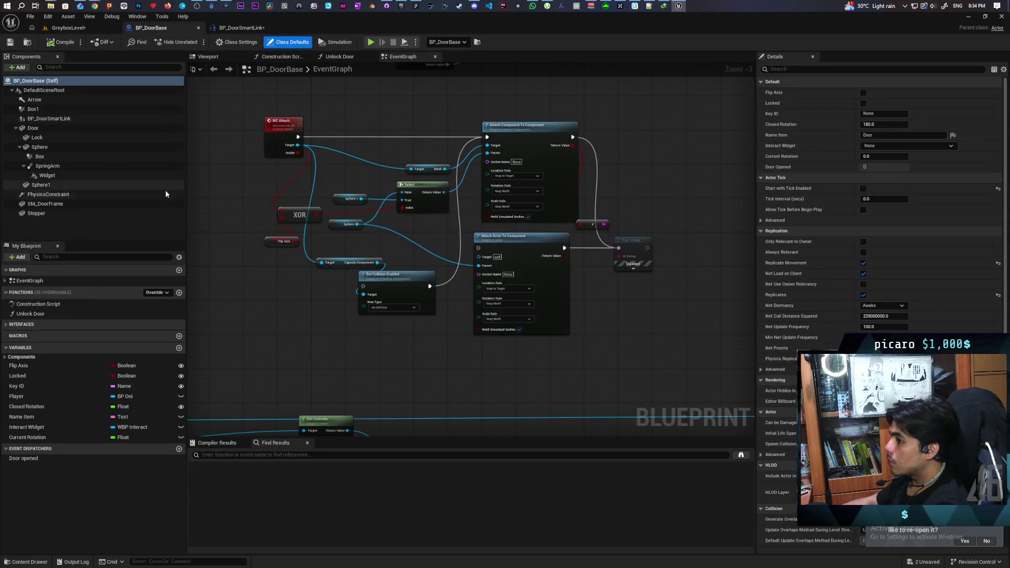
# Reset the BP_DoorSmartLink component's Child Actor Class and re-pick BP_DoorSmartLink
pyautogui.click(40, 121)
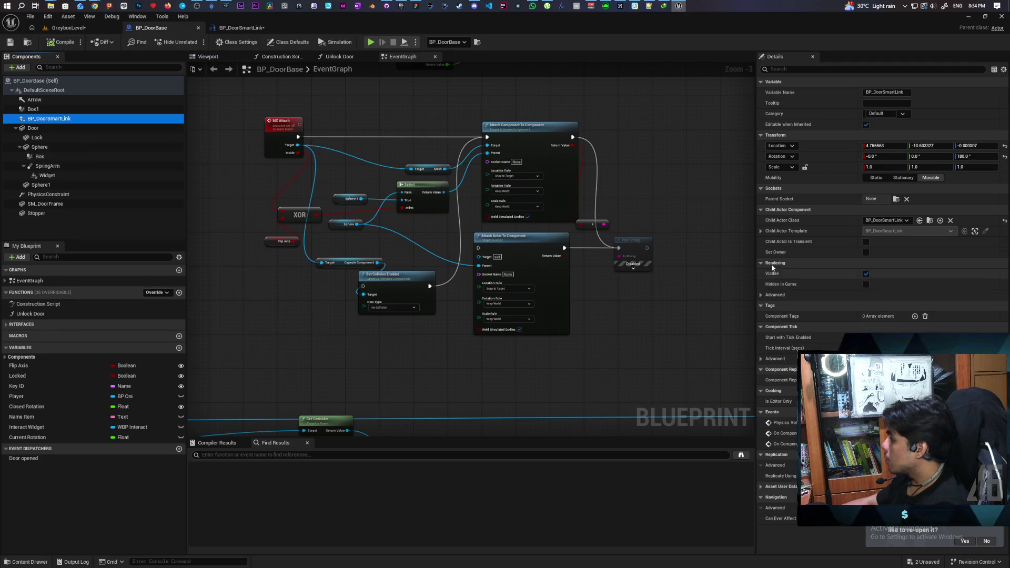
pyautogui.click(762, 231)
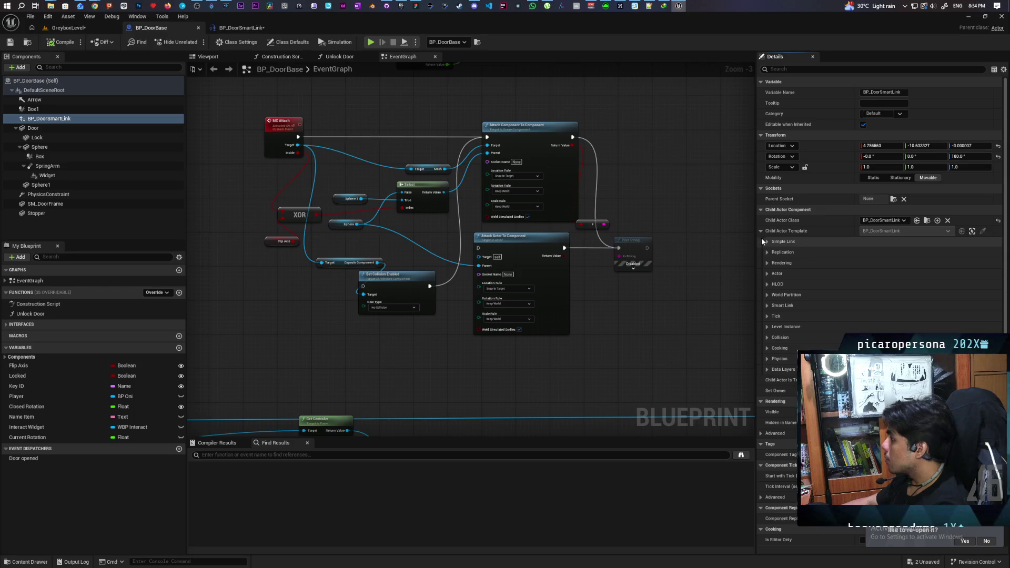
pyautogui.click(1001, 223)
pyautogui.click(882, 221)
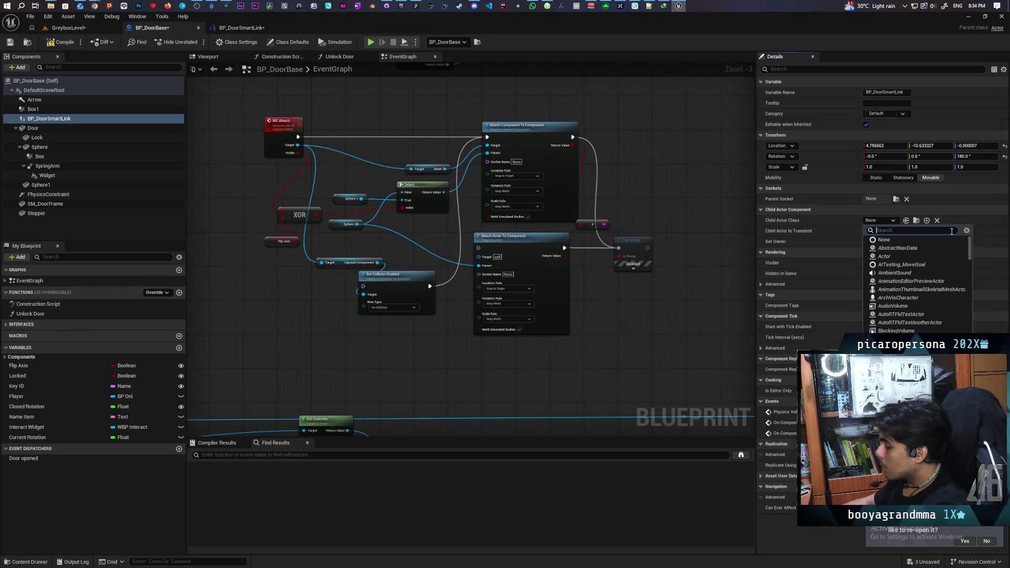
pyautogui.write('door smart')
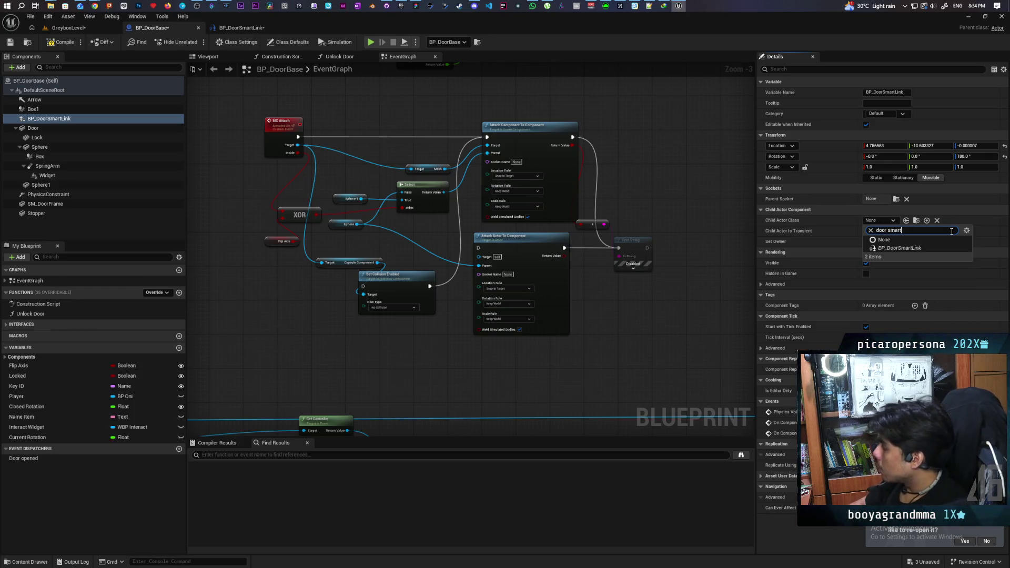
pyautogui.click(920, 249)
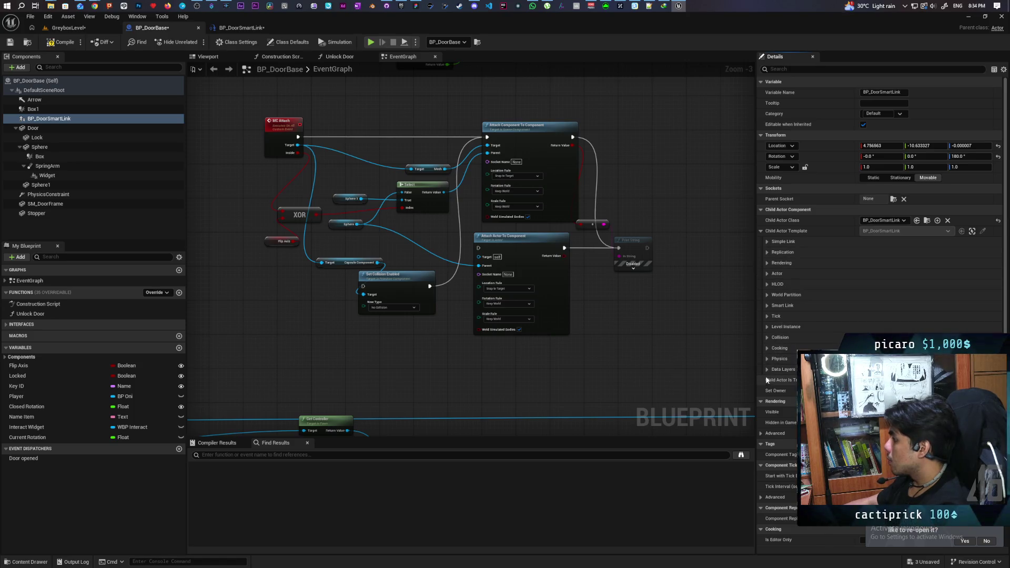
# Expand the Smart Link and Smart Link Comp settings, and save all assets
pyautogui.click(767, 305)
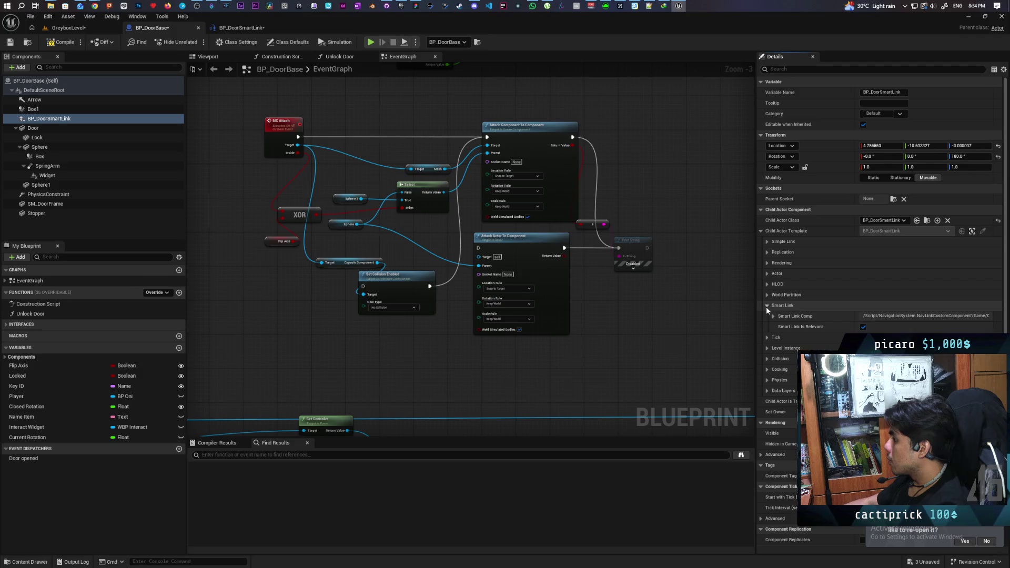
pyautogui.click(773, 316)
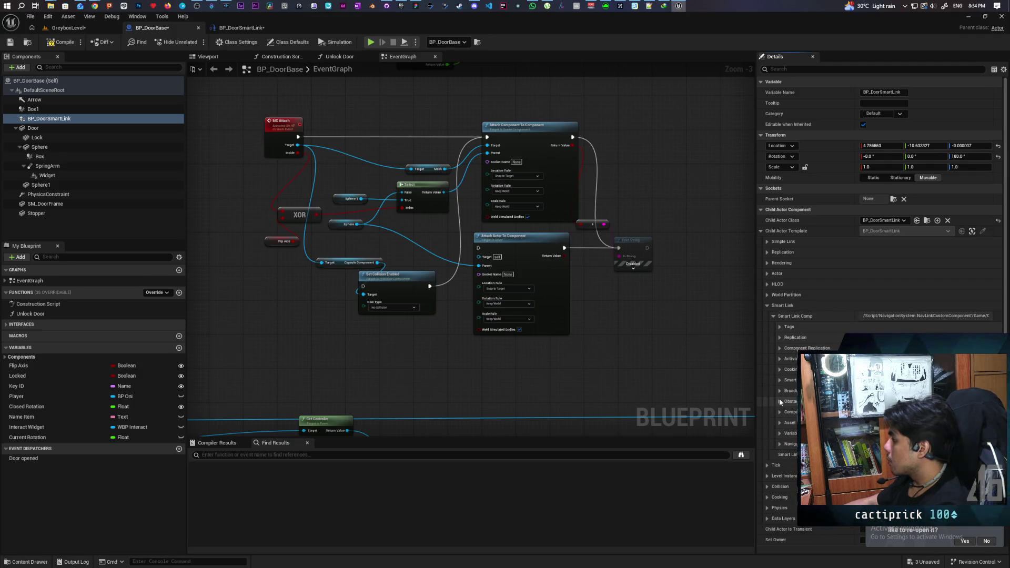
pyautogui.click(779, 380)
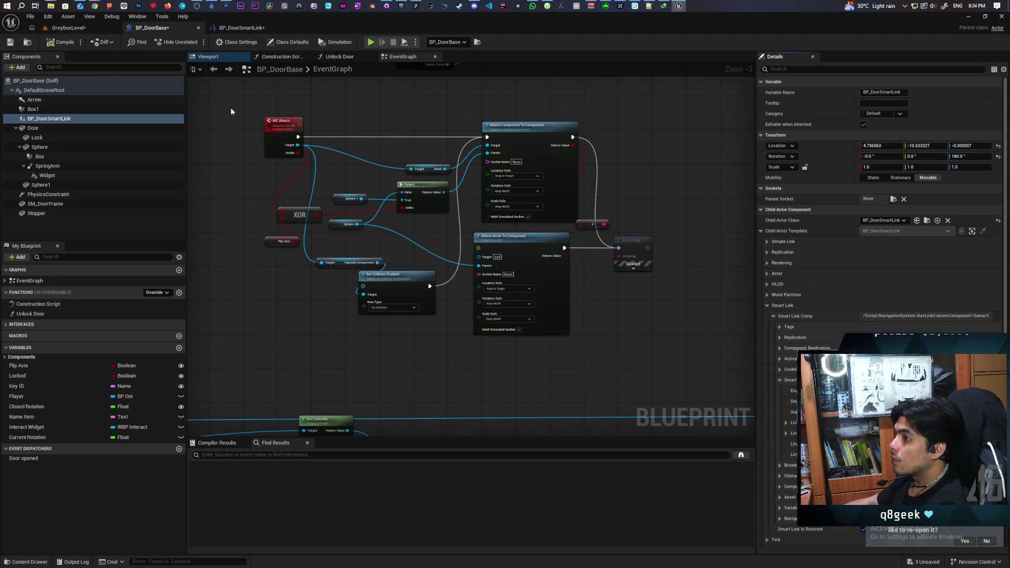
pyautogui.hotkey('ctrl', 'shift', 's')
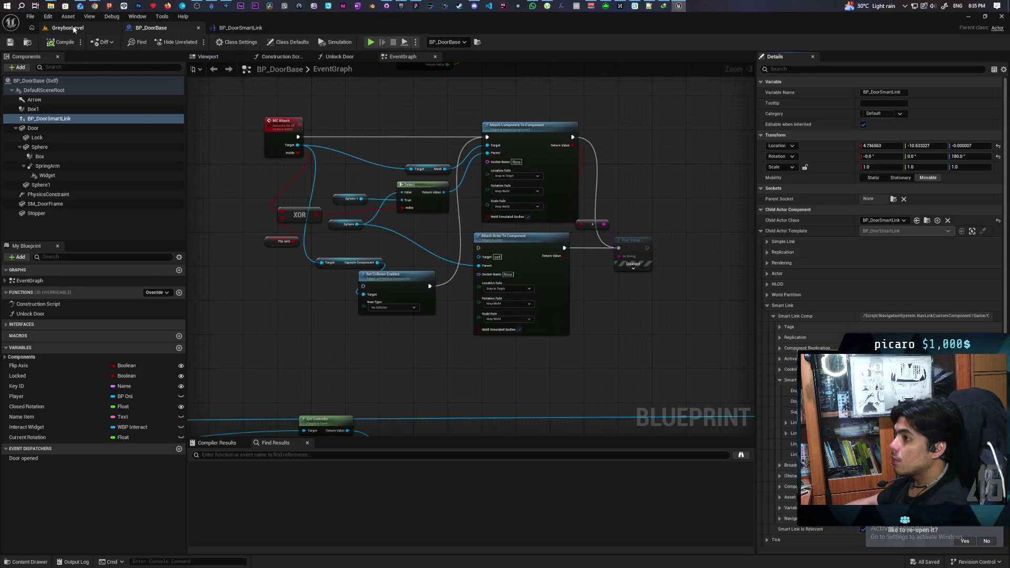
# Delete the extra BP_DoorSmartLink actor by the doorway in GreyboxLevel
pyautogui.click(68, 27)
pyautogui.moveTo(357, 276)
pyautogui.mouseDown()
pyautogui.moveTo(302, 269)
pyautogui.moveTo(374, 275)
pyautogui.mouseUp()
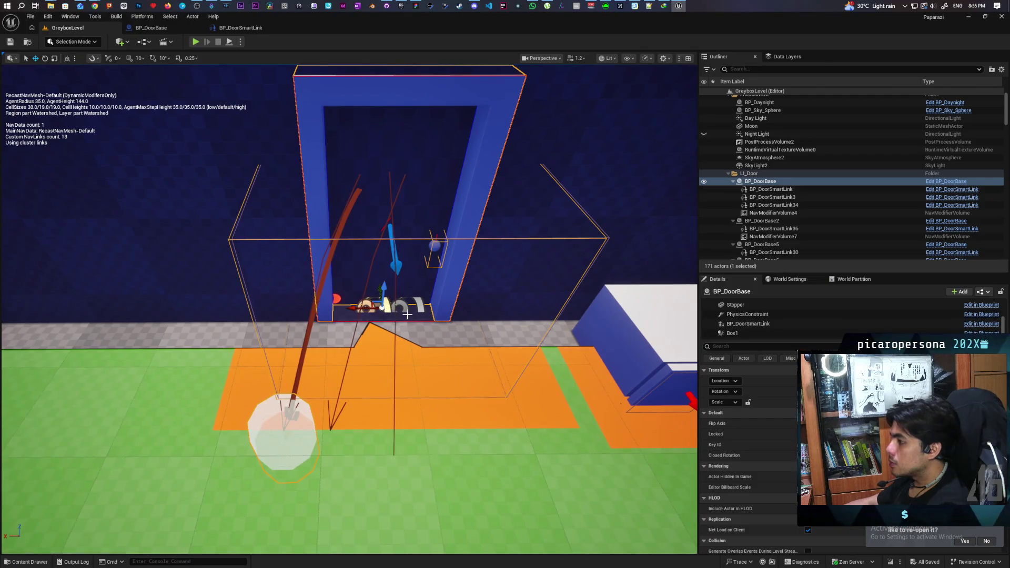
pyautogui.click(774, 190)
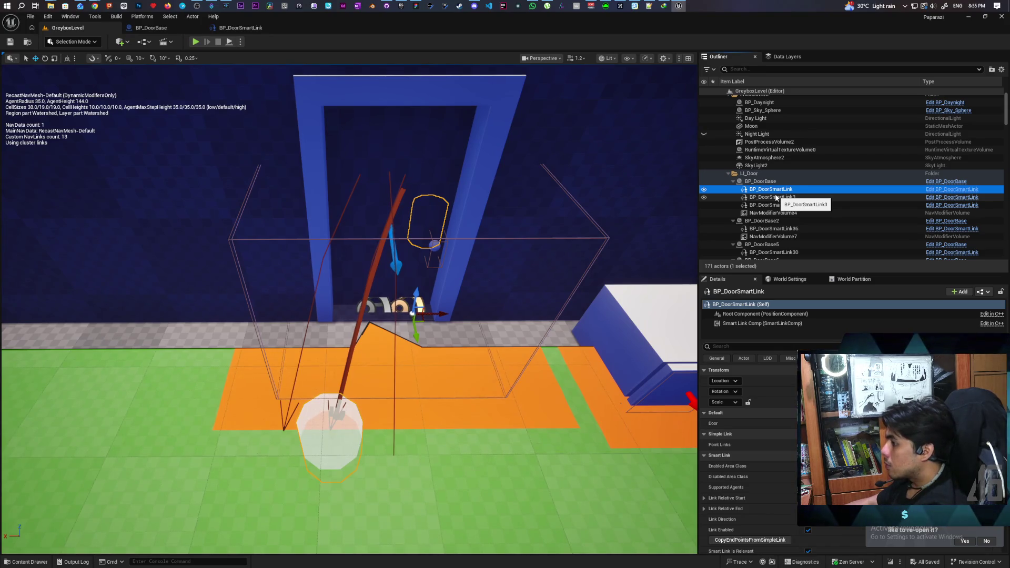
pyautogui.press('Delete')
# Delete BP_DoorSmartLink3, save the level, and return to the BP_DoorBase graph
pyautogui.click(776, 197)
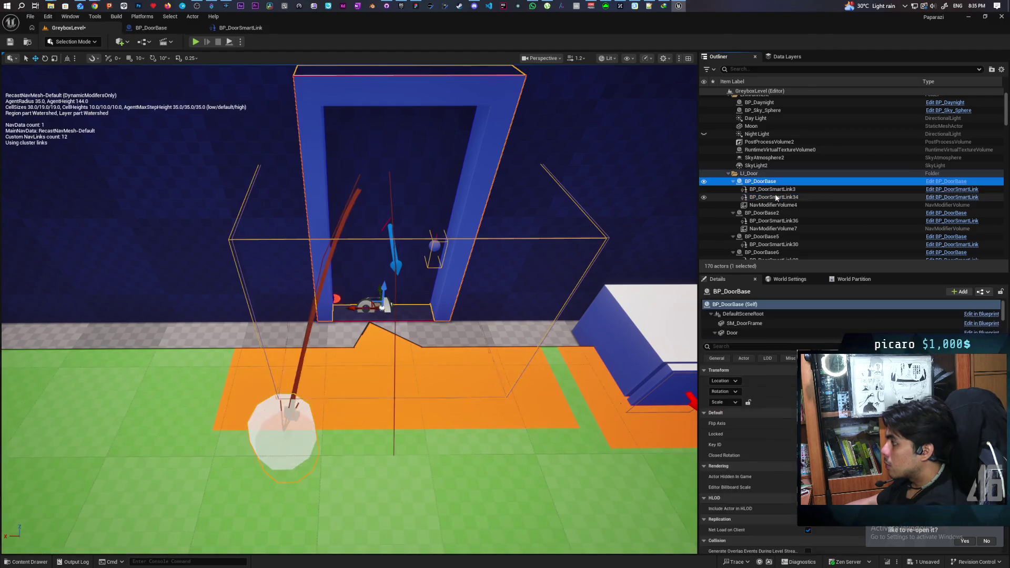
pyautogui.click(778, 191)
pyautogui.press('Delete')
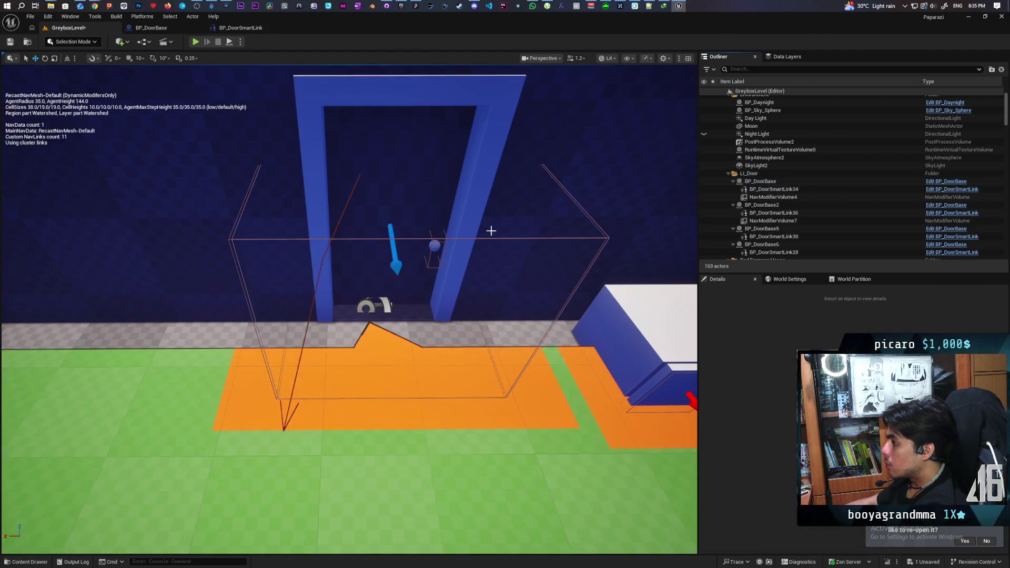
pyautogui.moveTo(450, 238)
pyautogui.mouseDown()
pyautogui.moveTo(415, 247)
pyautogui.moveTo(442, 239)
pyautogui.moveTo(460, 212)
pyautogui.mouseUp()
pyautogui.hotkey('ctrl', 's')
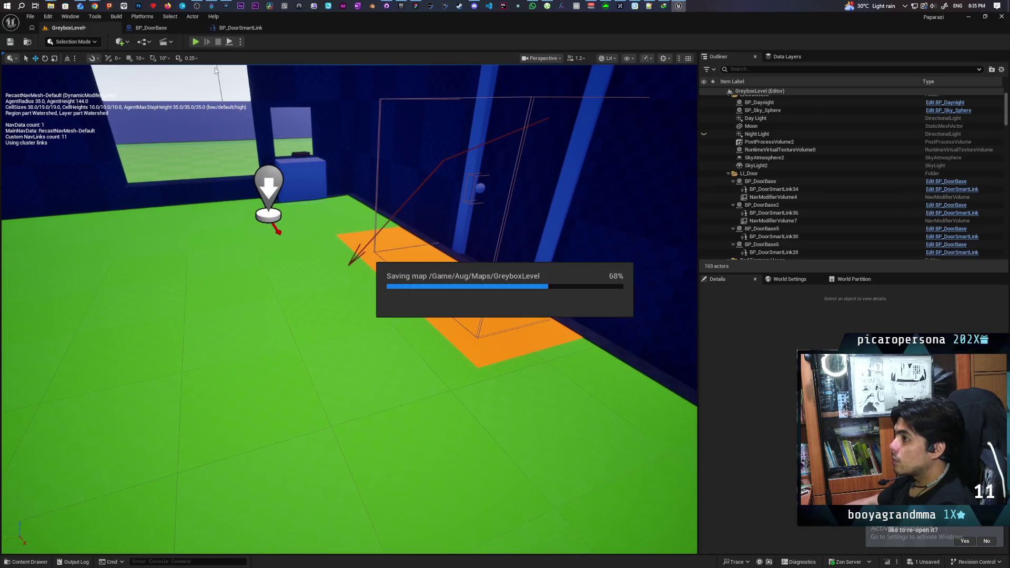
pyautogui.click(163, 30)
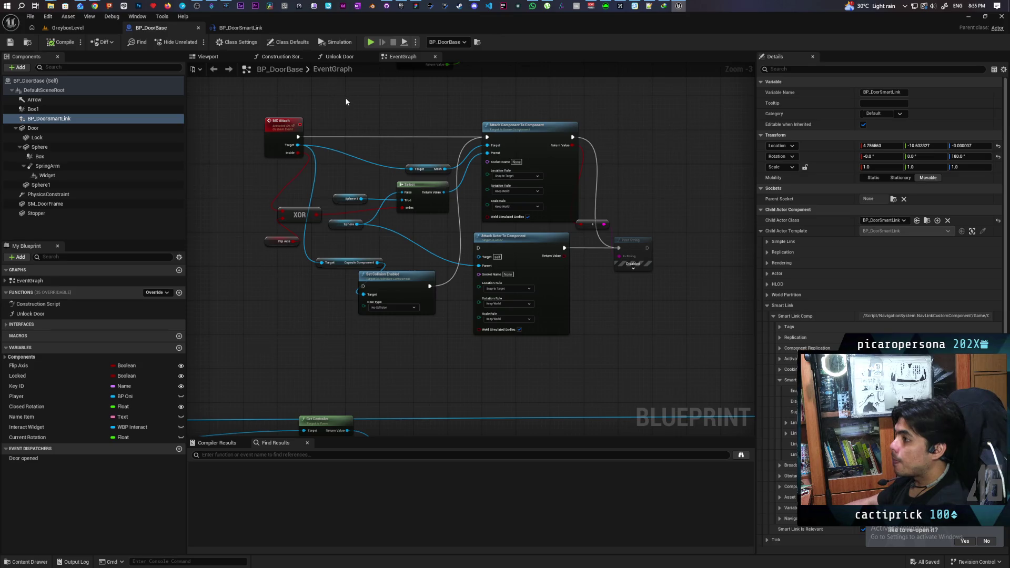
pyautogui.scroll(-3, 346, 97)
pyautogui.scroll(5, 355, 242)
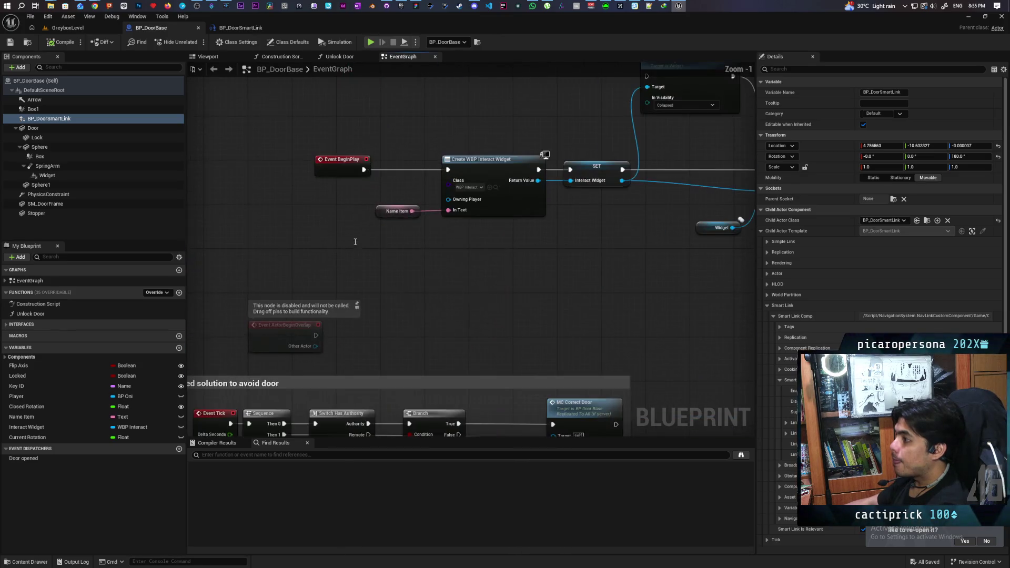
# Insert a Sequence after Event BeginPlay and get the BP_DoorSmartLink component's child actor
pyautogui.scroll(-3, 355, 241)
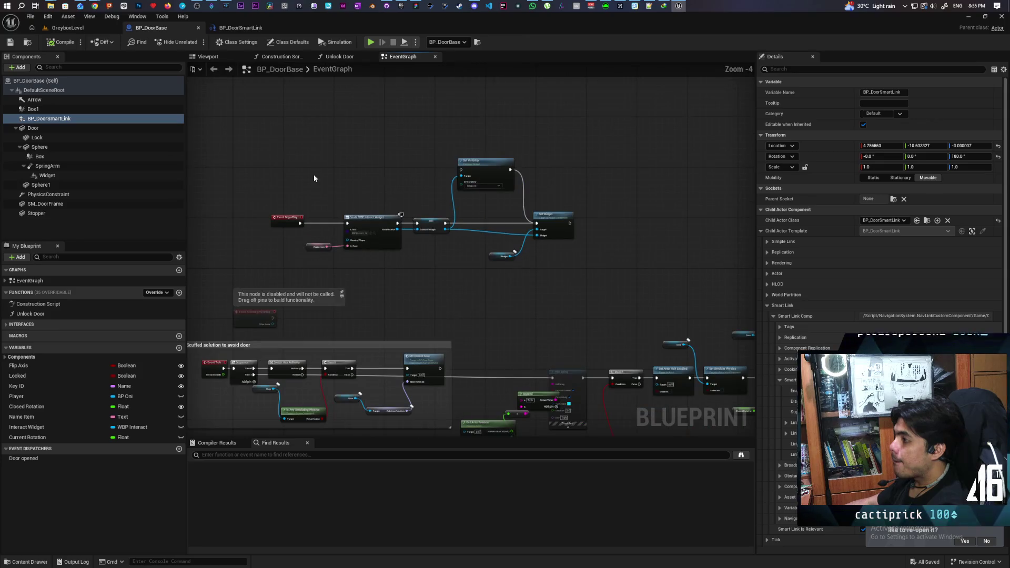
pyautogui.click(314, 179)
pyautogui.moveTo(383, 263); pyautogui.dragTo(449, 290)
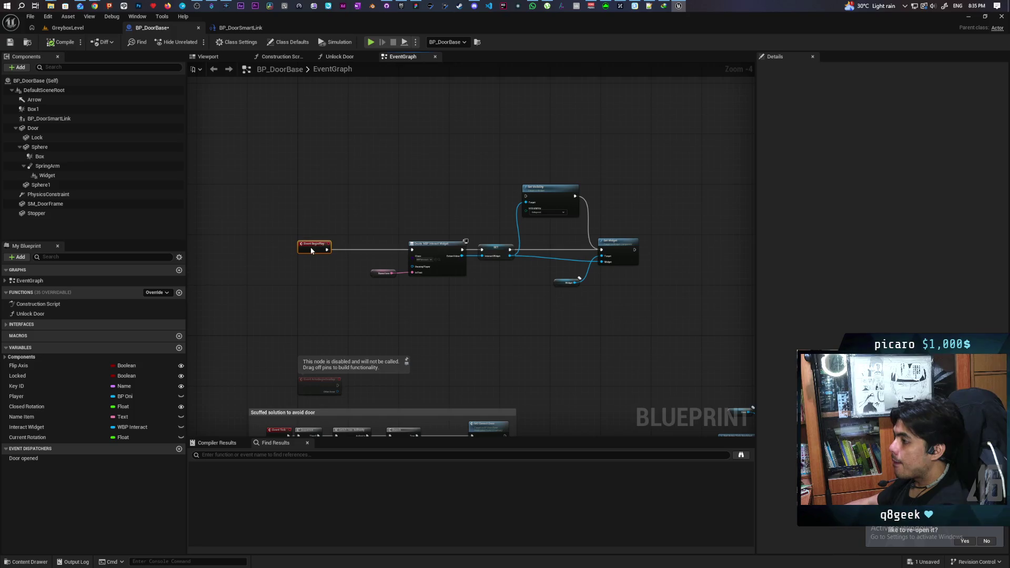
pyautogui.moveTo(347, 266); pyautogui.dragTo(349, 243)
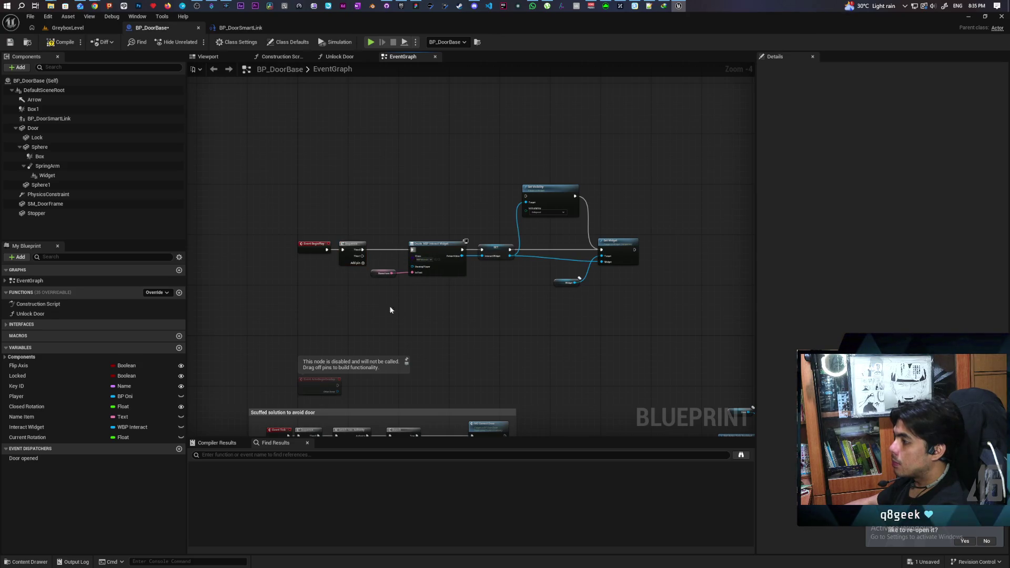
pyautogui.moveTo(49, 119)
pyautogui.mouseDown()
pyautogui.moveTo(388, 289)
pyautogui.moveTo(343, 308)
pyautogui.moveTo(350, 319)
pyautogui.mouseUp()
pyautogui.write('get child')
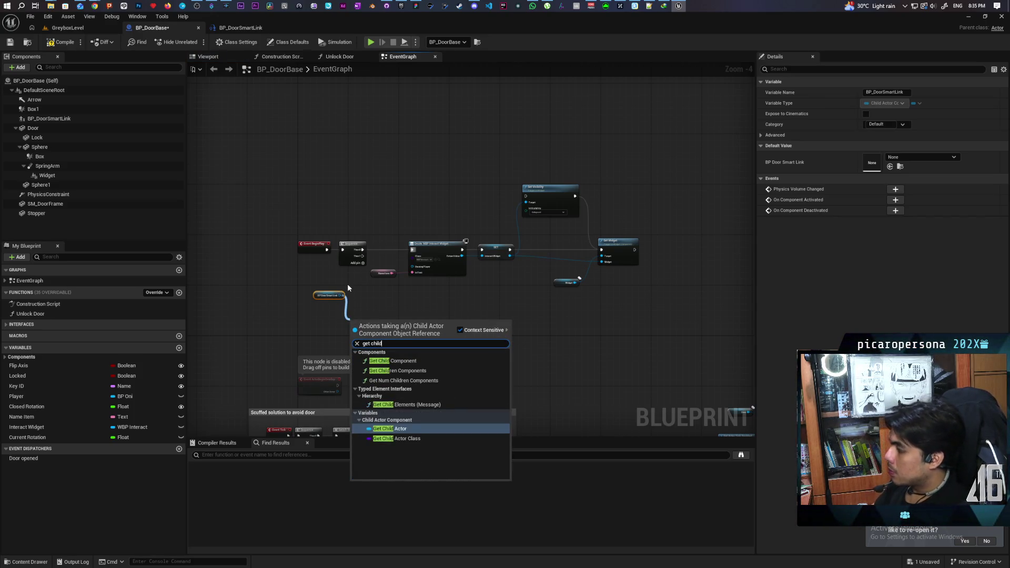
pyautogui.press('Return')
# Cast the child actor to BP_DoorSmartLink using a pure cast
pyautogui.scroll(3, 337, 280)
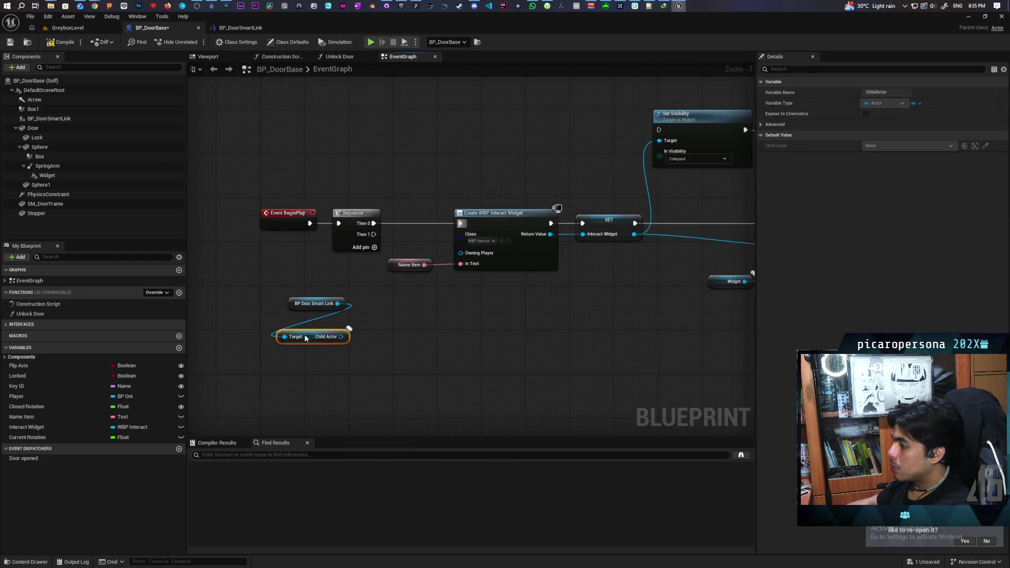
pyautogui.moveTo(341, 336); pyautogui.dragTo(352, 356)
pyautogui.write('cast to ')
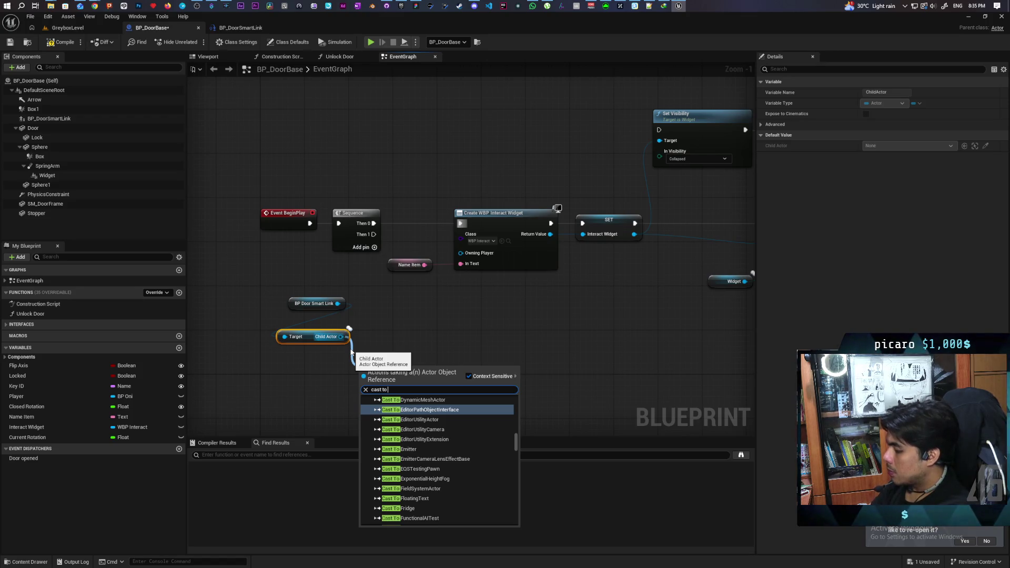
pyautogui.write('door sm')
pyautogui.press('Return')
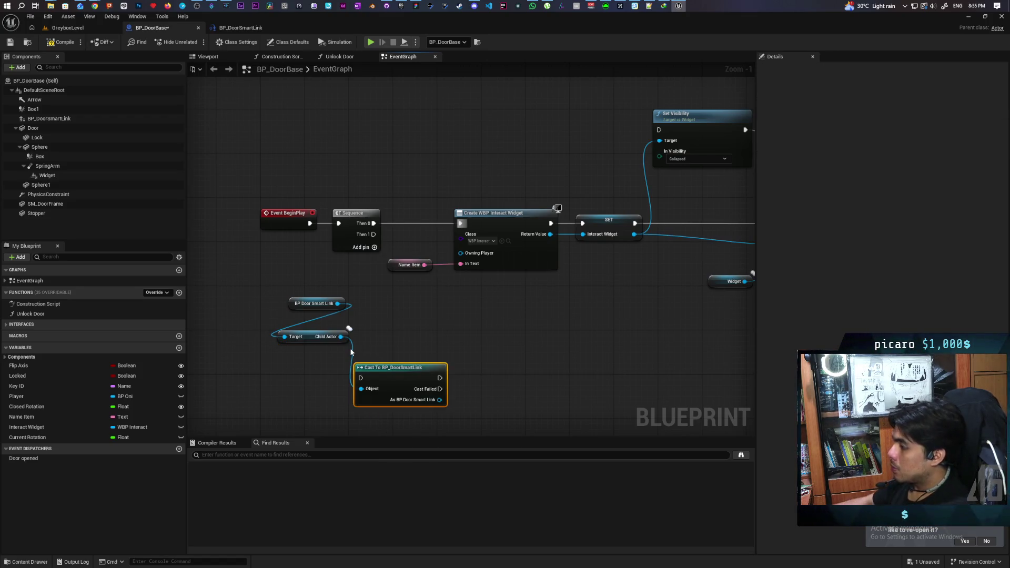
pyautogui.rightClick(395, 373)
pyautogui.click(424, 367)
# Set the cast smart link's Door to Self and save the blueprint
pyautogui.moveTo(424, 368)
pyautogui.mouseDown()
pyautogui.moveTo(336, 357)
pyautogui.moveTo(418, 361)
pyautogui.moveTo(395, 354)
pyautogui.mouseUp()
pyautogui.write('set door')
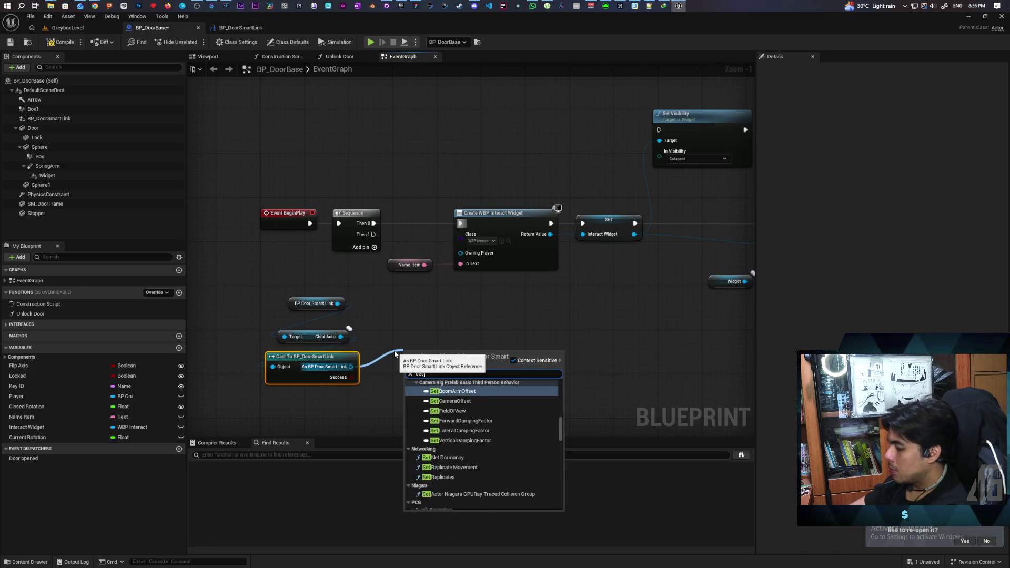
pyautogui.press('Return')
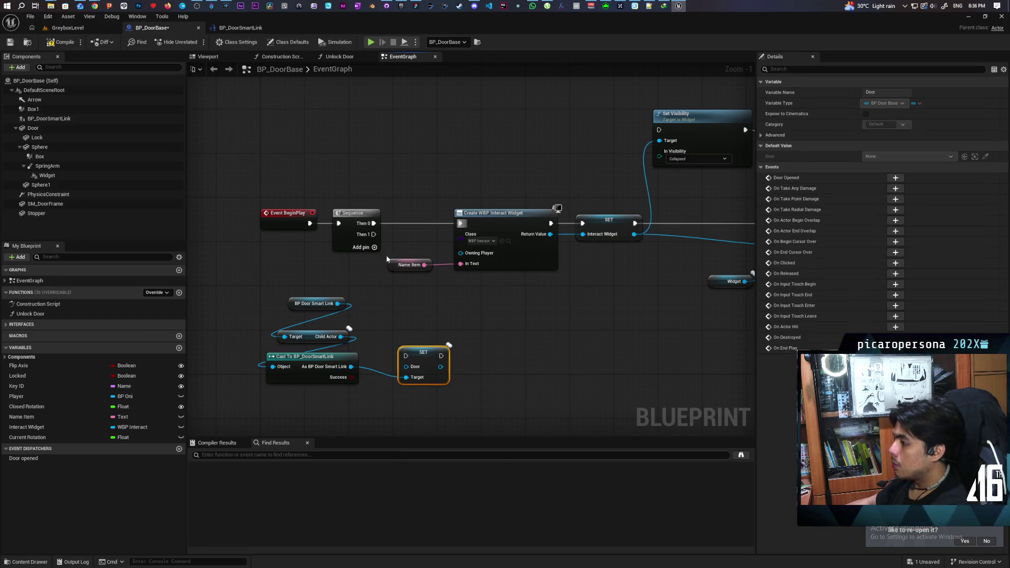
pyautogui.moveTo(421, 356)
pyautogui.mouseDown()
pyautogui.moveTo(470, 322)
pyautogui.moveTo(434, 383)
pyautogui.mouseUp()
pyautogui.write('self')
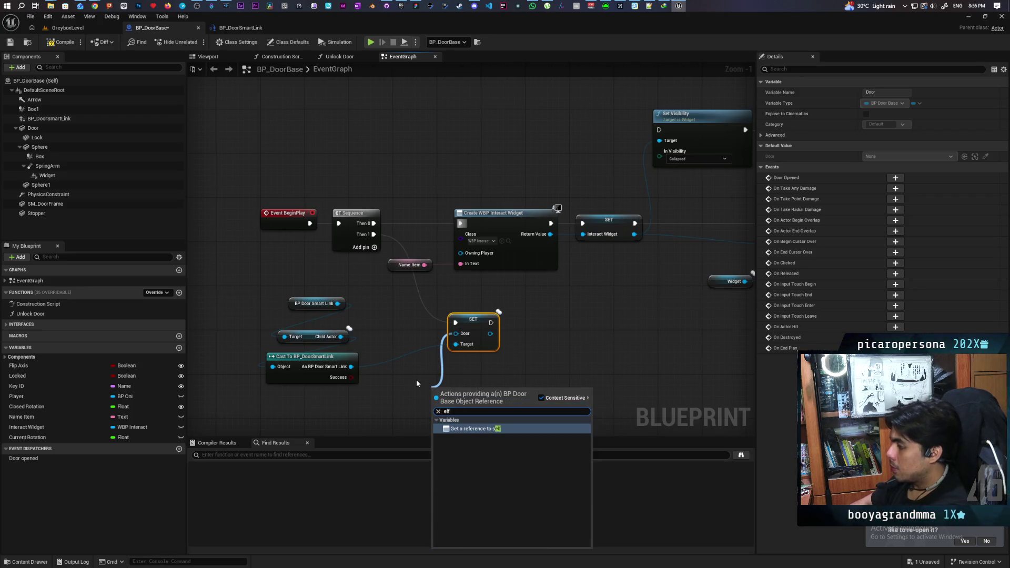
pyautogui.press('Return')
pyautogui.scroll(1, 276, 271)
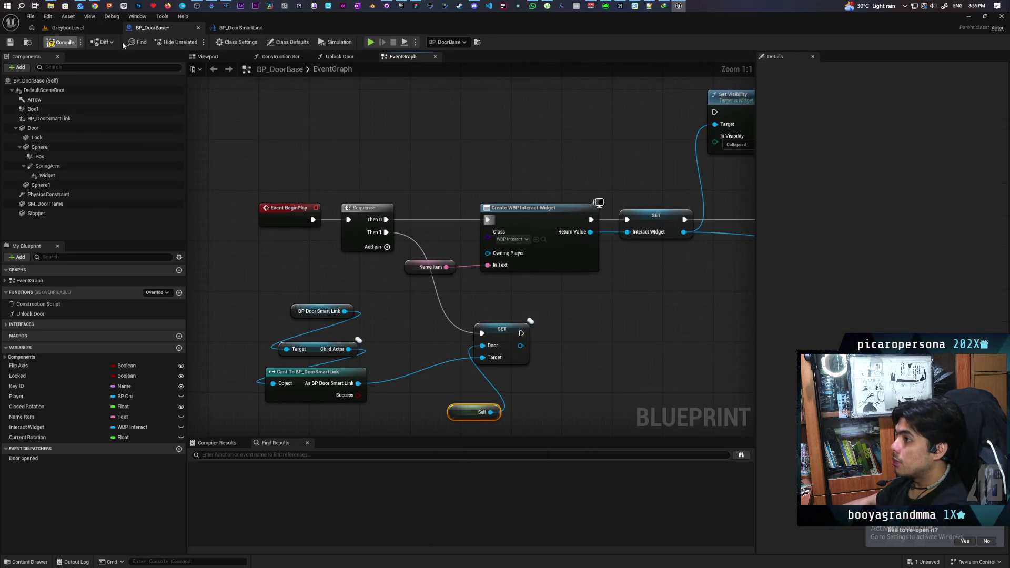
pyautogui.hotkey('ctrl', 's')
pyautogui.click(83, 33)
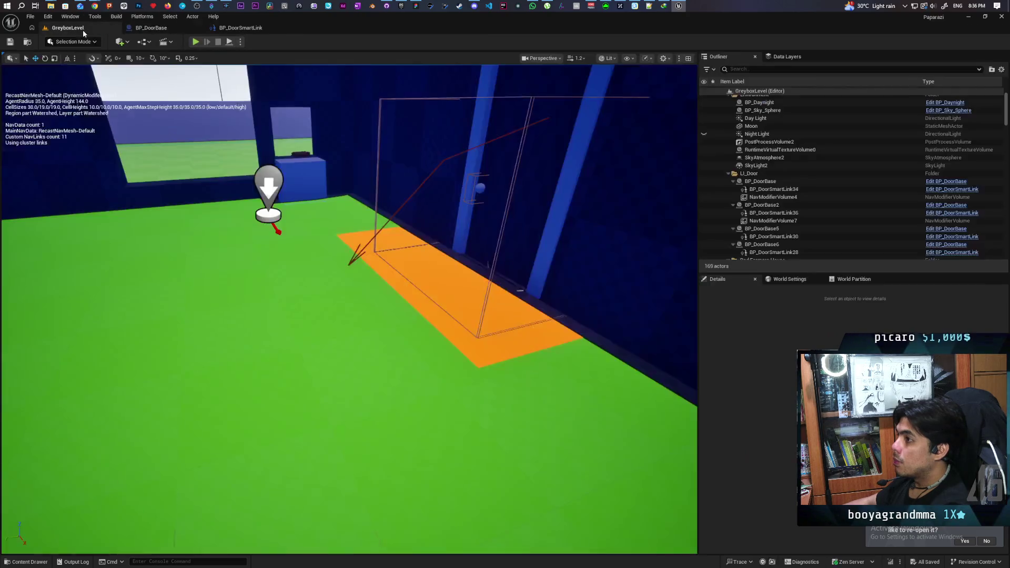
# Delete the door's NavModifierVolume4, save GreyboxLevel, and start a Play In Editor test
pyautogui.moveTo(387, 281)
pyautogui.mouseDown()
pyautogui.moveTo(369, 263)
pyautogui.moveTo(358, 274)
pyautogui.moveTo(369, 305)
pyautogui.moveTo(454, 254)
pyautogui.mouseUp()
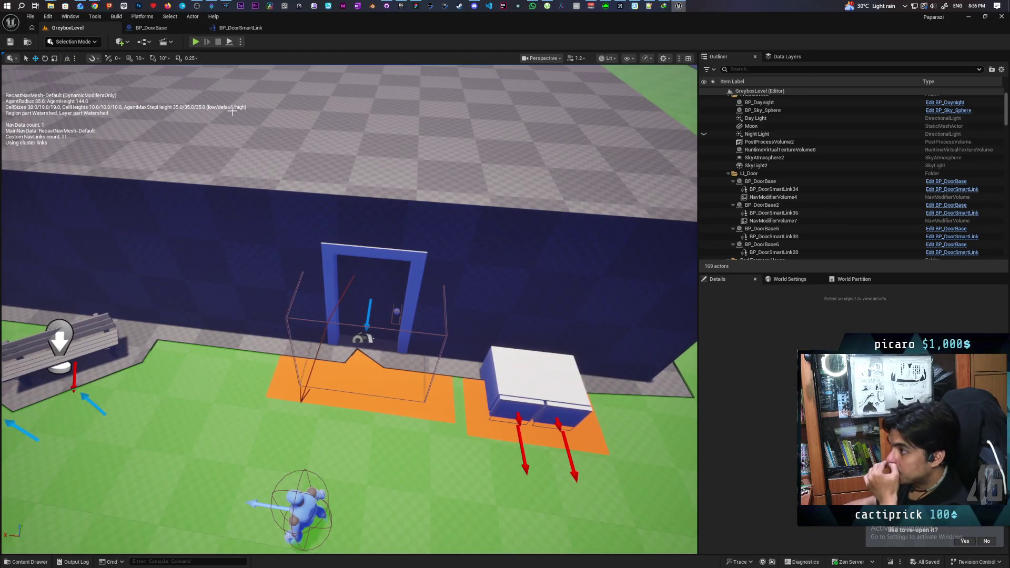
pyautogui.moveTo(232, 111); pyautogui.dragTo(502, 168)
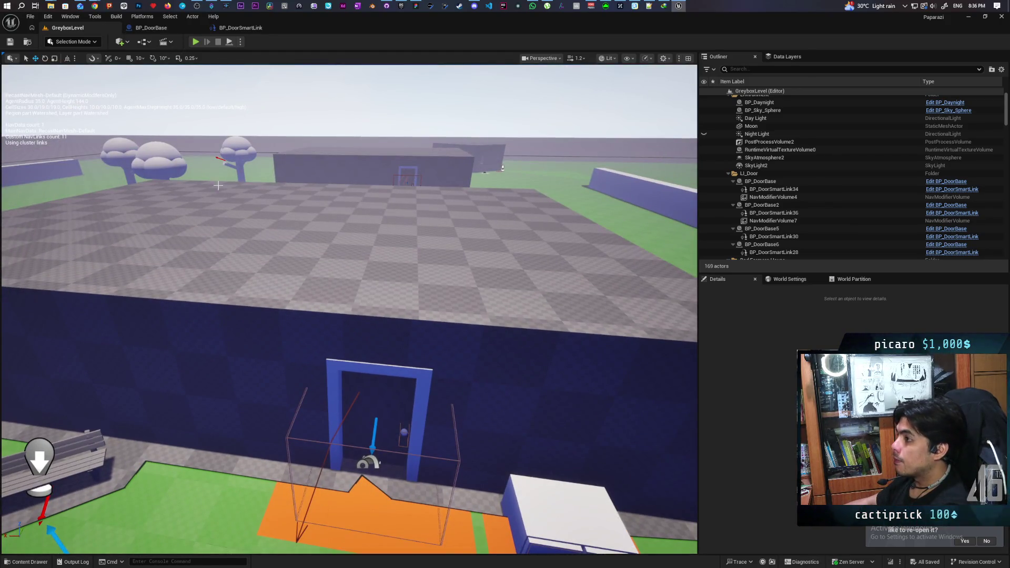
pyautogui.click(181, 483)
pyautogui.moveTo(219, 294)
pyautogui.mouseDown()
pyautogui.moveTo(235, 258)
pyautogui.moveTo(263, 297)
pyautogui.mouseUp()
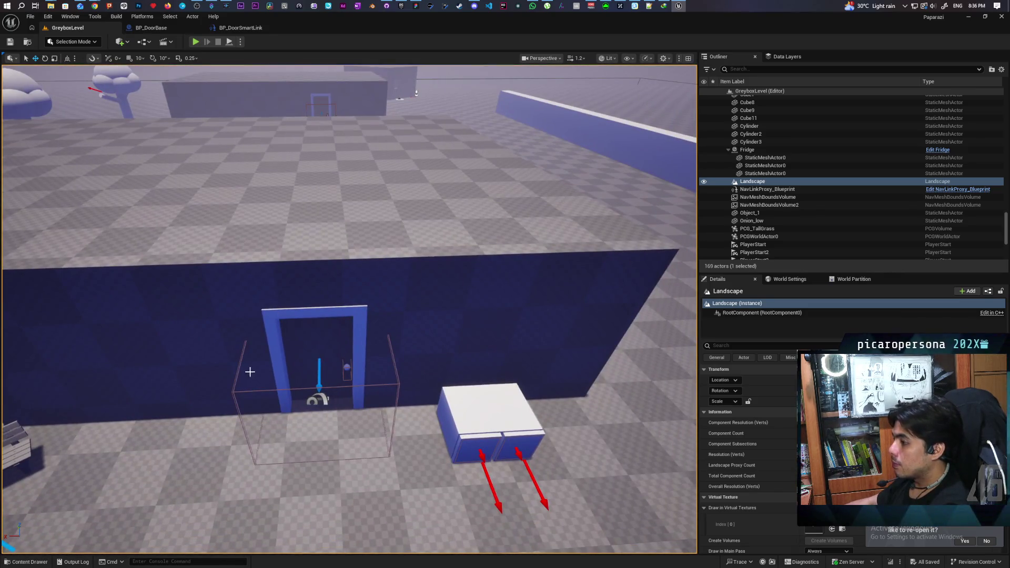
pyautogui.click(234, 386)
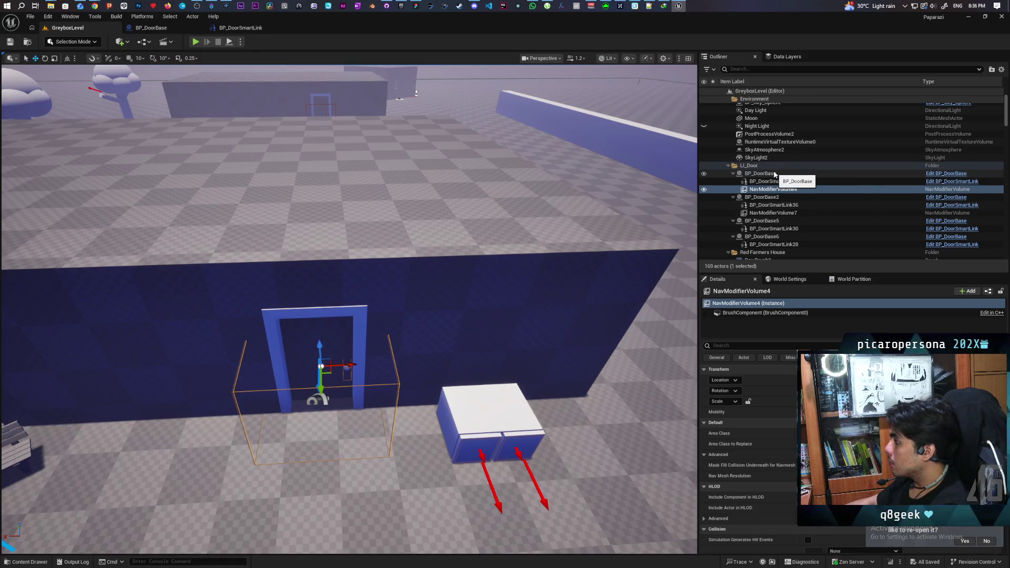
pyautogui.press('Delete')
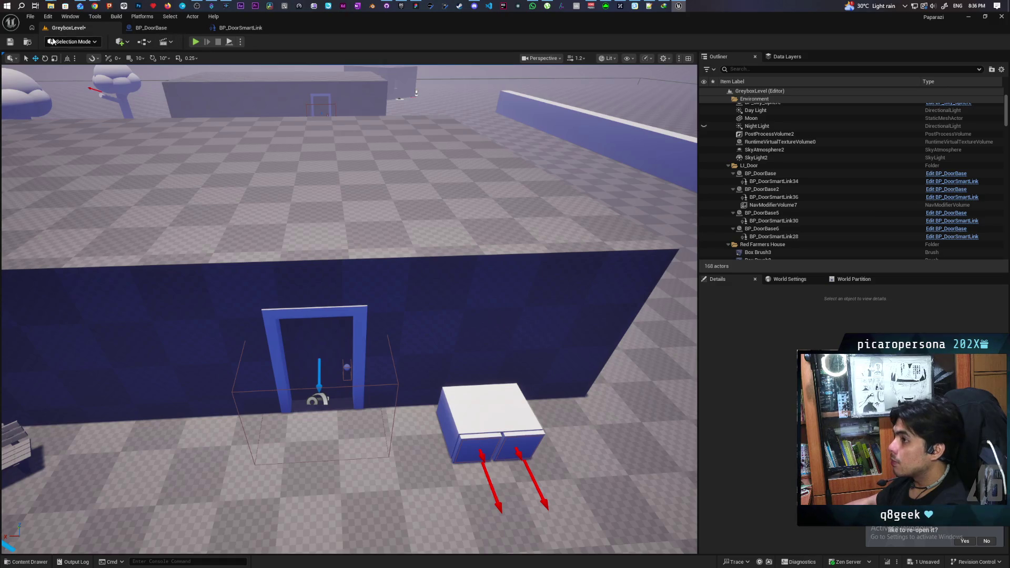
pyautogui.click(10, 44)
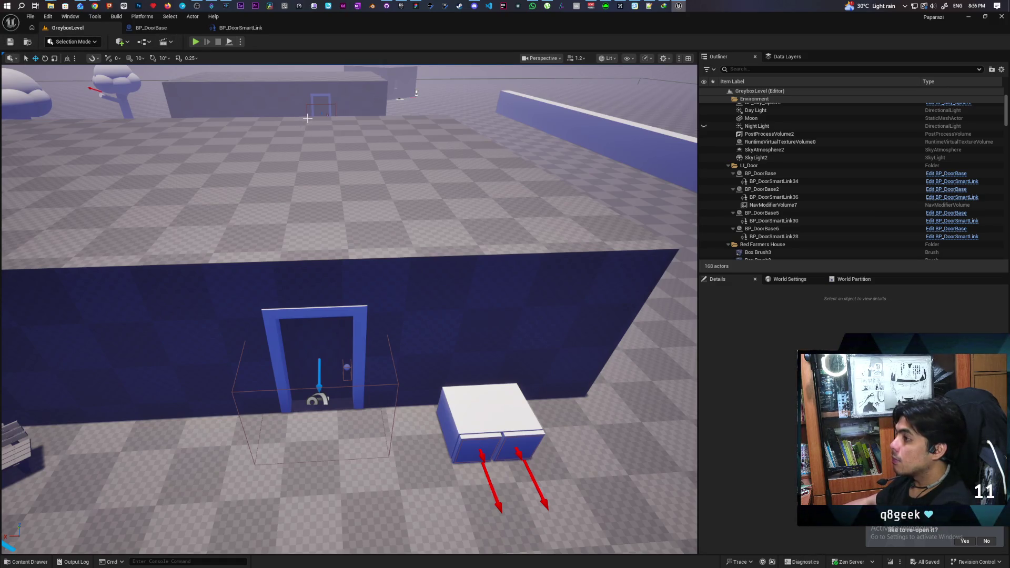
pyautogui.click(200, 42)
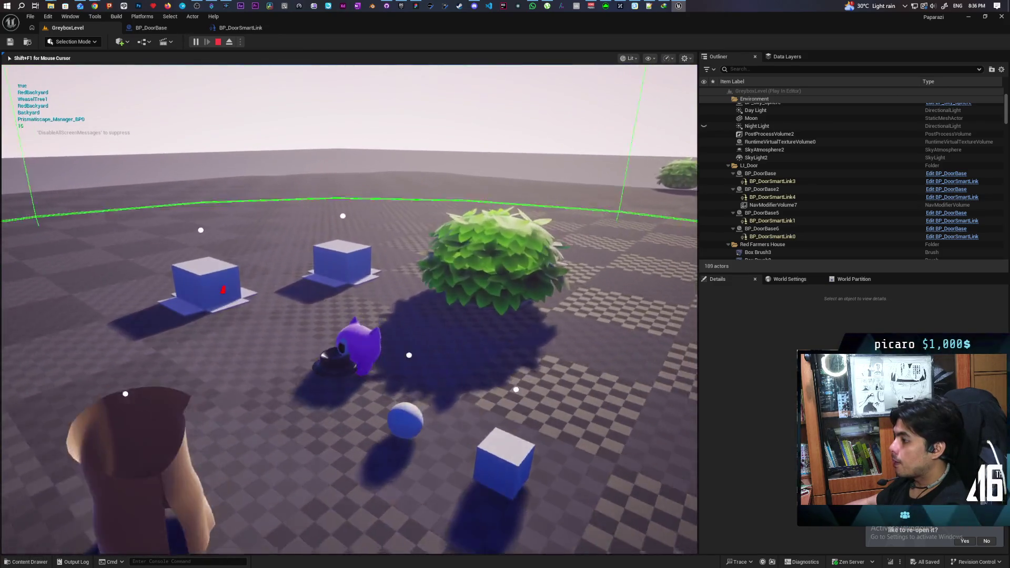
# Run the player character with WASD past the blue arch into the dark house
pyautogui.press('w')
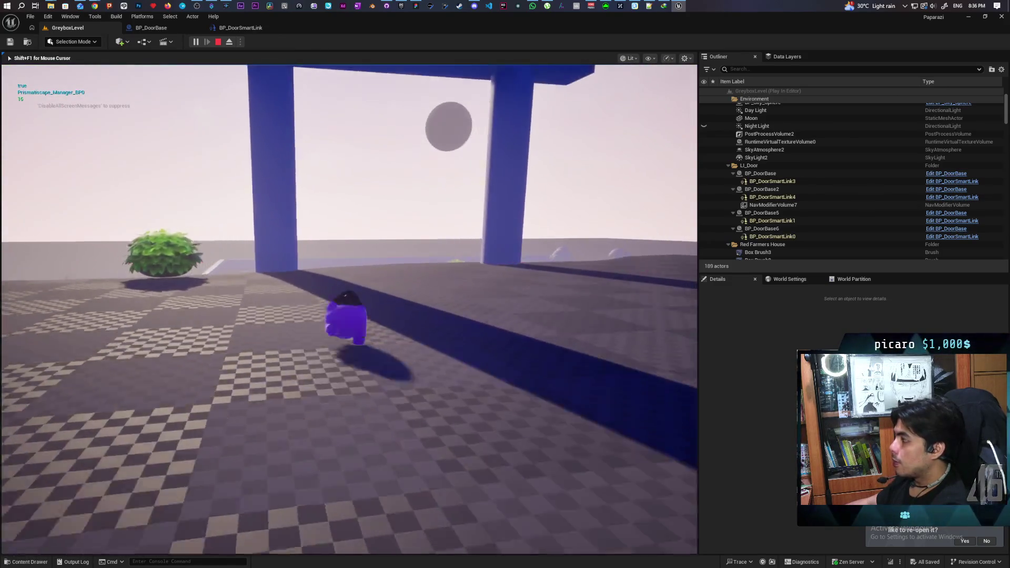
pyautogui.press('d')
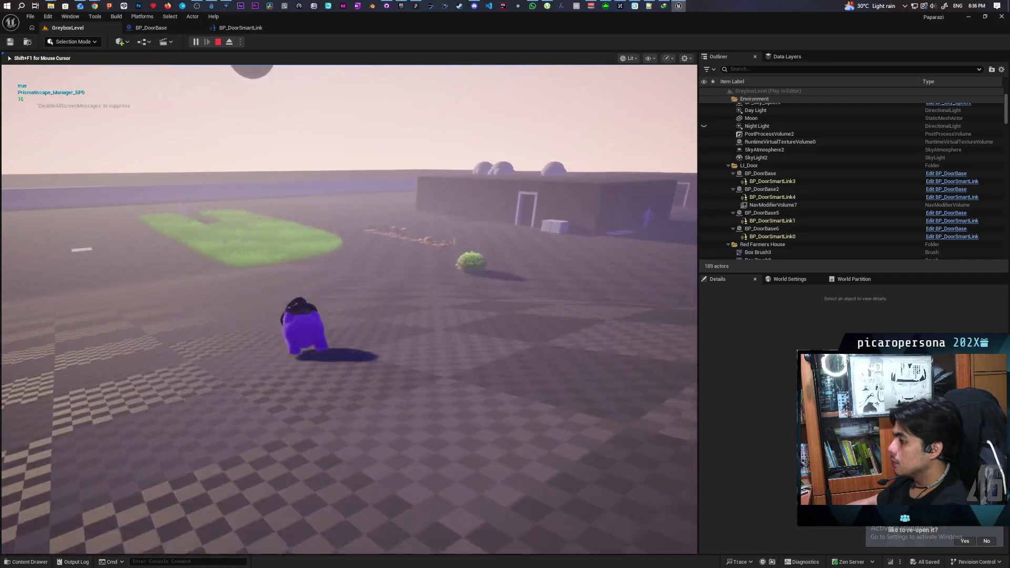
pyautogui.press('space')
pyautogui.press('w')
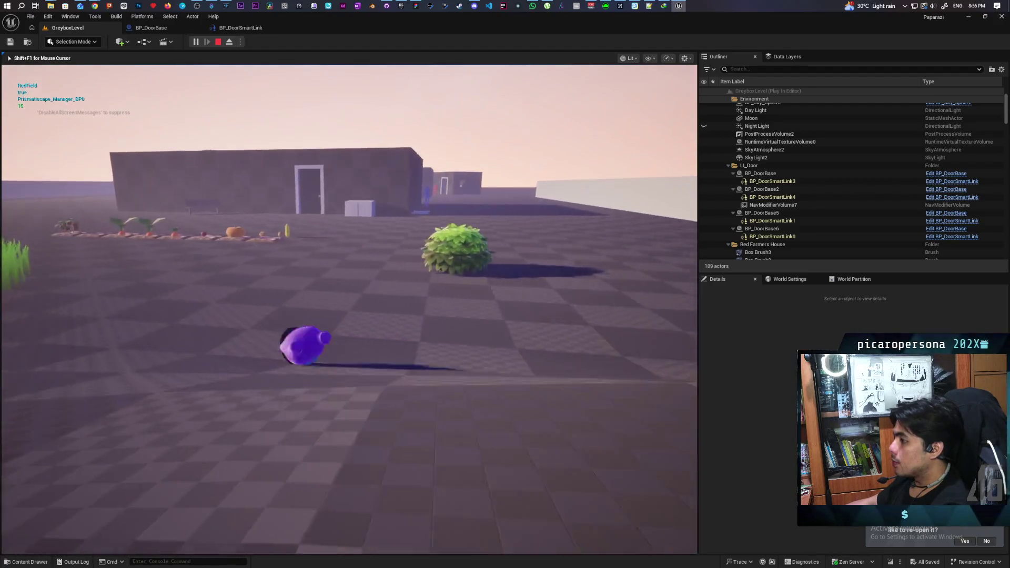
pyautogui.press('a')
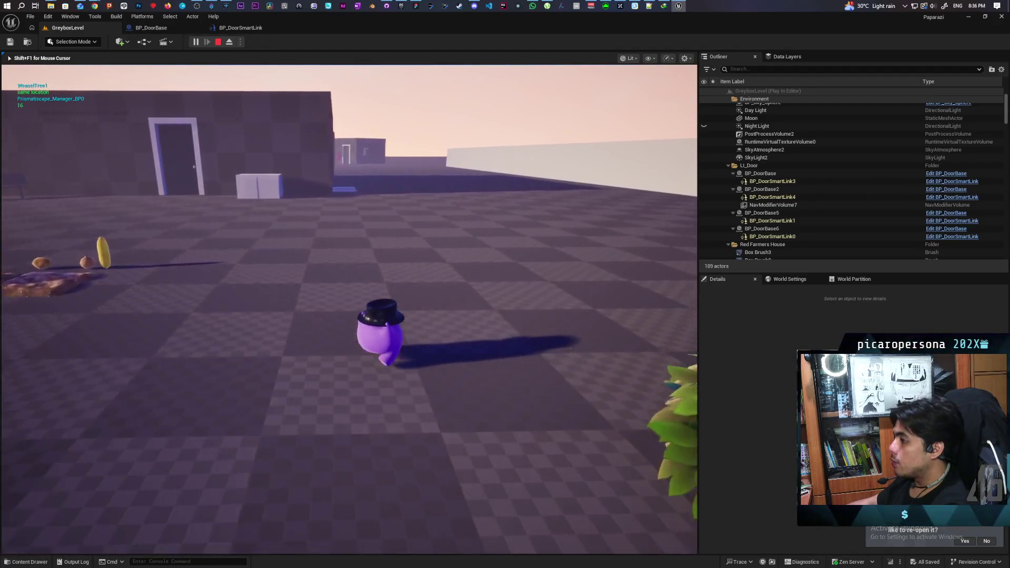
pyautogui.press('w')
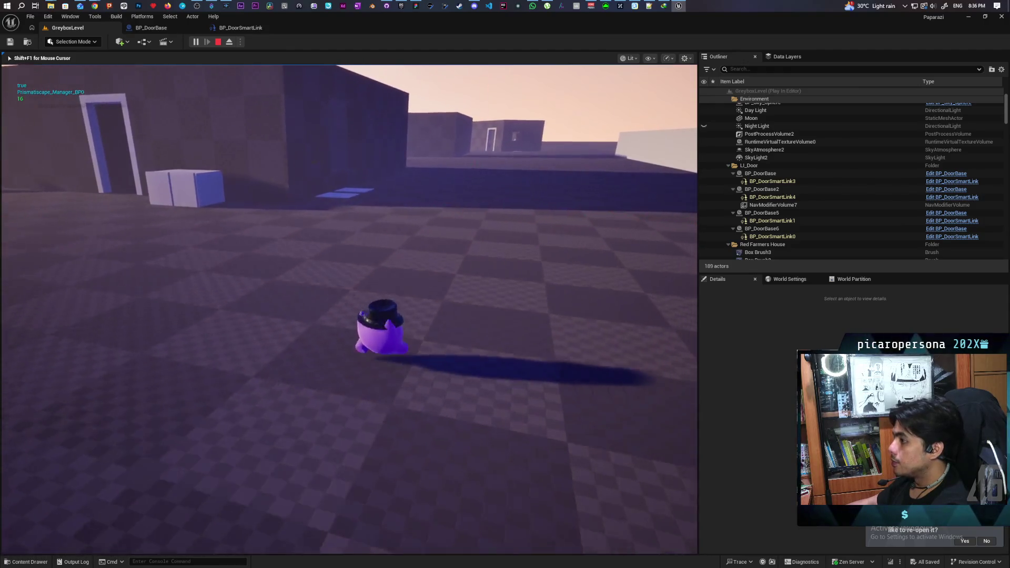
pyautogui.press('w')
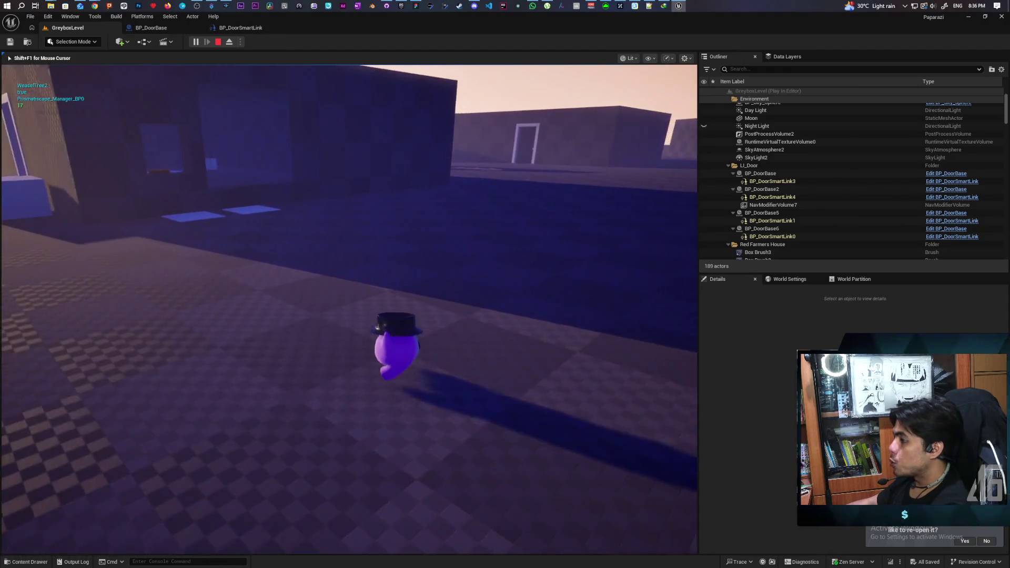
pyautogui.press('a')
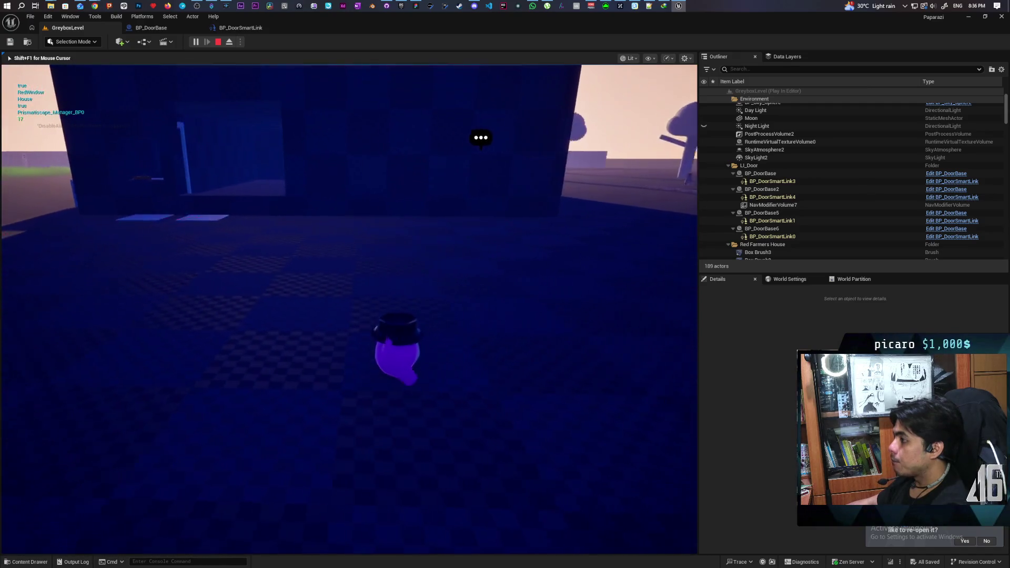
# Follow the NPC as it walks to and through the door, then stop the play test
pyautogui.press('d')
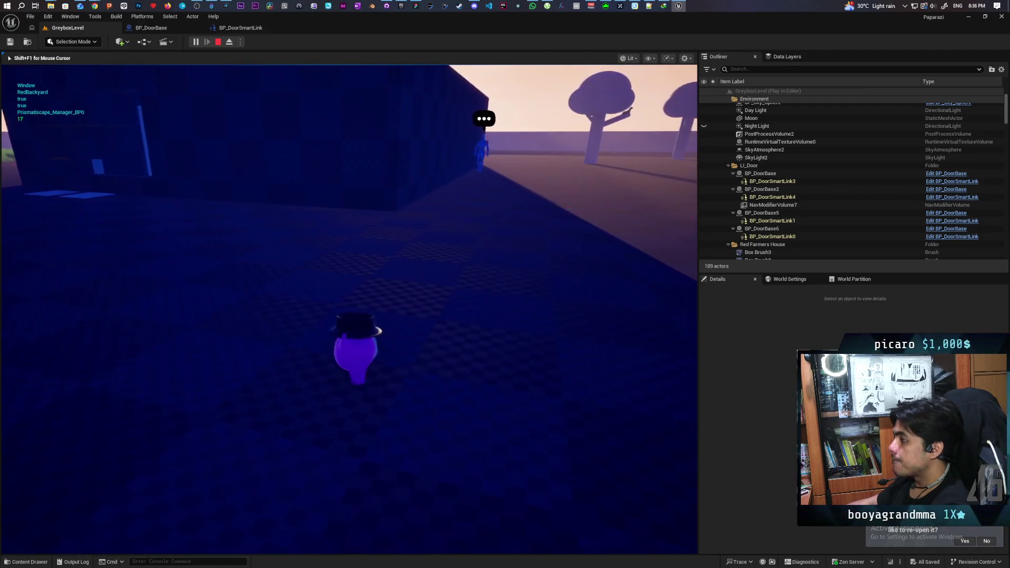
pyautogui.press('d')
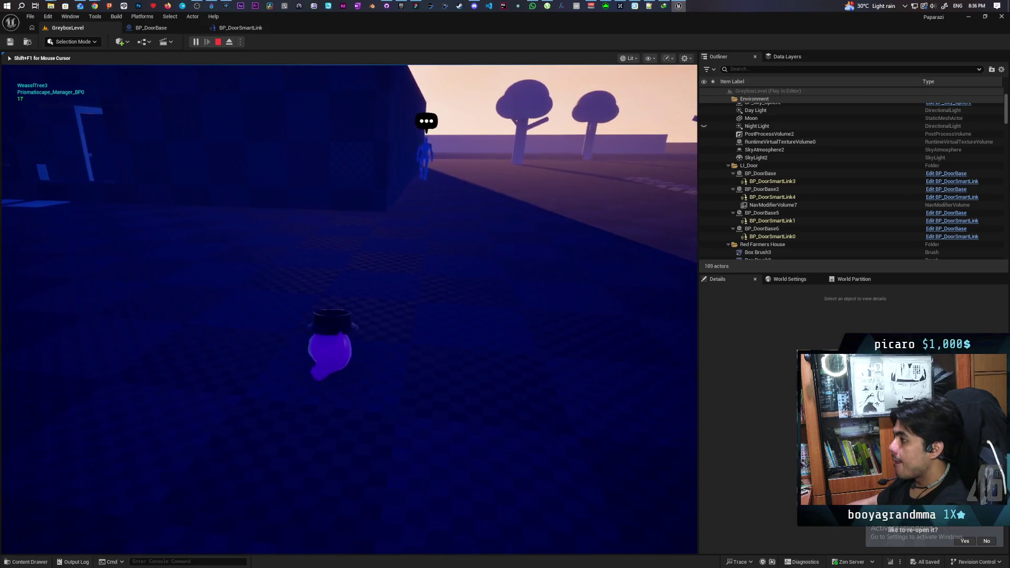
pyautogui.press('d')
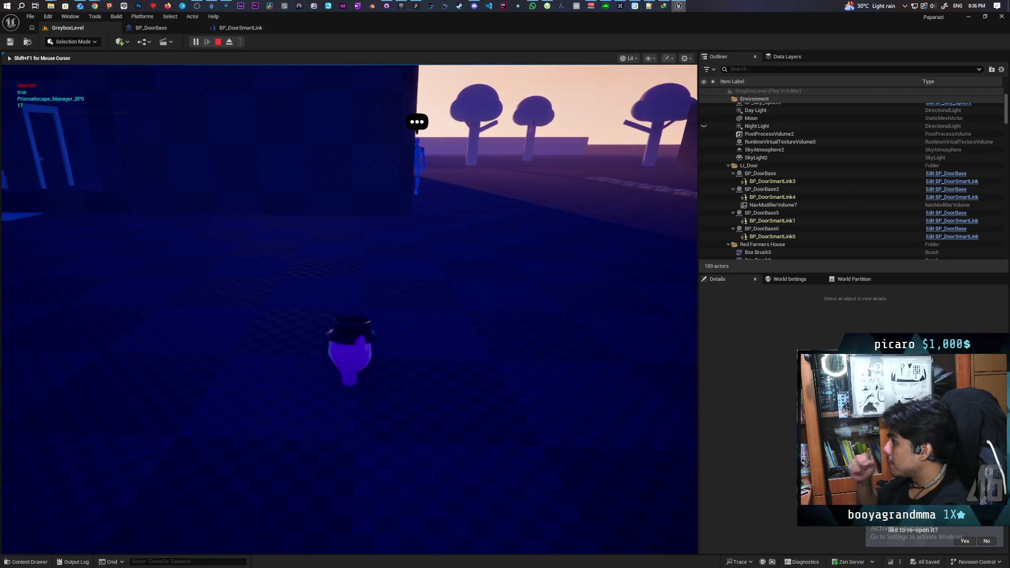
pyautogui.press('d')
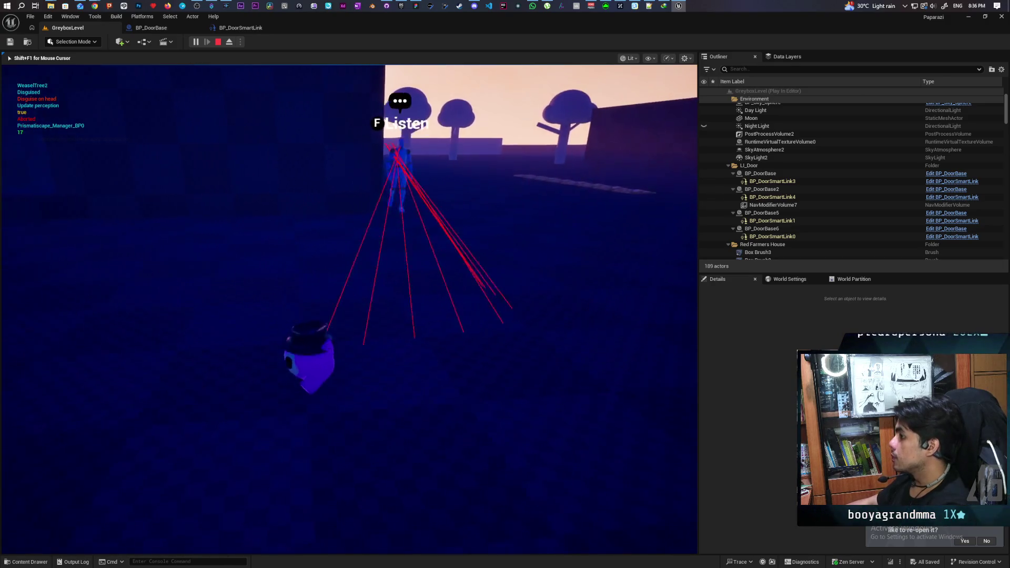
pyautogui.press('a')
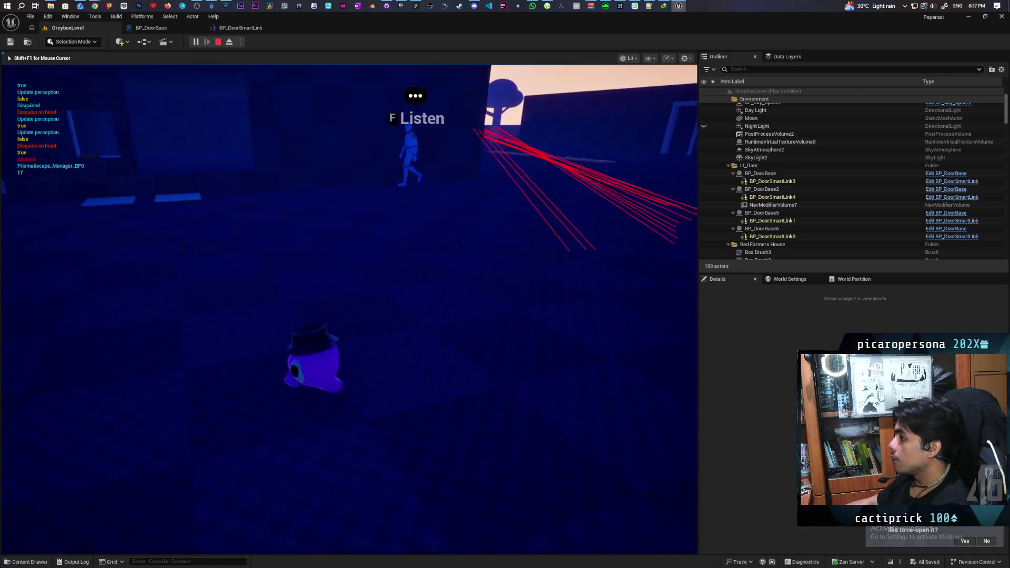
pyautogui.press('w')
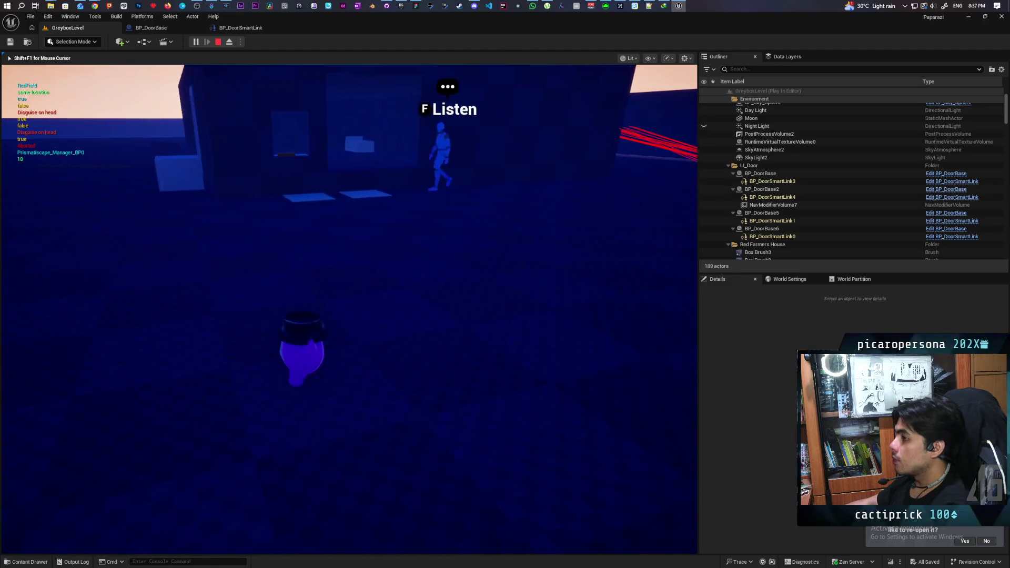
pyautogui.press('a')
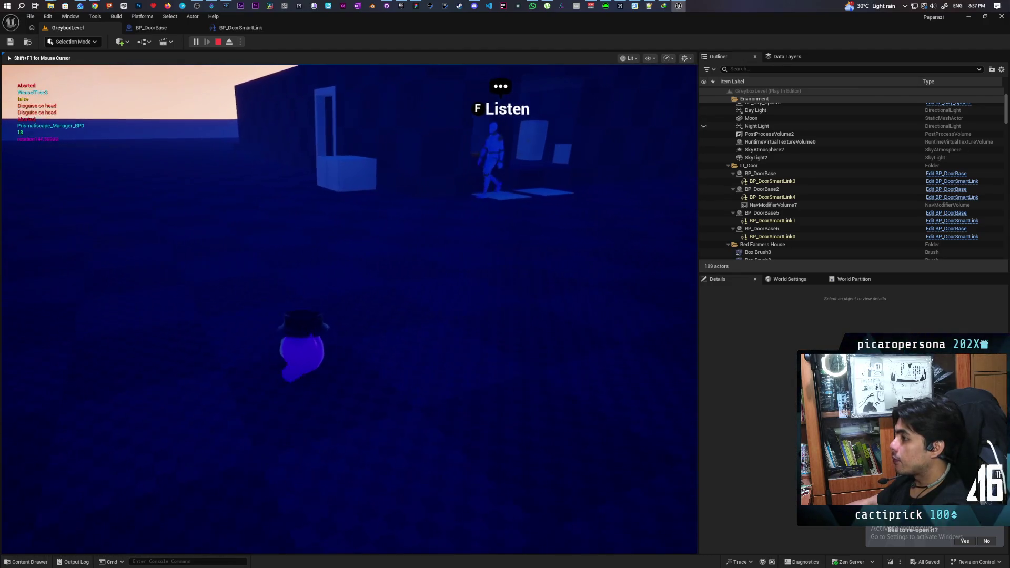
pyautogui.press('w')
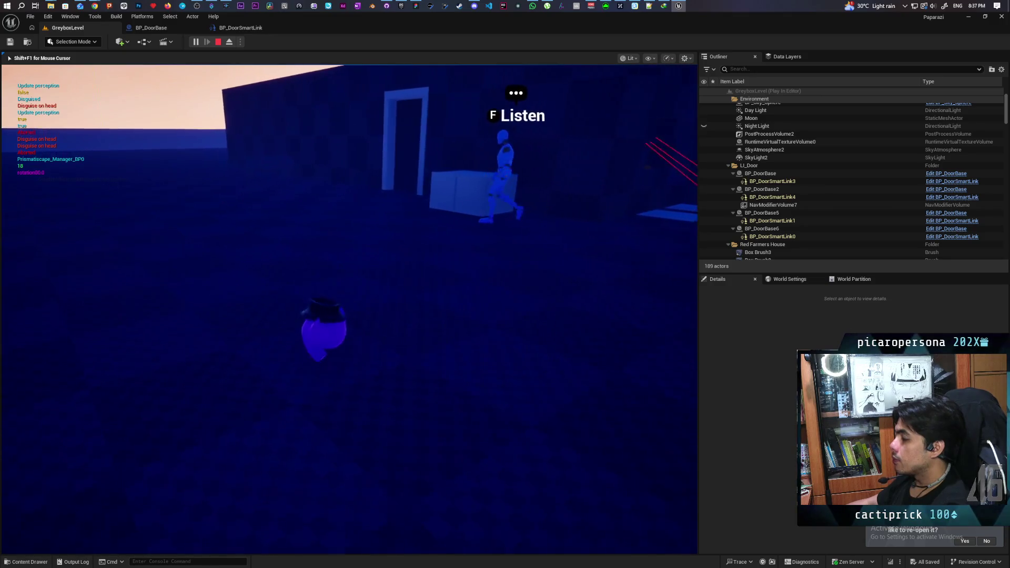
pyautogui.press('w')
pyautogui.press('d')
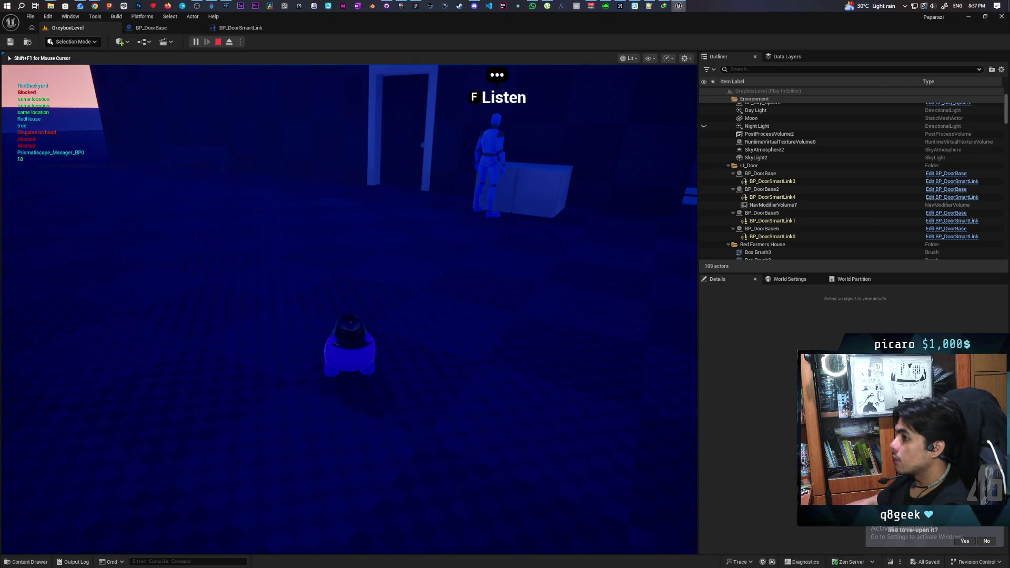
pyautogui.press('d')
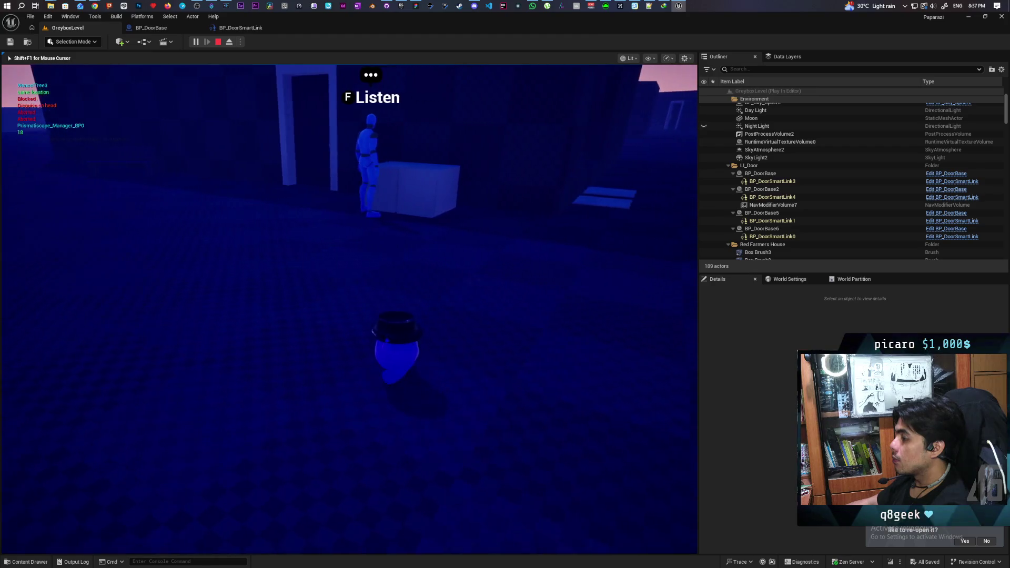
pyautogui.press('w')
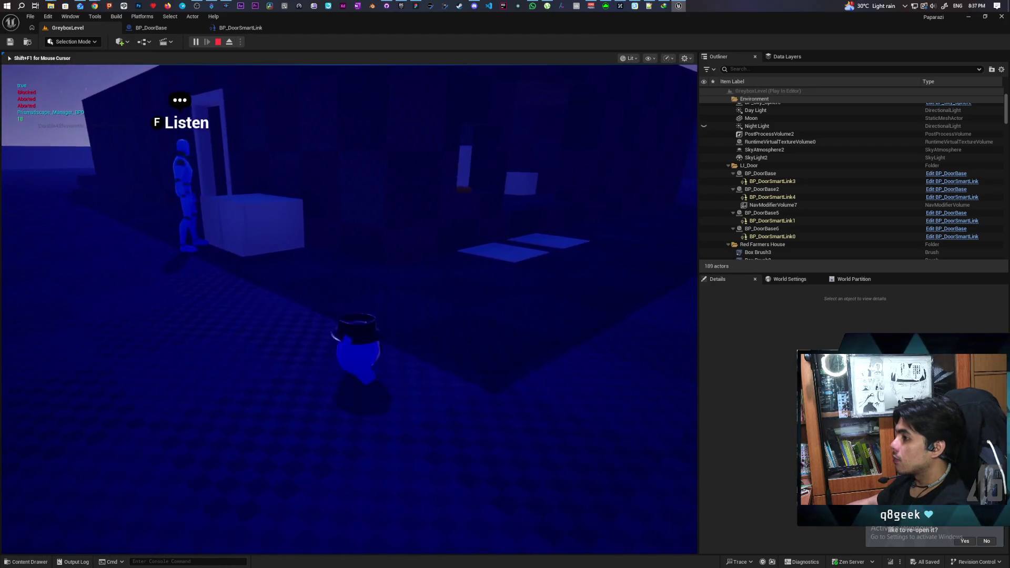
pyautogui.press('Escape')
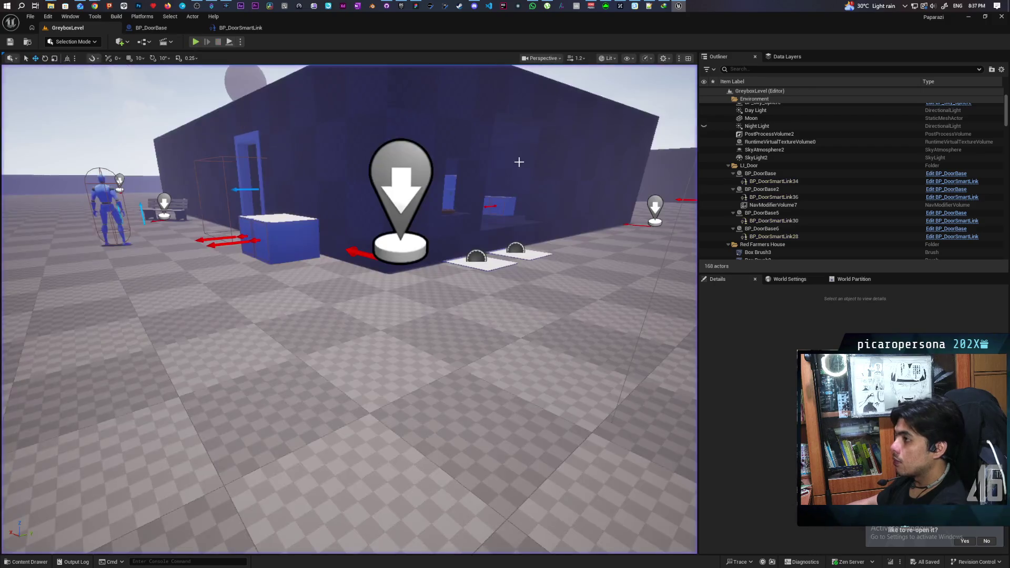
# Make BP_NPC's Debug Avoid default to true and play-test GreyboxLevel again
pyautogui.click(100, 186)
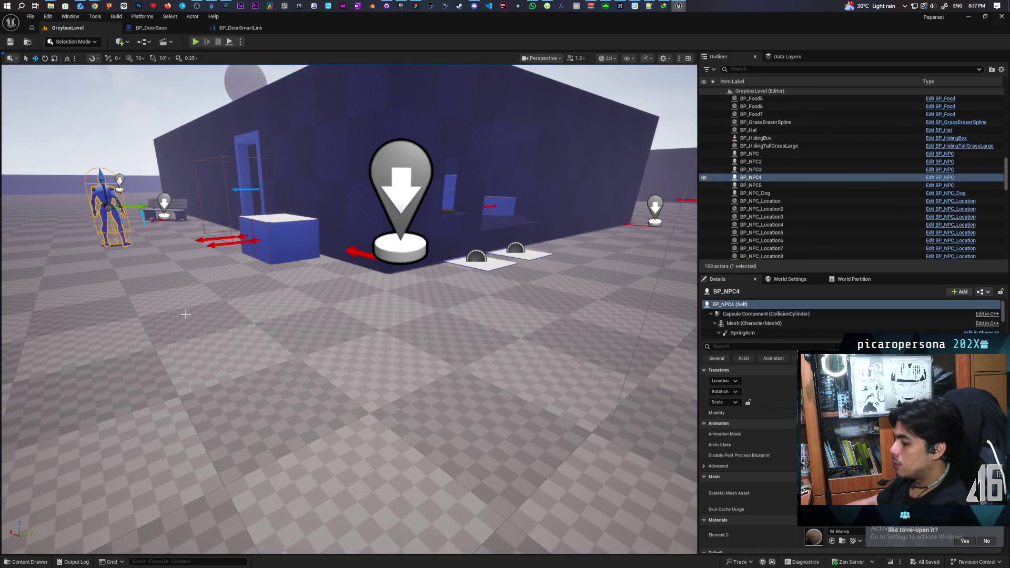
pyautogui.hotkey('ctrl', 'b')
pyautogui.doubleClick(133, 414)
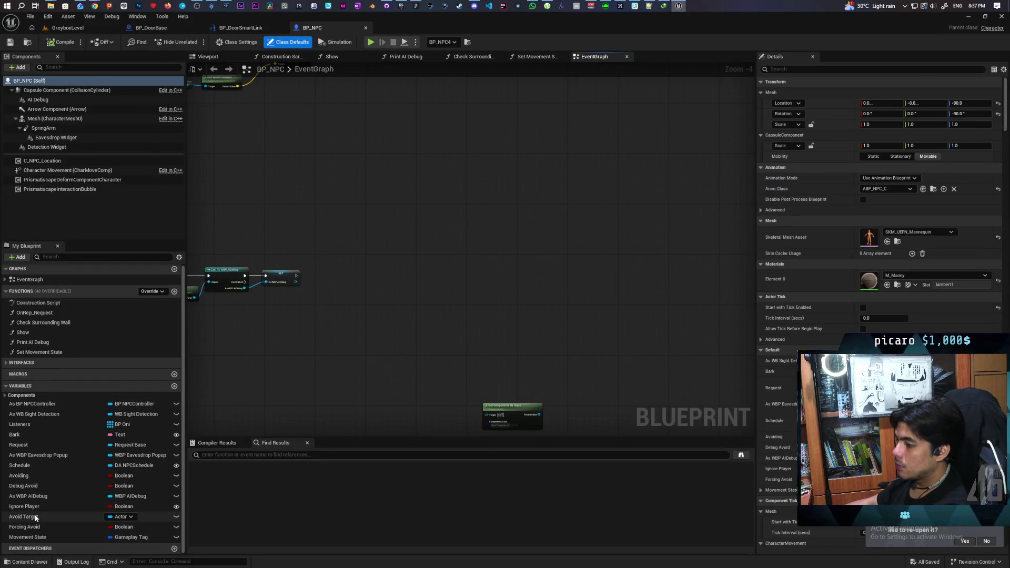
pyautogui.click(24, 486)
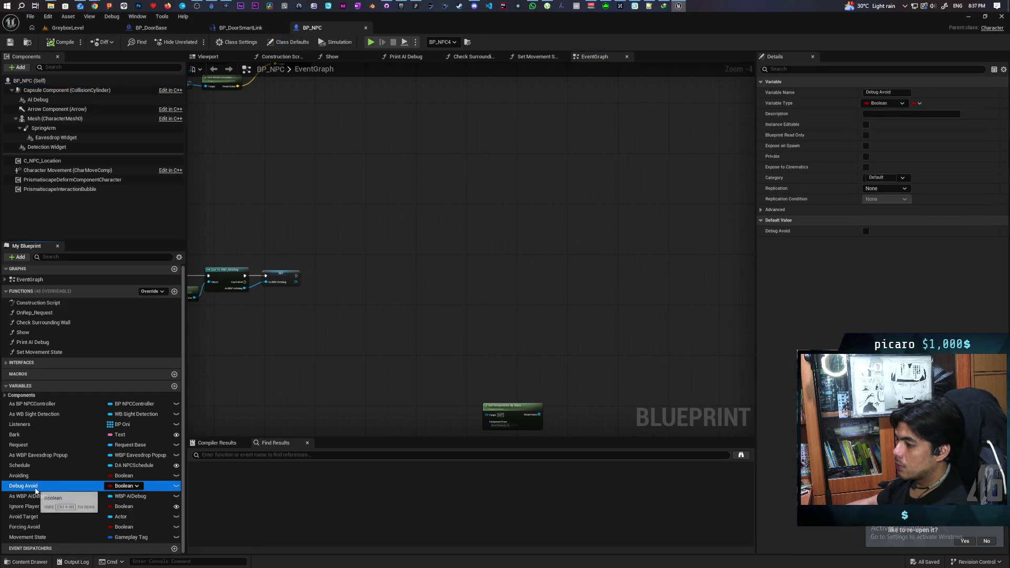
pyautogui.click(865, 231)
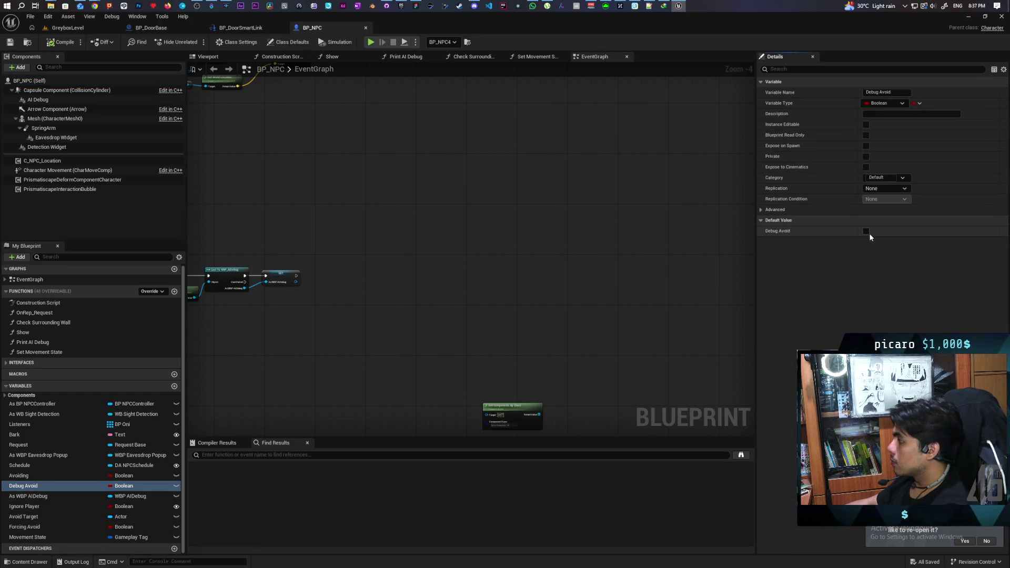
pyautogui.click(77, 28)
pyautogui.click(196, 41)
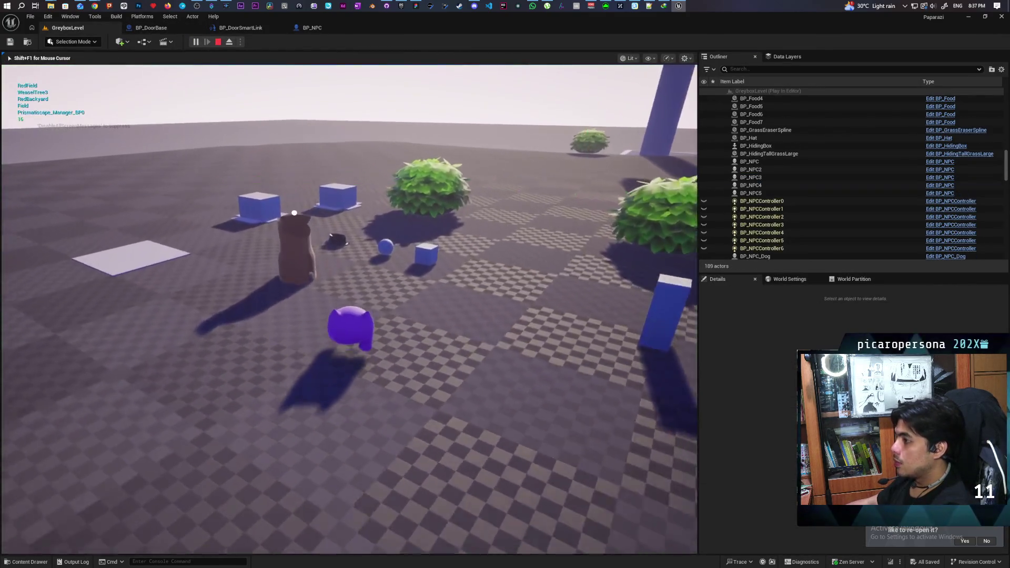
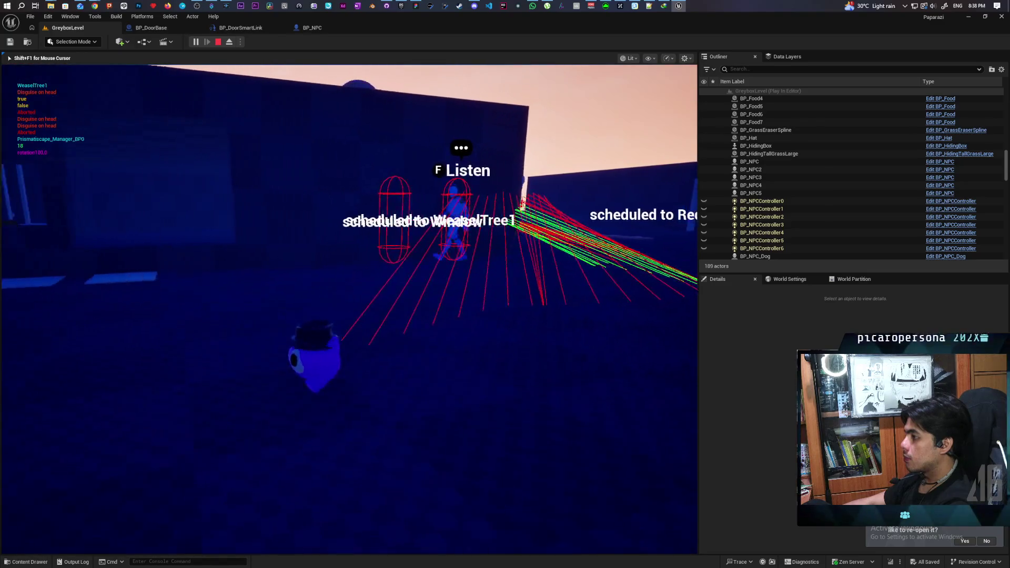
# Walk the character up to the NPC, then stop the Play In Editor session
pyautogui.press('s')
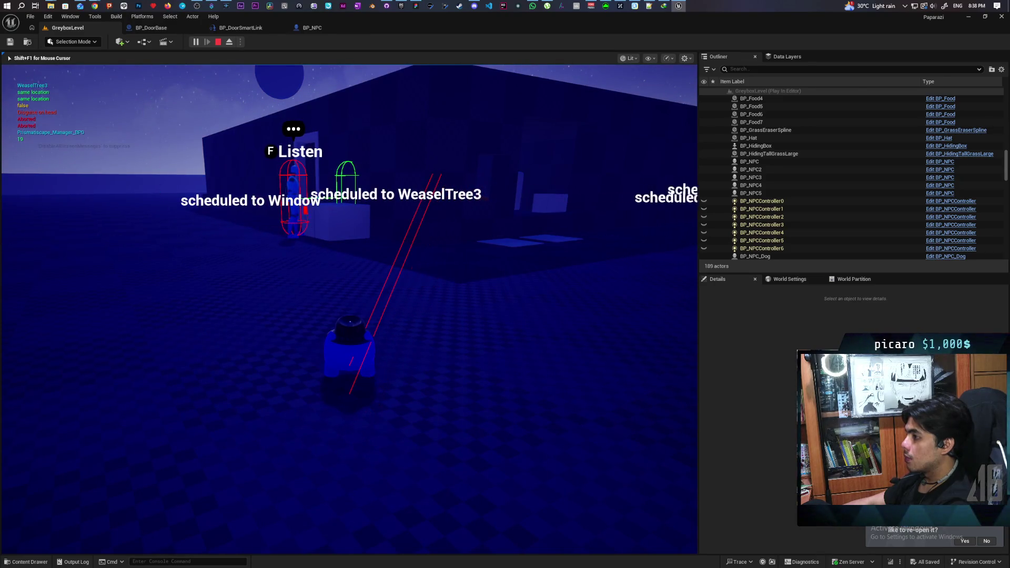
pyautogui.press('w')
pyautogui.press('w')
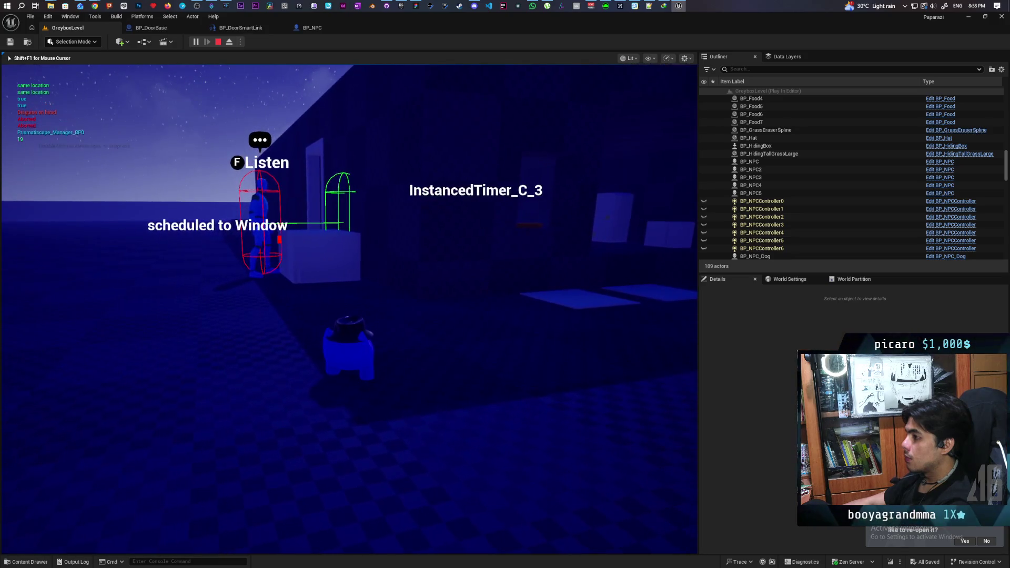
pyautogui.press('w')
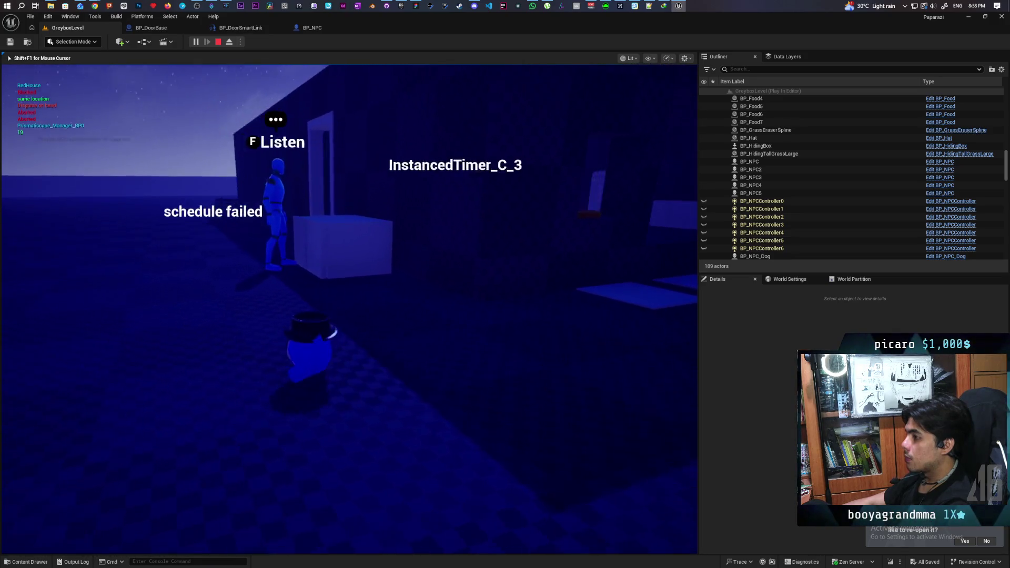
pyautogui.press('w')
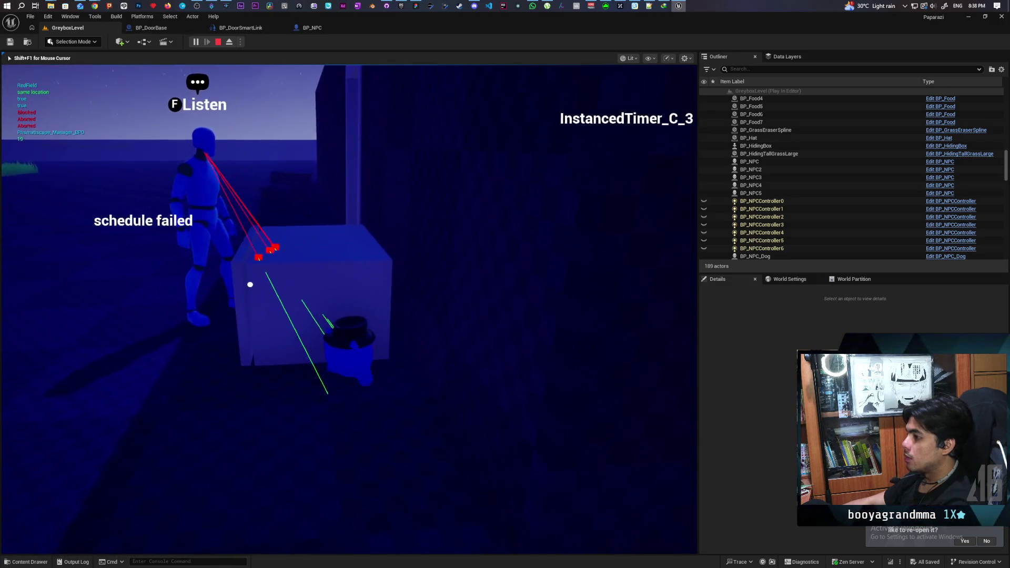
pyautogui.press('Escape')
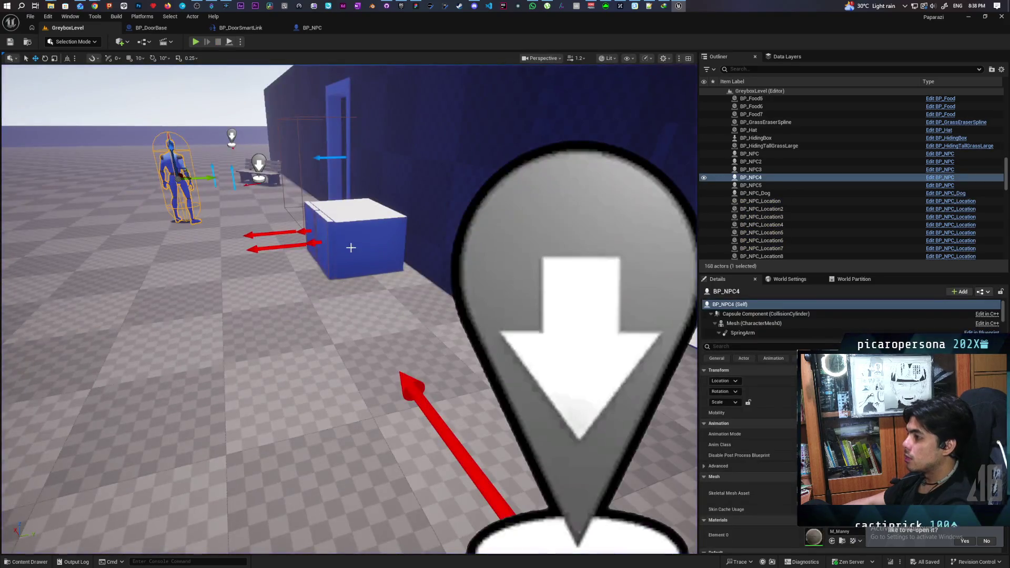
# Select and frame the cupboard cube, then swing the view around to face the house
pyautogui.click(350, 248)
pyautogui.scroll(-10, 351, 247)
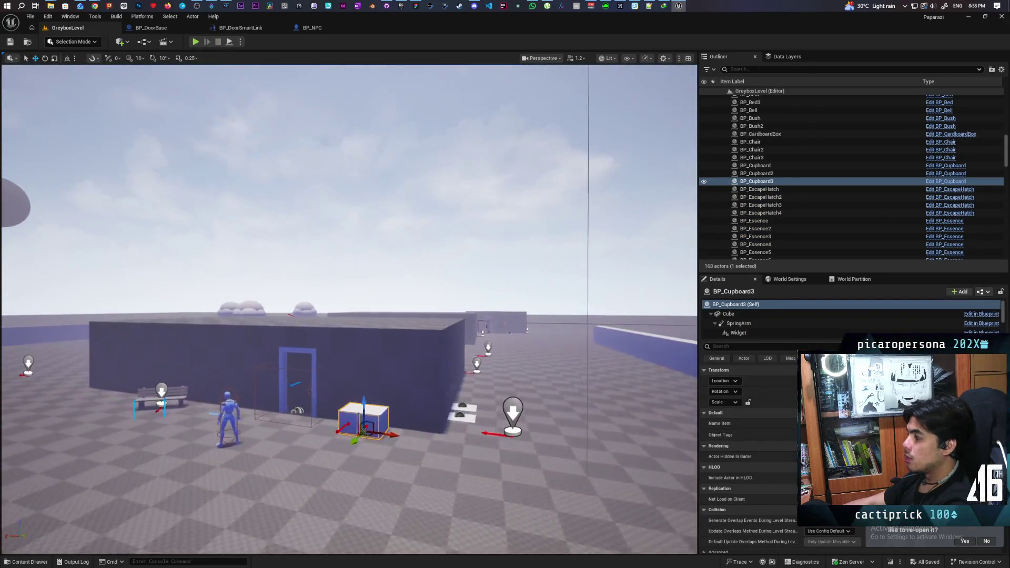
pyautogui.press('f')
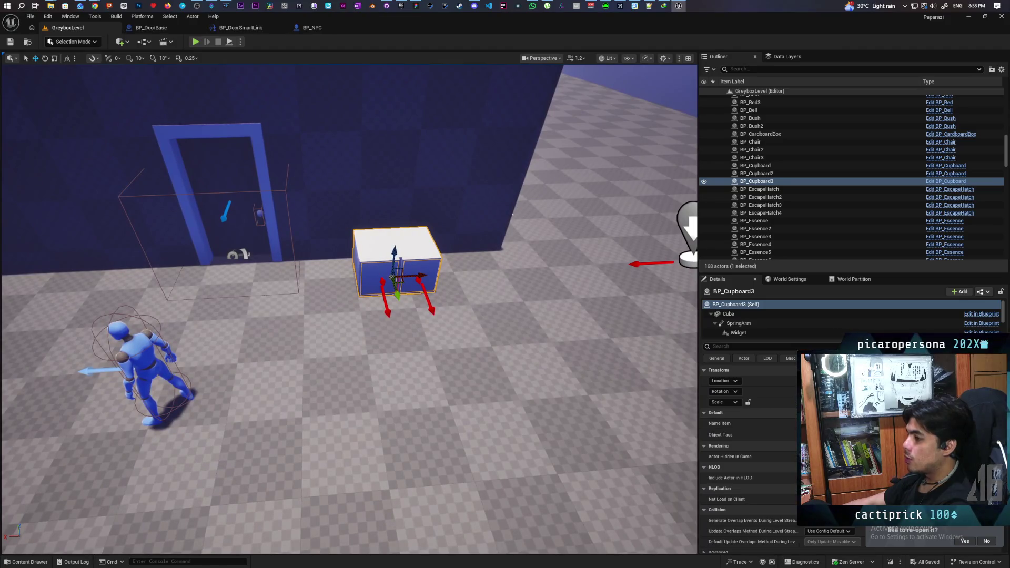
pyautogui.scroll(2, 364, 352)
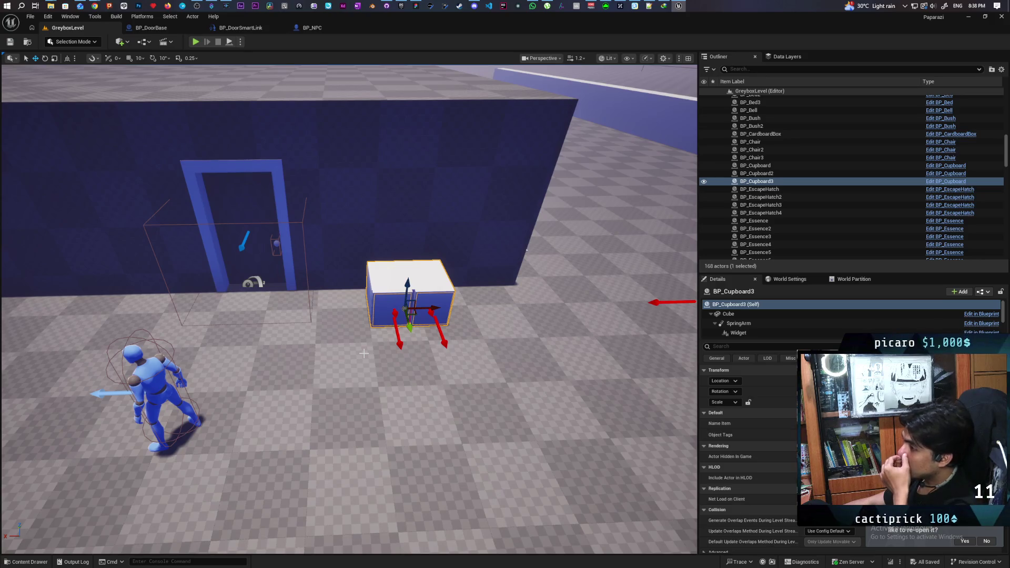
pyautogui.click(323, 401)
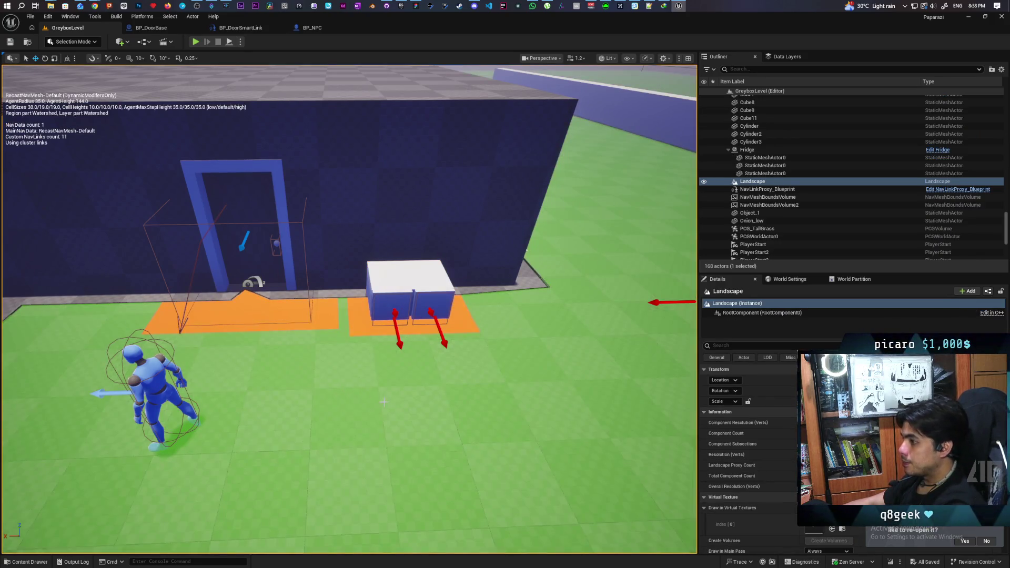
pyautogui.moveTo(383, 401)
pyautogui.mouseDown()
pyautogui.moveTo(368, 400)
pyautogui.moveTo(400, 405)
pyautogui.moveTo(284, 406)
pyautogui.moveTo(358, 405)
pyautogui.moveTo(305, 404)
pyautogui.moveTo(336, 405)
pyautogui.moveTo(316, 399)
pyautogui.mouseUp()
# Raise BP_Cupboard3 high above the floor and start a new play test
pyautogui.click(396, 338)
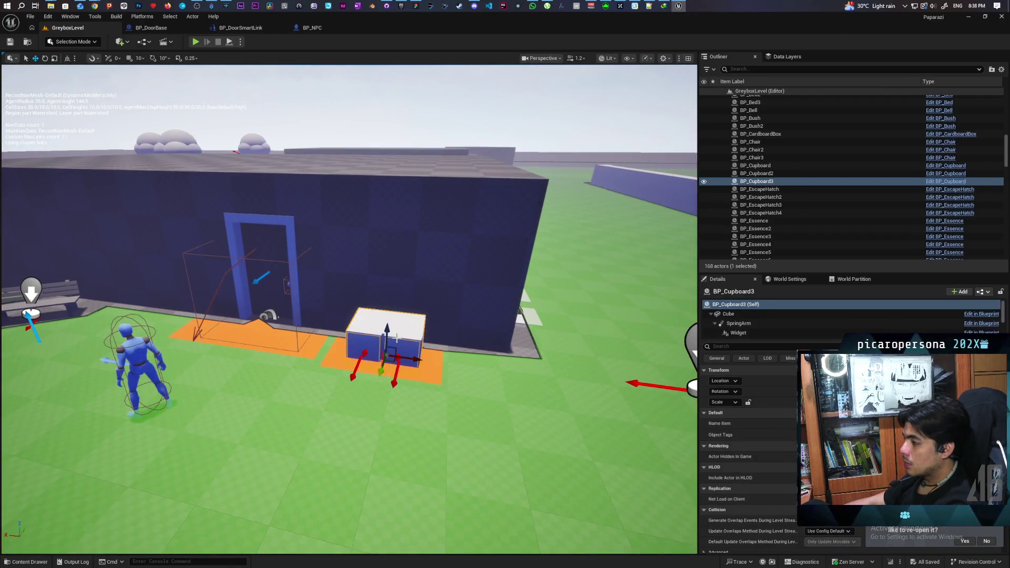
pyautogui.moveTo(387, 332); pyautogui.dragTo(398, 79)
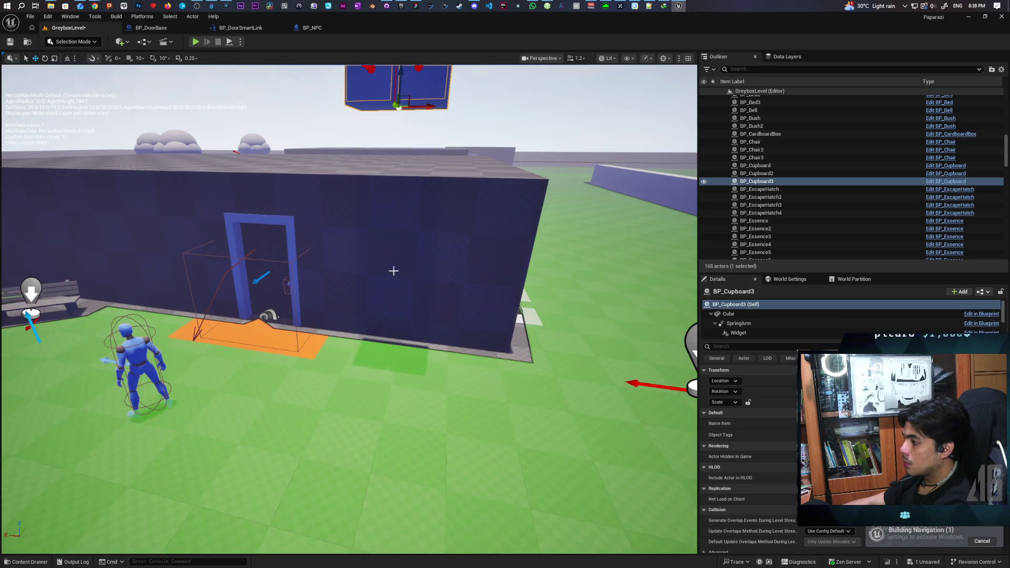
pyautogui.hotkey('alt', 'p')
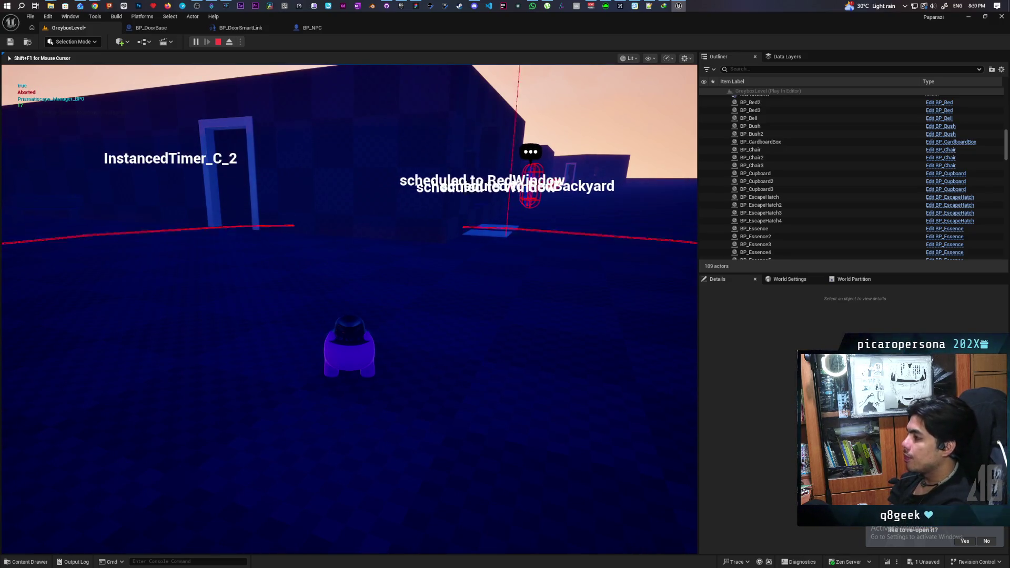
pyautogui.press('d')
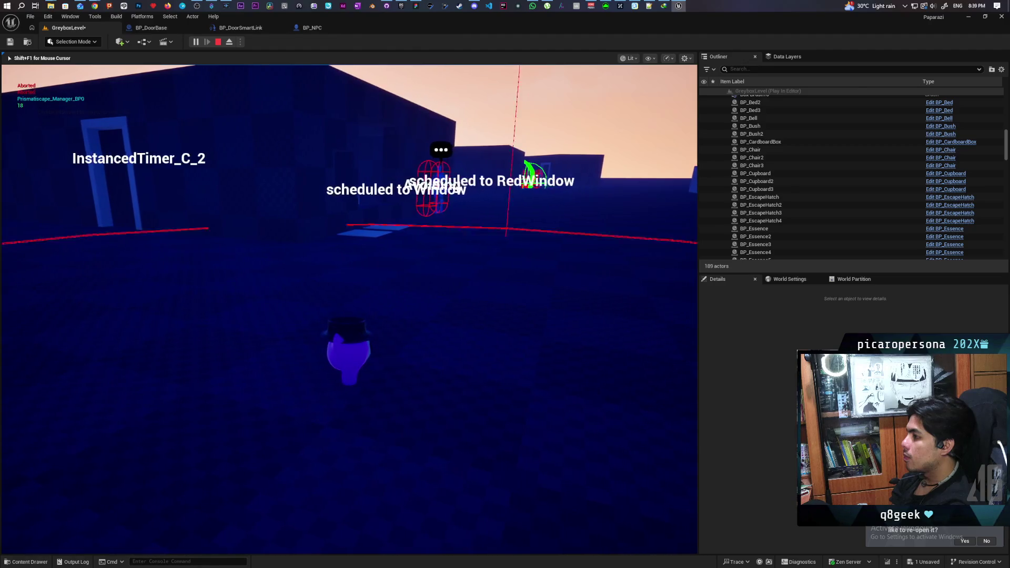
pyautogui.press('a')
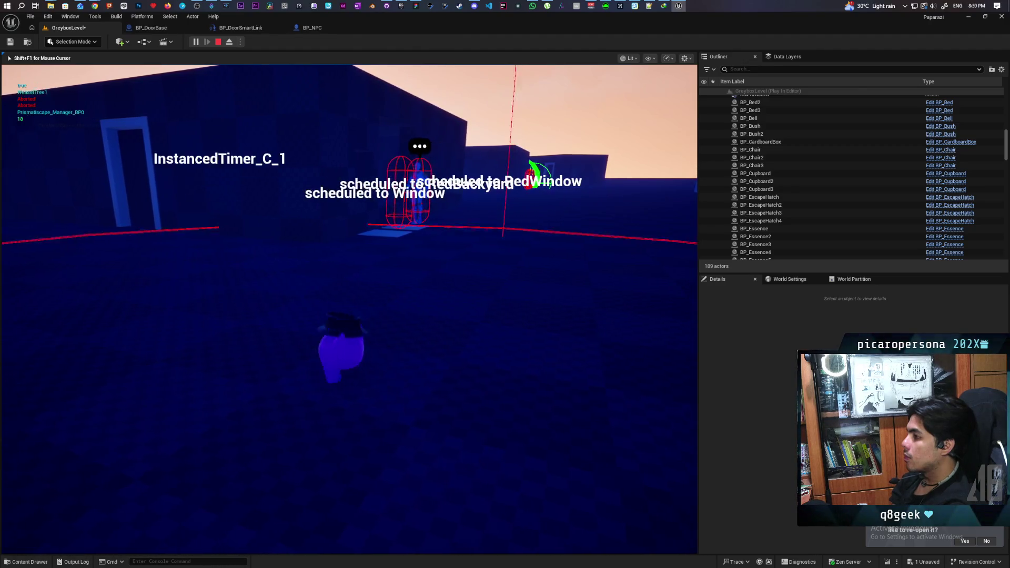
pyautogui.press('a')
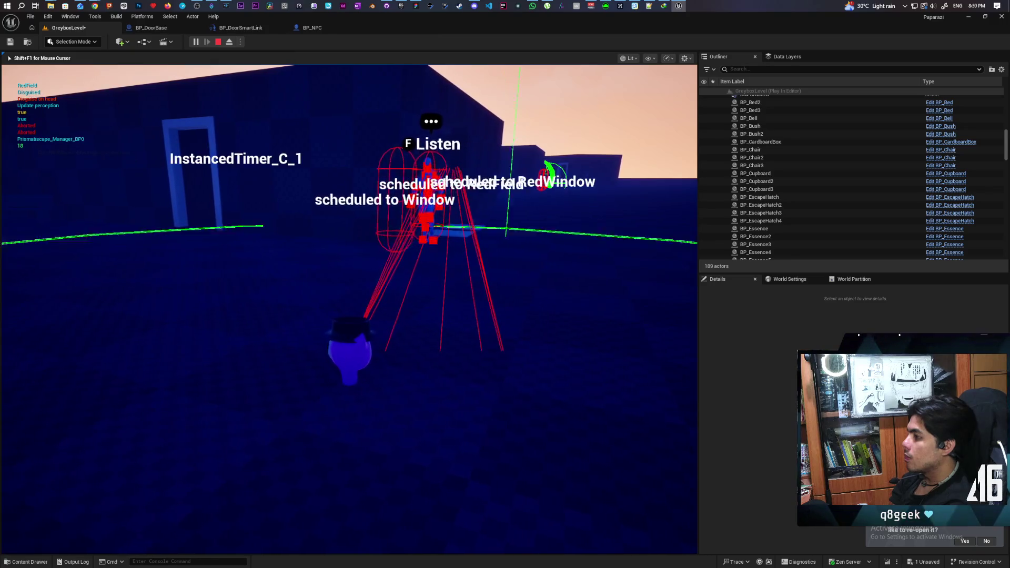
pyautogui.press('a')
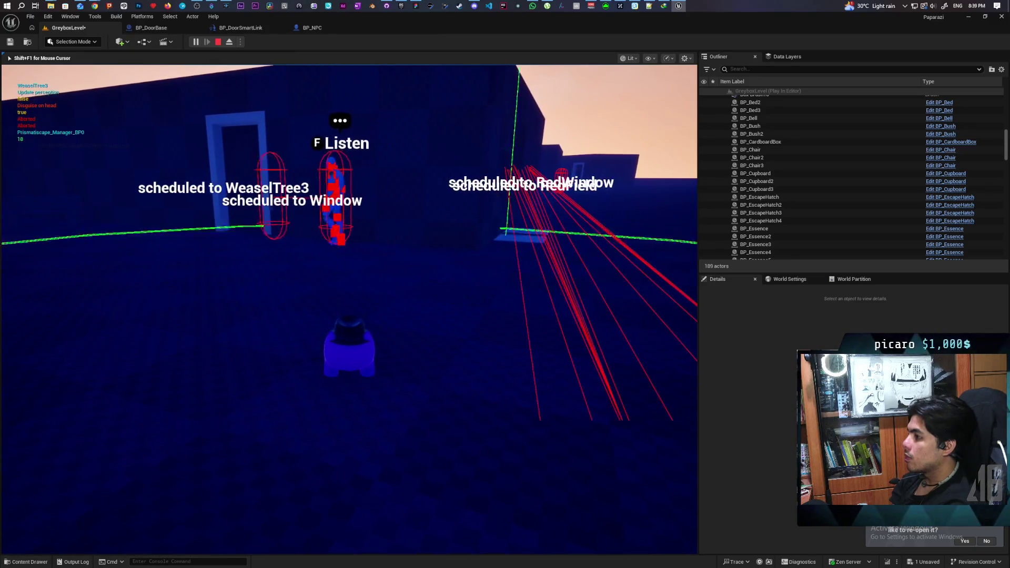
pyautogui.press('a')
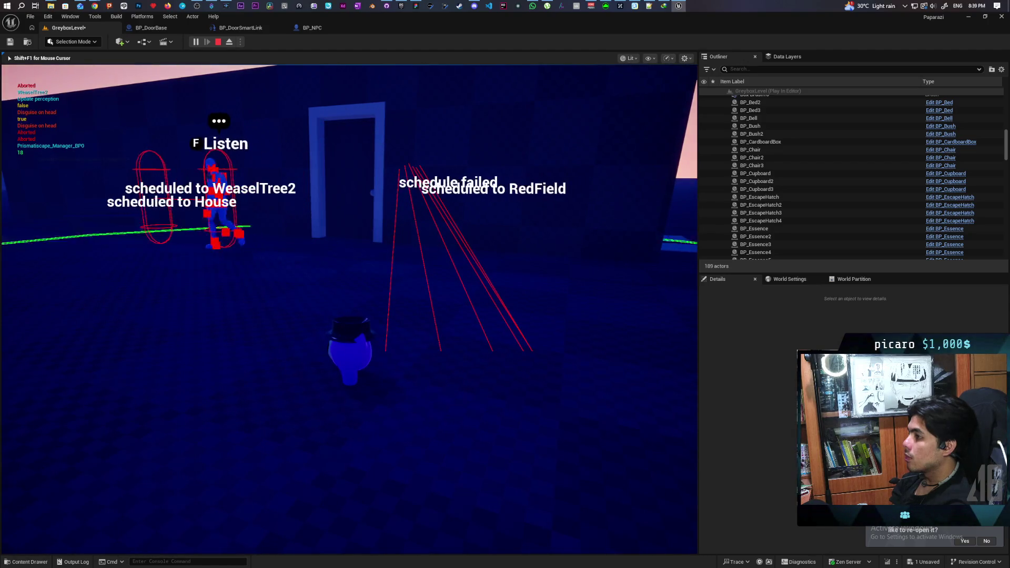
pyautogui.press('a')
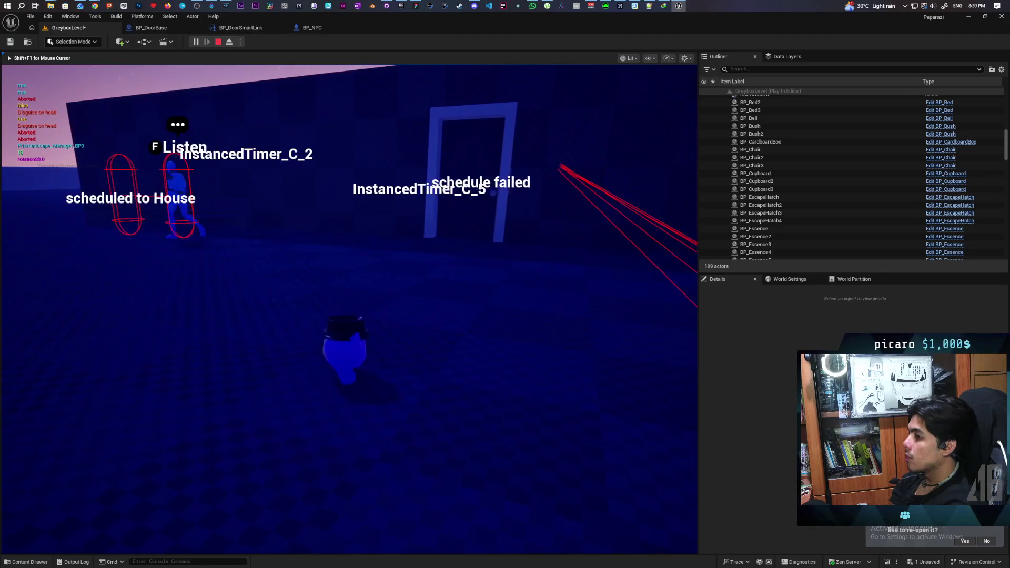
pyautogui.press('a')
pyautogui.press('d')
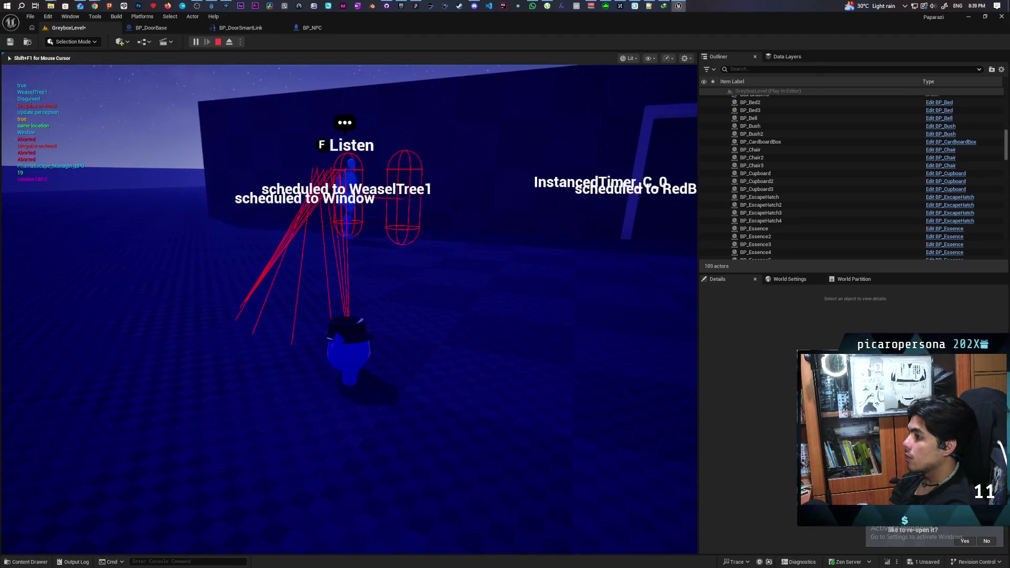
pyautogui.press('d')
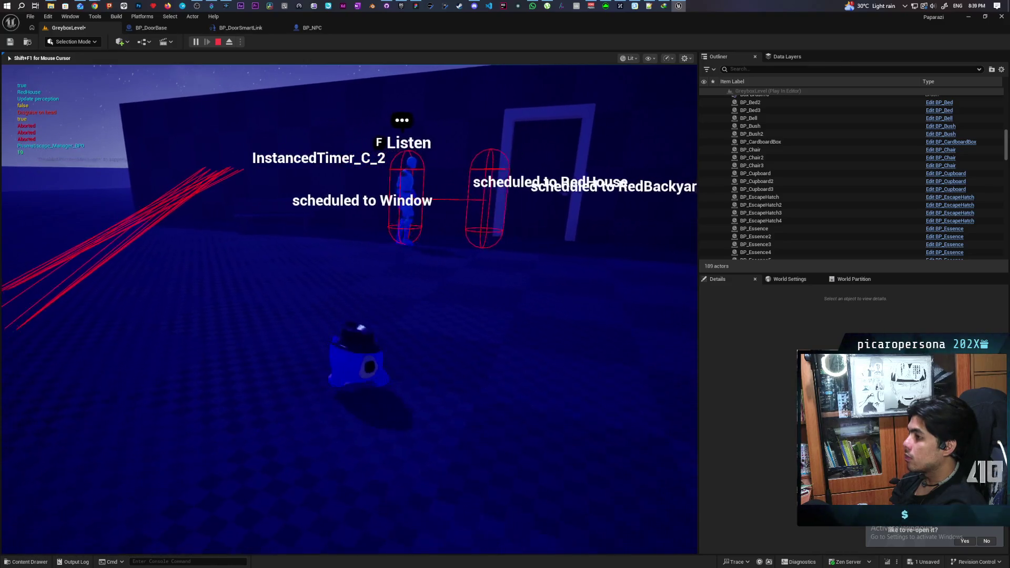
pyautogui.press('d')
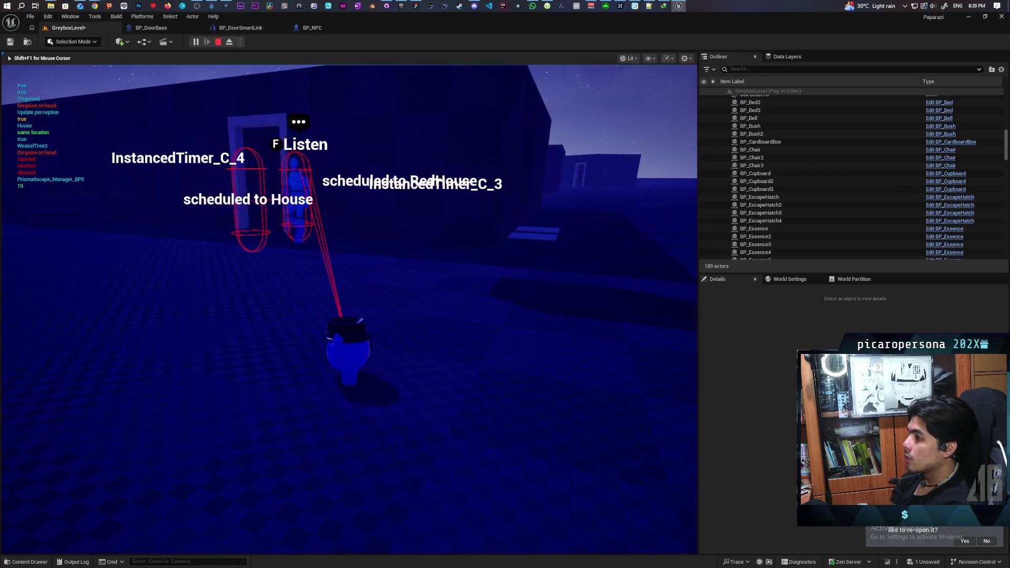
pyautogui.press('Escape')
pyautogui.moveTo(348, 311)
pyautogui.mouseDown()
pyautogui.moveTo(347, 285)
pyautogui.moveTo(373, 242)
pyautogui.moveTo(342, 311)
pyautogui.moveTo(358, 297)
pyautogui.moveTo(400, 368)
pyautogui.mouseUp()
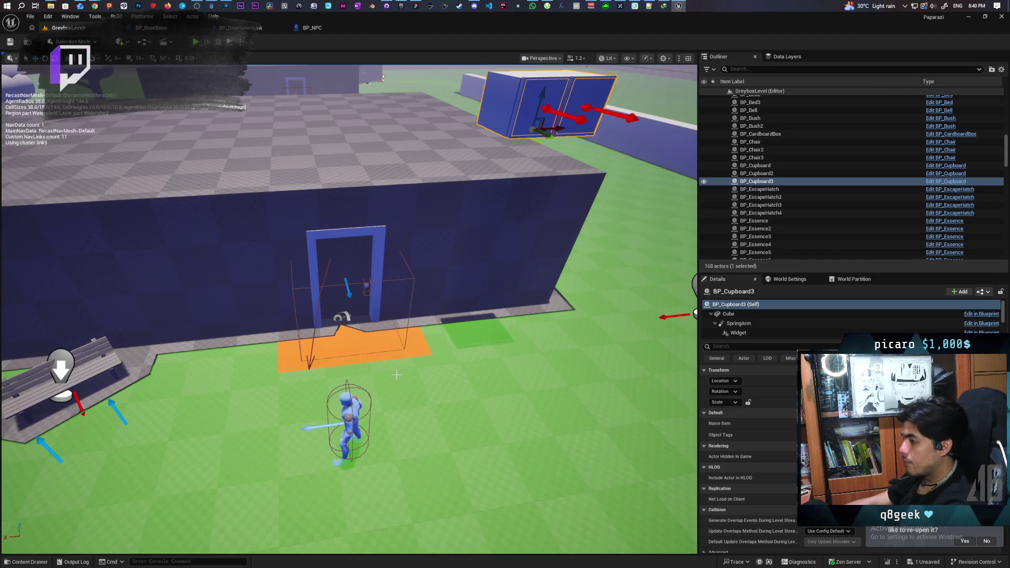
pyautogui.scroll(-10, 408, 375)
pyautogui.scroll(8, 408, 376)
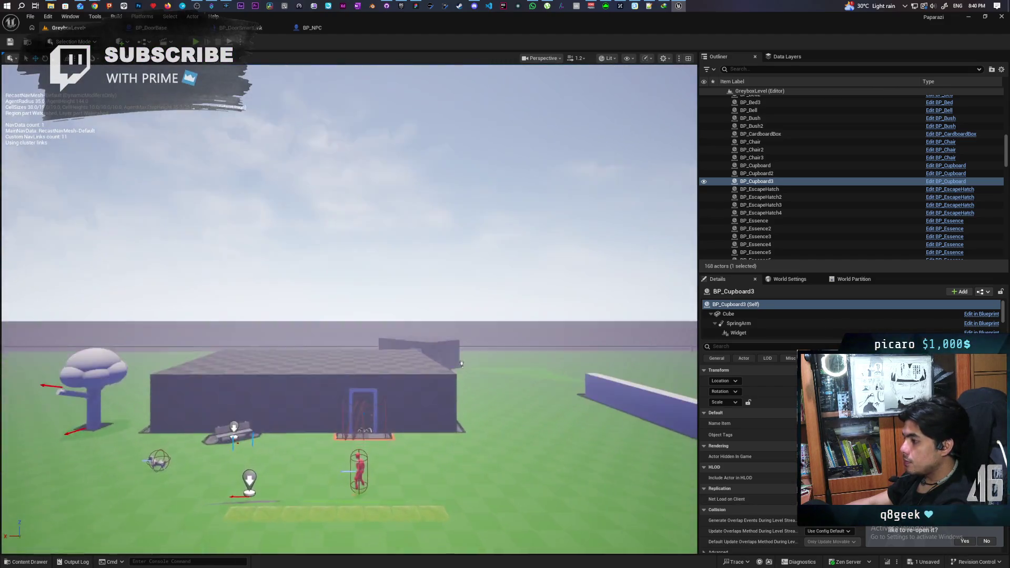
pyautogui.scroll(8, 463, 251)
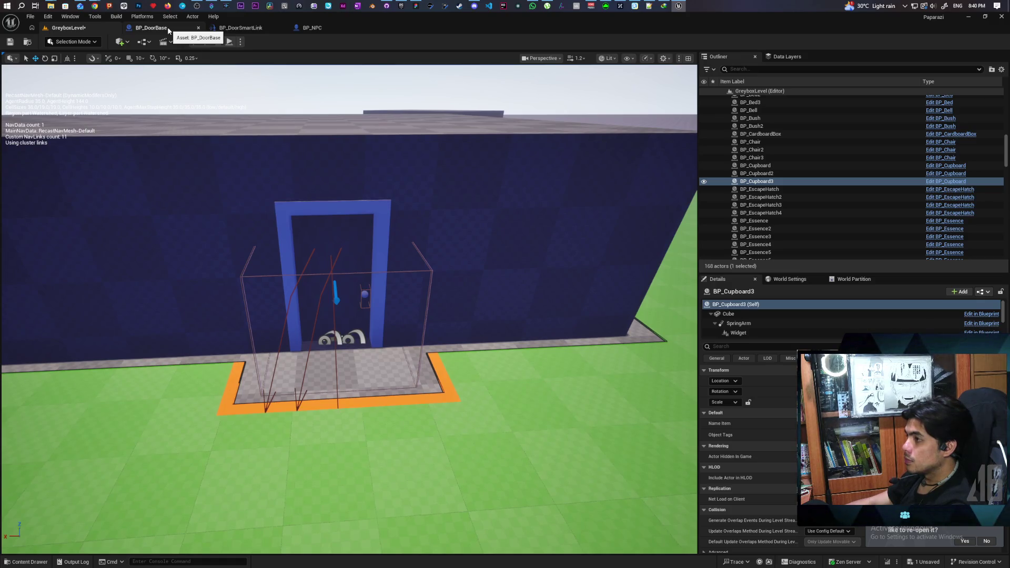
pyautogui.click(152, 28)
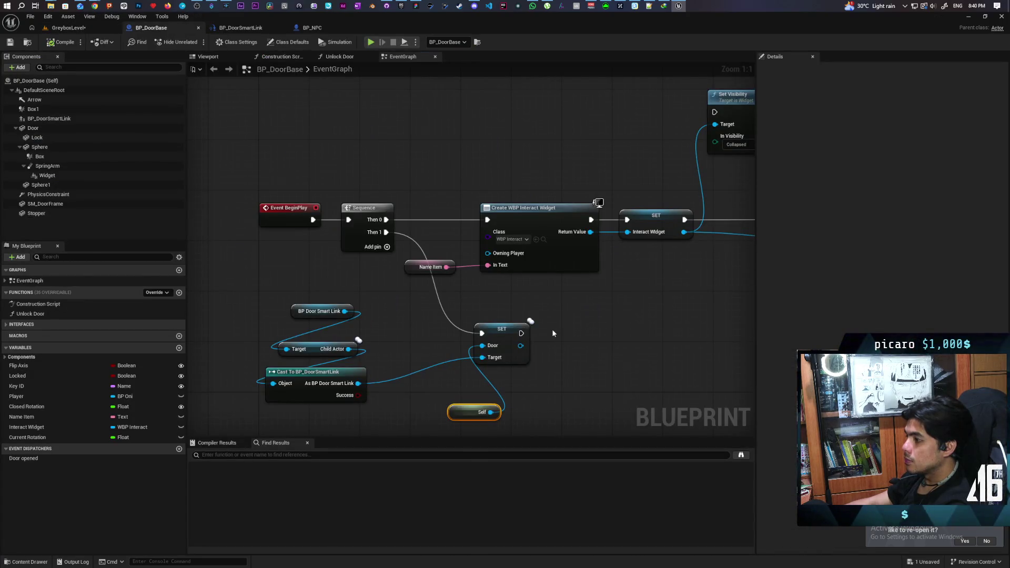
# Delete the smart link cast and set nodes and the BP_DoorSmartLink component from BP_DoorBase
pyautogui.moveTo(552, 333); pyautogui.dragTo(538, 289)
pyautogui.moveTo(254, 261); pyautogui.dragTo(531, 365)
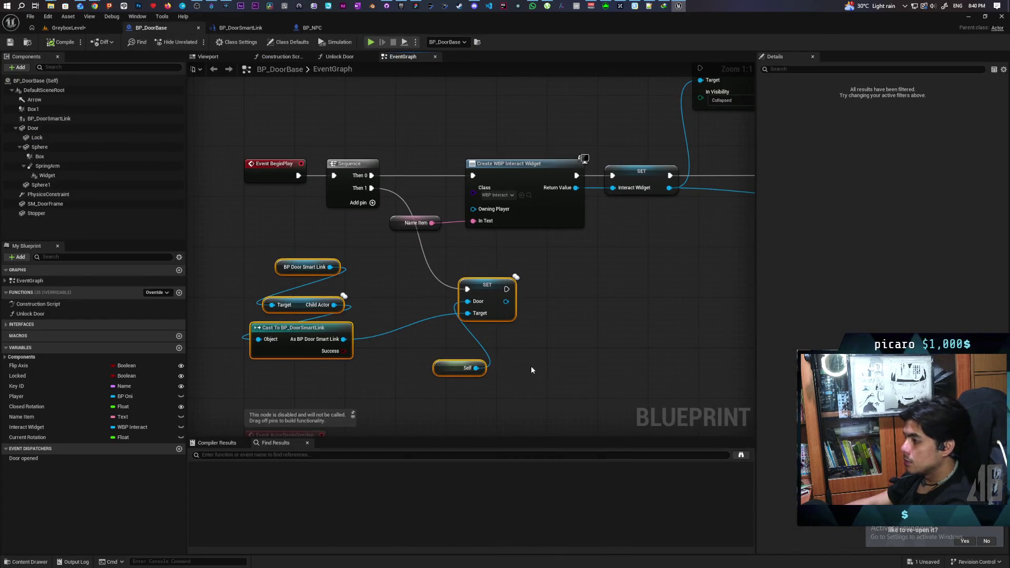
pyautogui.press('Delete')
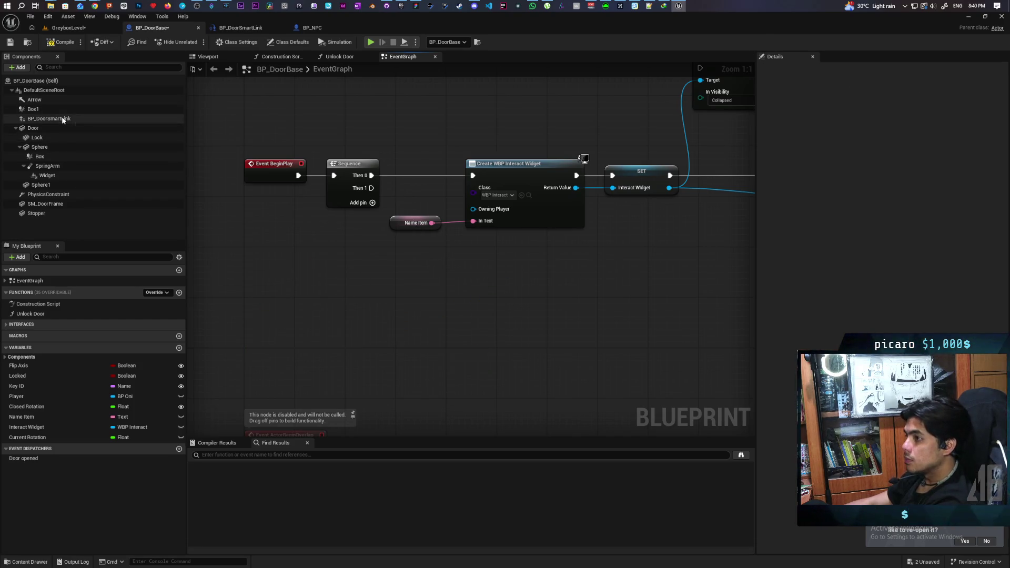
pyautogui.click(62, 118)
pyautogui.press('Delete')
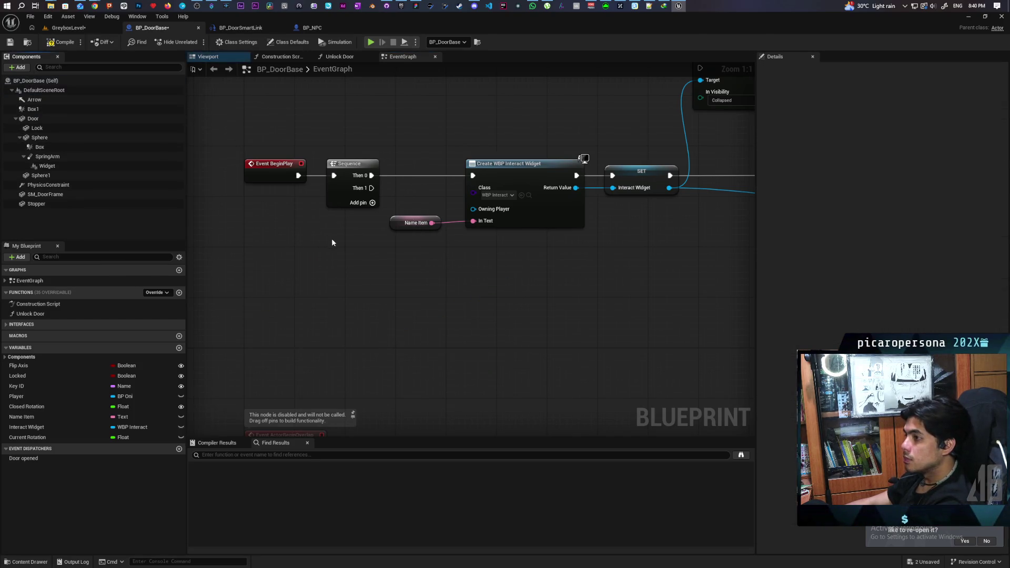
# Save the blueprint and level, then view the blue wall's doorway in GreyboxLevel
pyautogui.hotkey('ctrl', 'shift', 's')
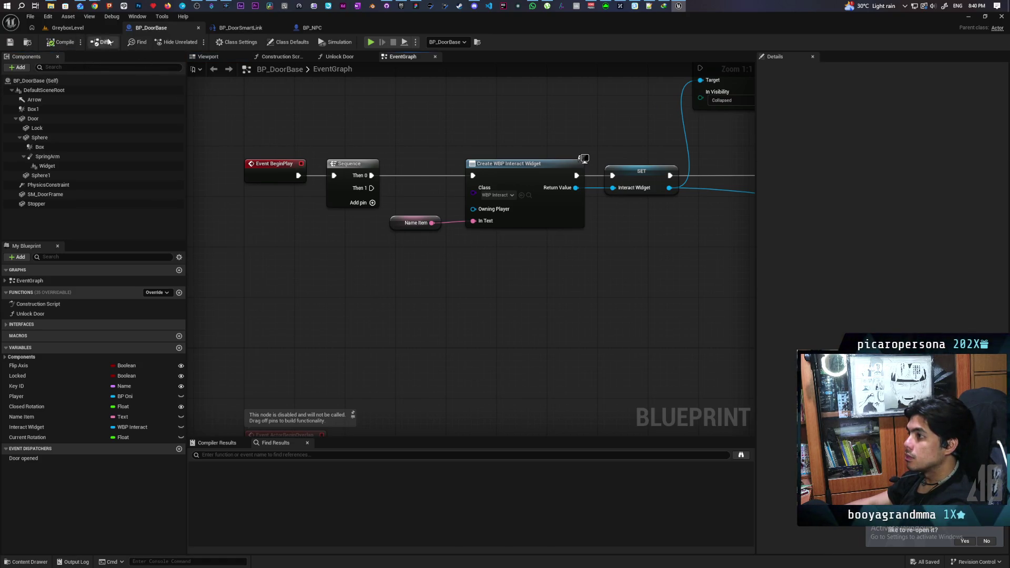
pyautogui.click(77, 29)
pyautogui.moveTo(351, 275); pyautogui.dragTo(358, 286)
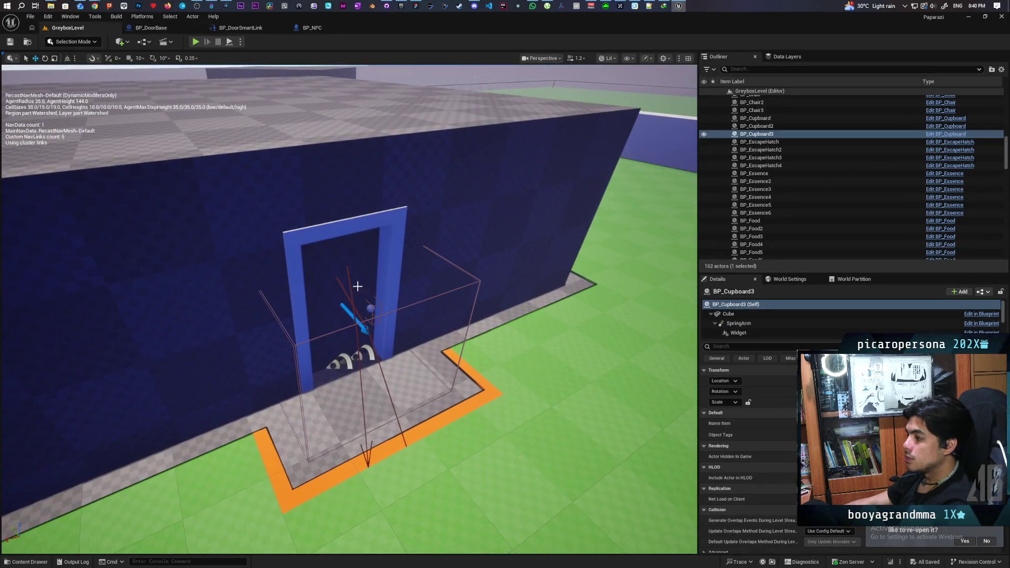
# Attach BP_DoorSmartLink7 and BP_DoorSmartLink8 under BP_DoorBase3 in the Outliner
pyautogui.click(326, 276)
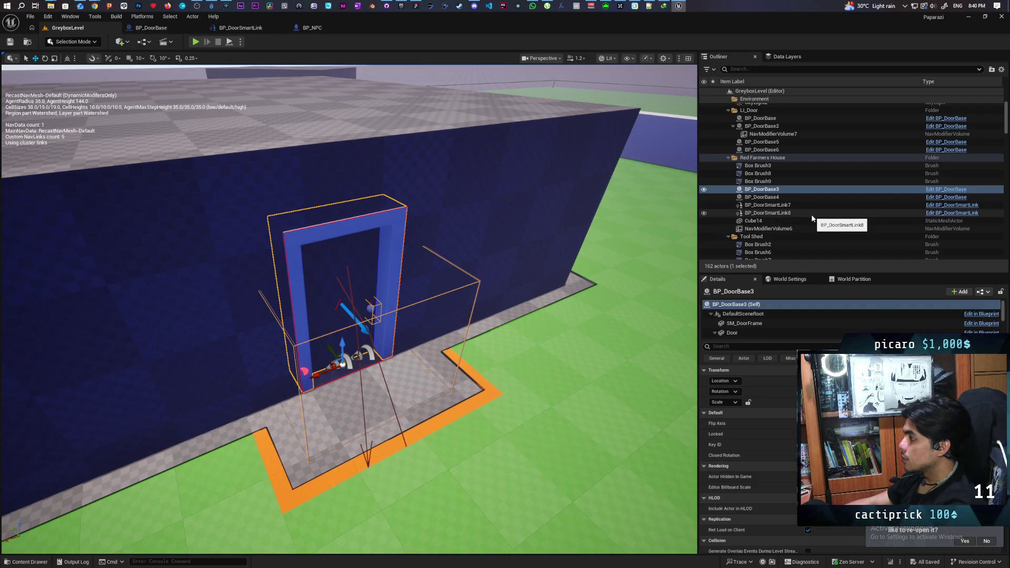
pyautogui.click(789, 205)
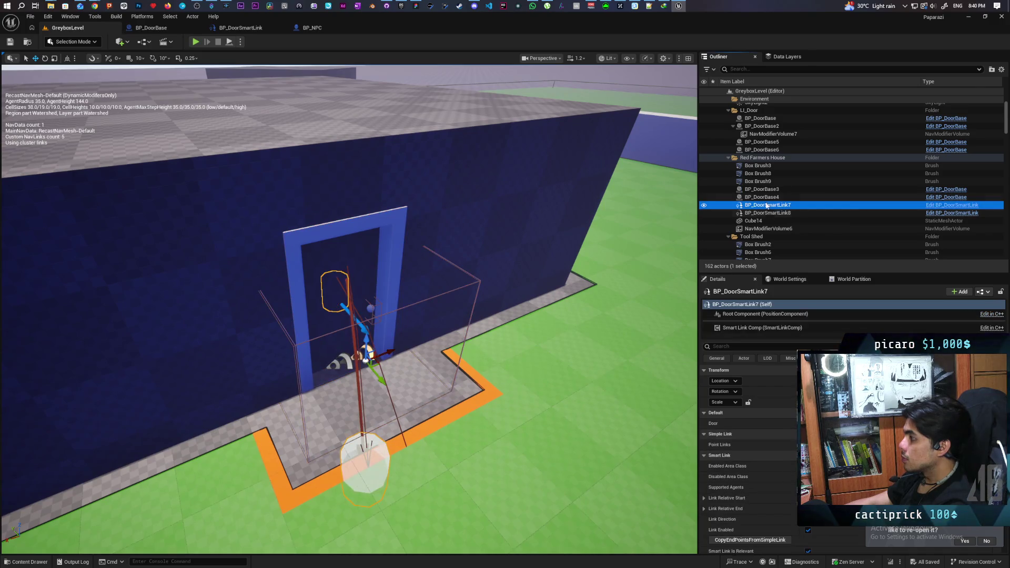
pyautogui.click(763, 189)
pyautogui.click(762, 198)
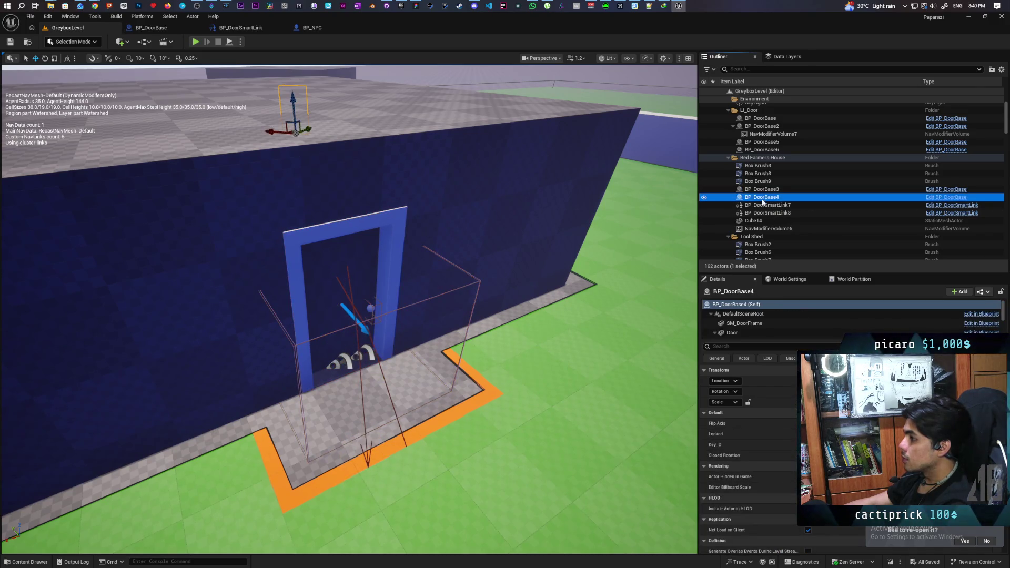
pyautogui.click(765, 204)
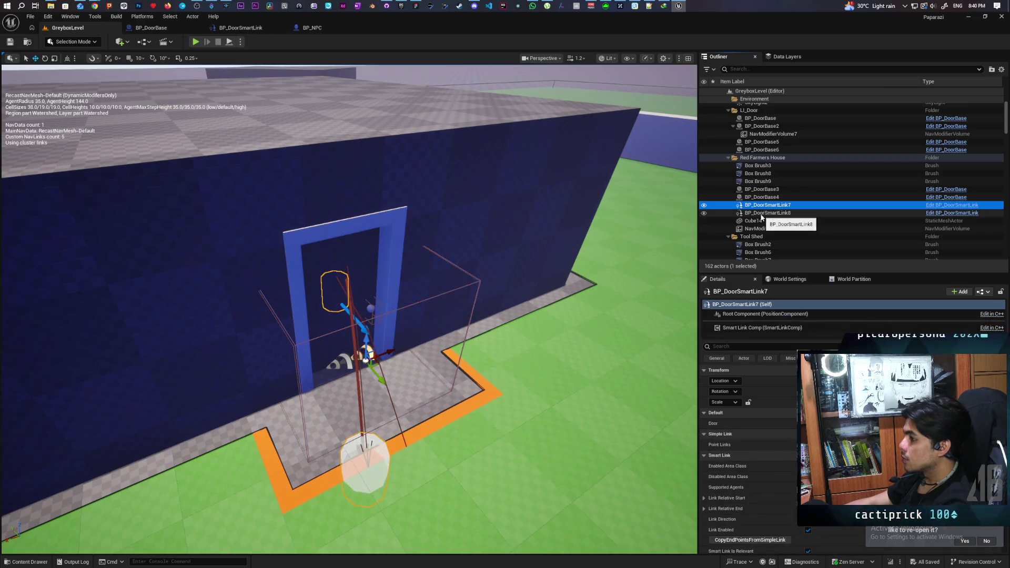
pyautogui.keyDown('ctrl'); pyautogui.click(761, 213); pyautogui.keyUp('ctrl')
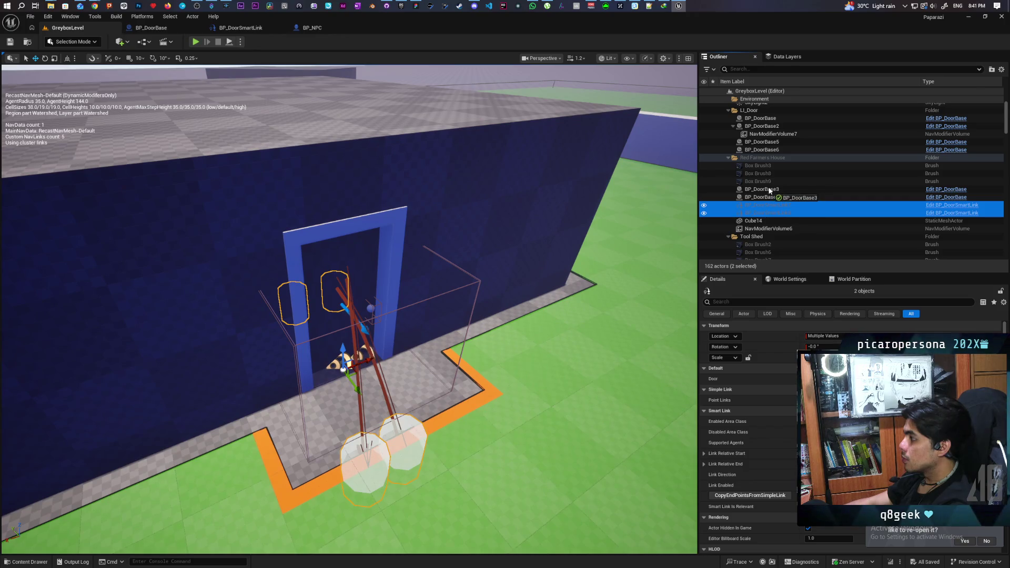
pyautogui.moveTo(768, 191); pyautogui.dragTo(768, 191)
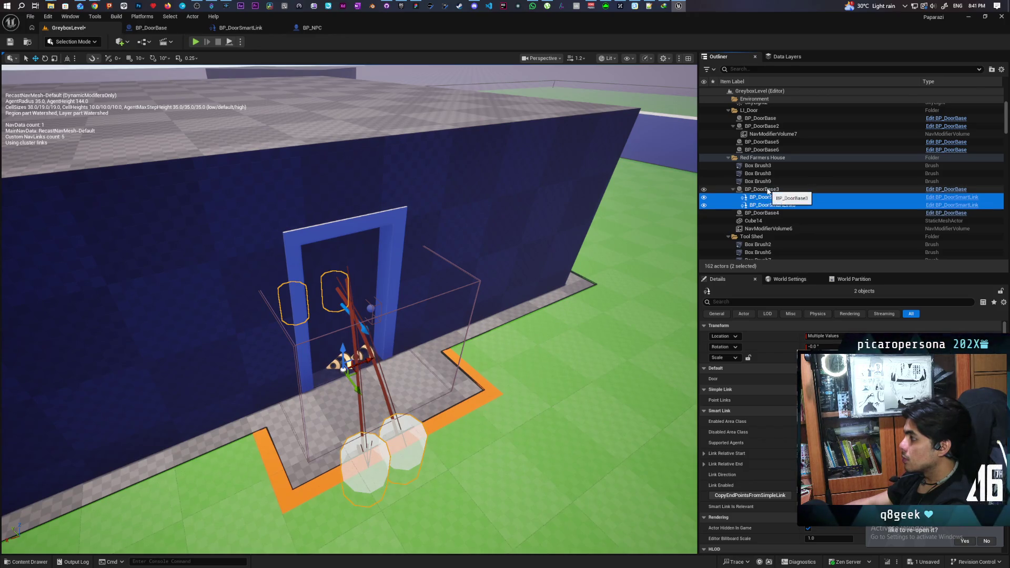
pyautogui.click(704, 190)
pyautogui.click(704, 190)
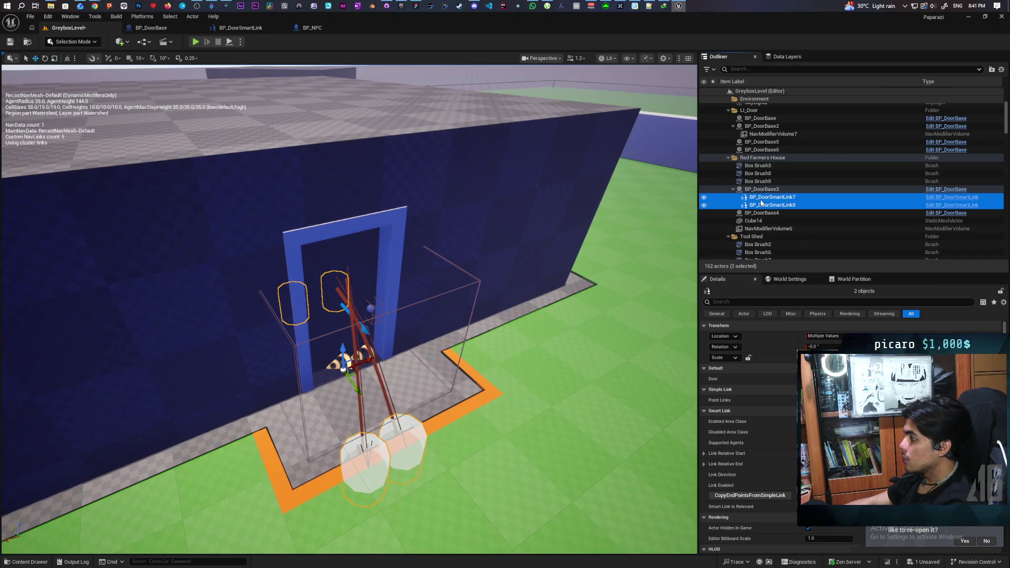
# Select BP_DoorBase3 with both smart links and Alt-drag to duplicate them as BP_DoorBase7
pyautogui.click(760, 198)
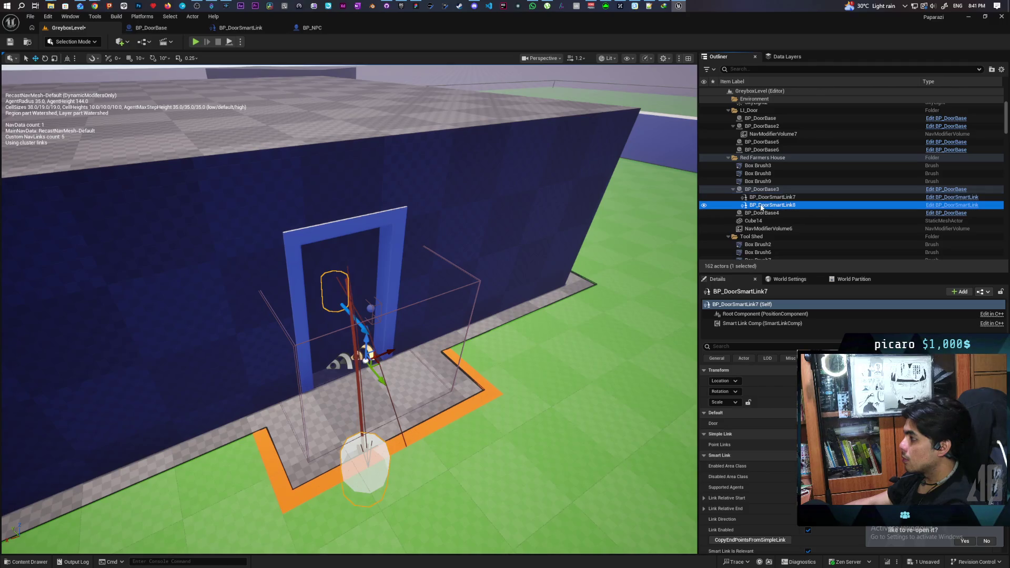
pyautogui.click(759, 190)
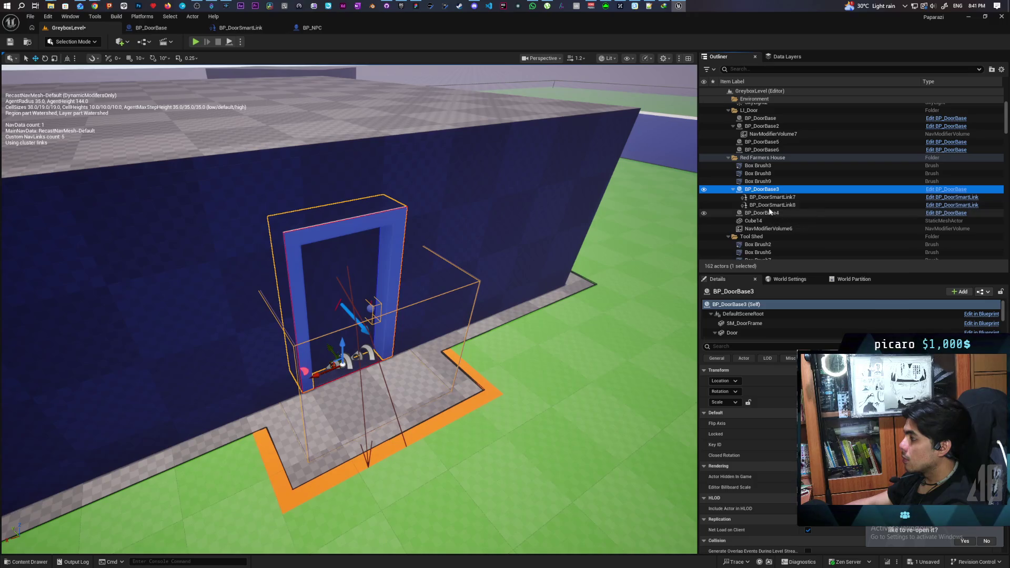
pyautogui.keyDown('shift'); pyautogui.click(764, 206); pyautogui.keyUp('shift')
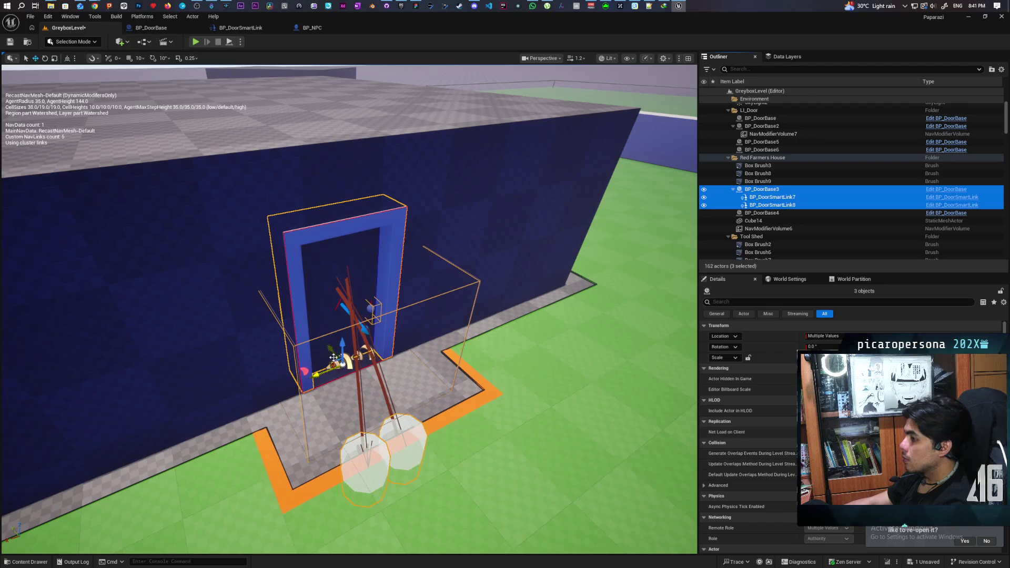
pyautogui.moveTo(333, 350); pyautogui.dragTo(352, 400)
# Put BP_DoorBase7 back into the rear doorway and frame it from a higher side view
pyautogui.press('s')
pyautogui.press('d')
pyautogui.press('w')
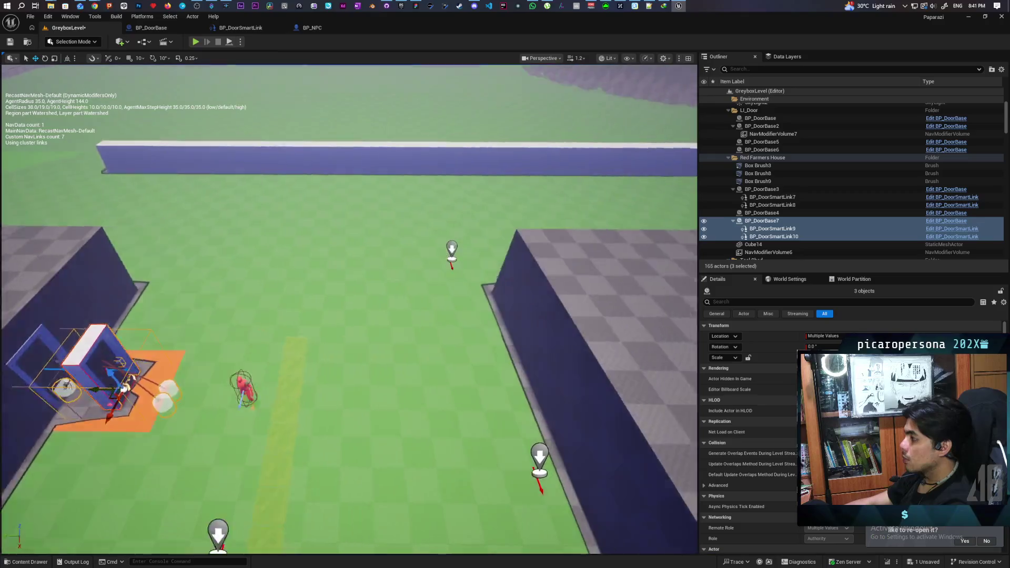
pyautogui.press('f')
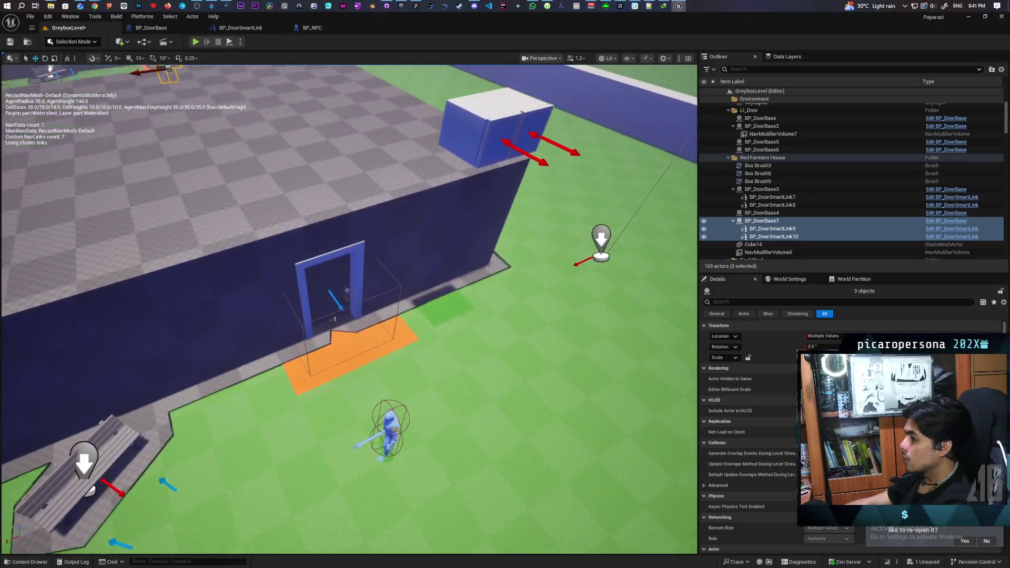
pyautogui.click(355, 260)
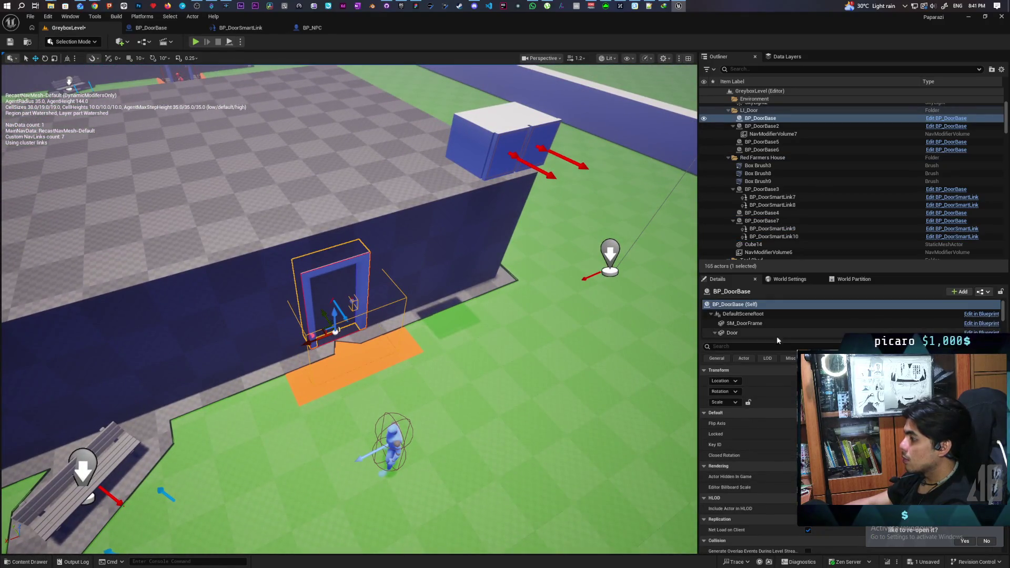
pyautogui.press('s')
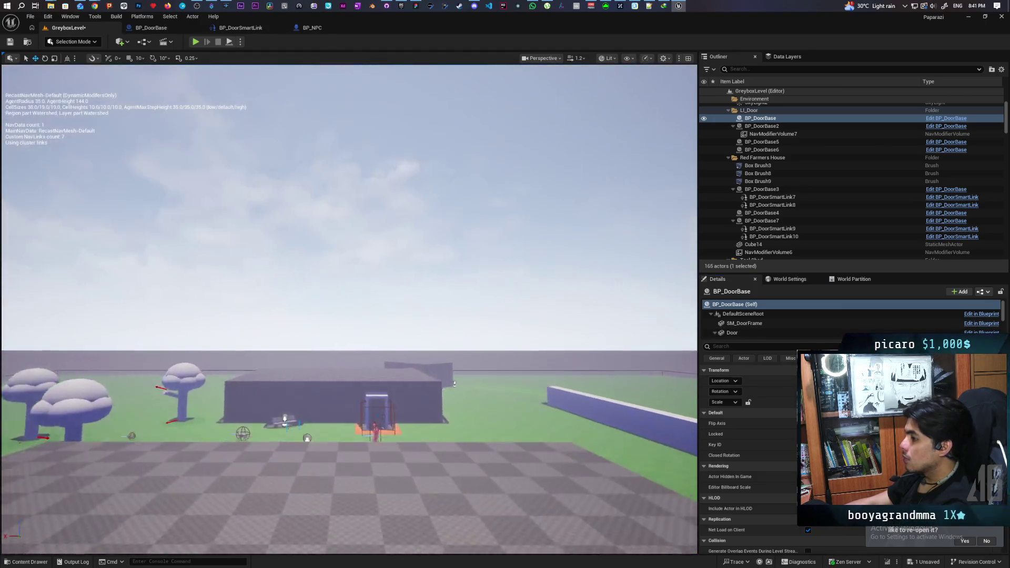
pyautogui.press('f')
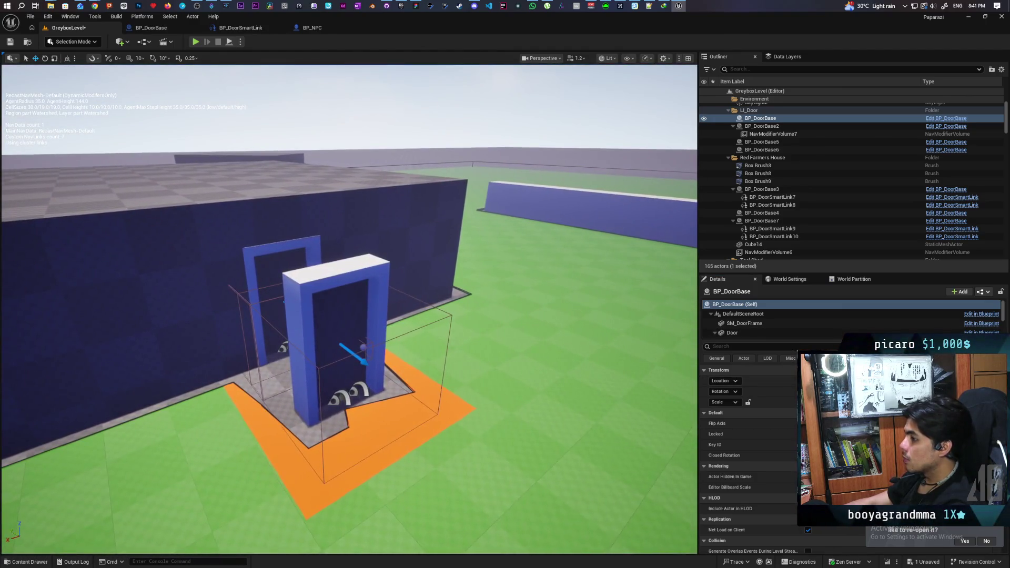
pyautogui.click(341, 400)
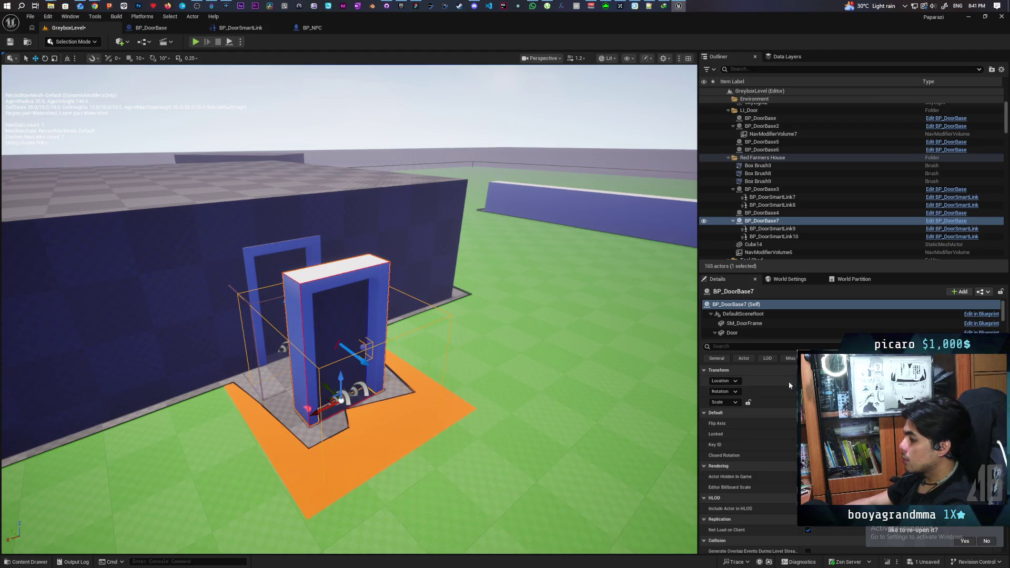
pyautogui.hotkey('ctrl', 'z')
pyautogui.press('f')
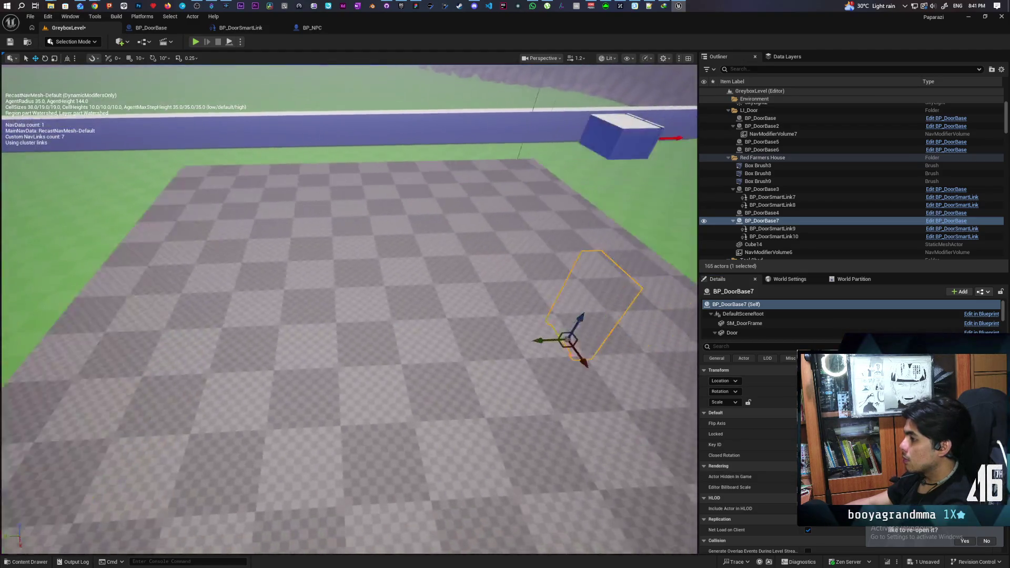
pyautogui.scroll(-5, 349, 263)
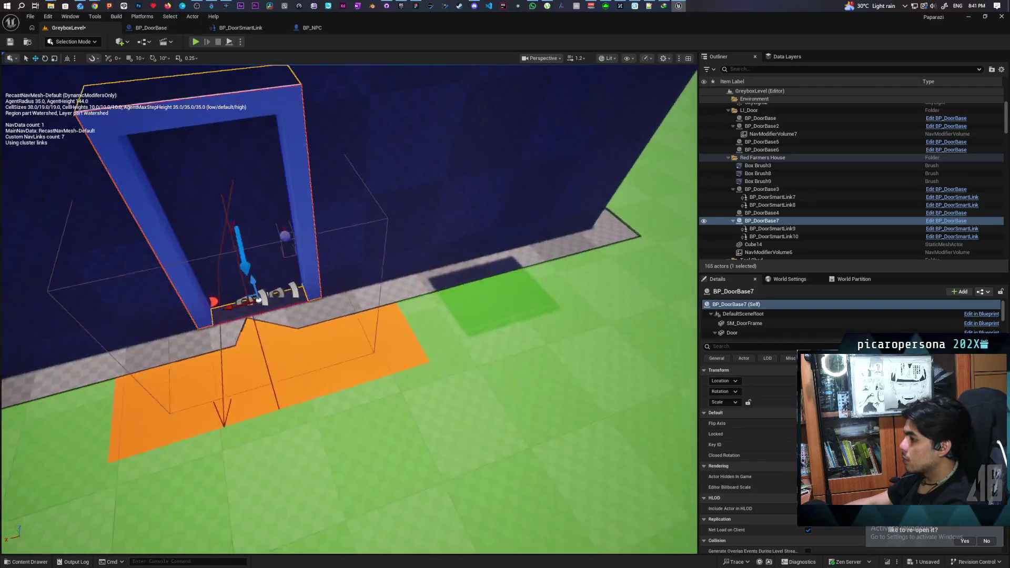
pyautogui.moveTo(348, 263)
pyautogui.mouseDown()
pyautogui.moveTo(474, 297)
pyautogui.moveTo(544, 301)
pyautogui.mouseUp()
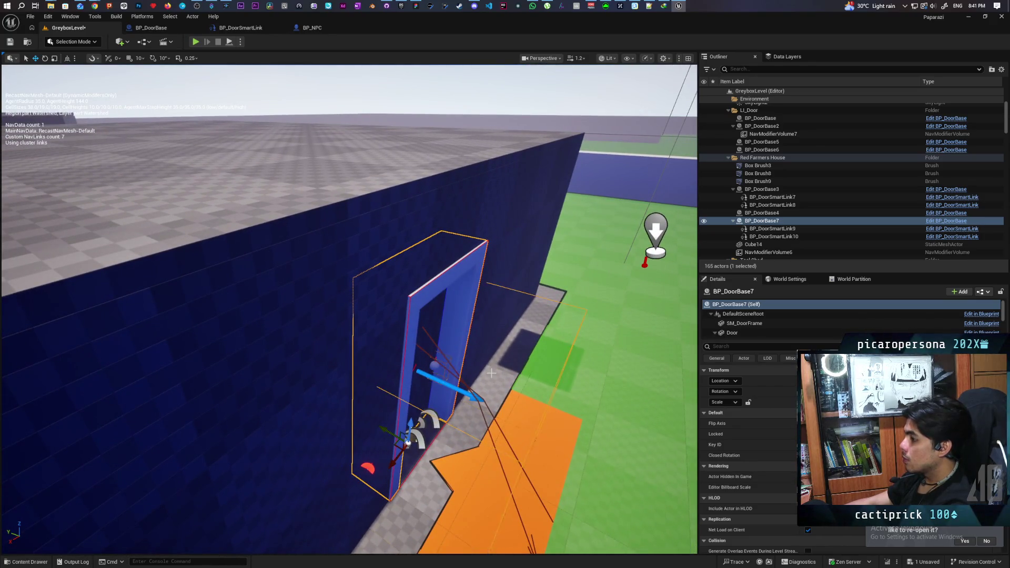
# Delete the original BP_DoorBase door hidden behind BP_DoorBase7, then show and frame BP_DoorBase7
pyautogui.click(704, 220)
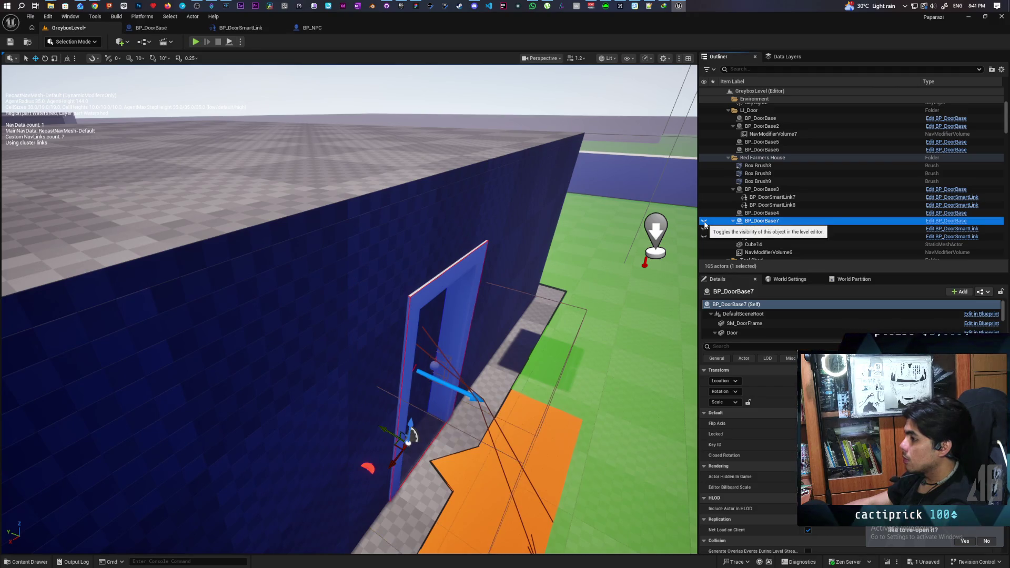
pyautogui.click(464, 268)
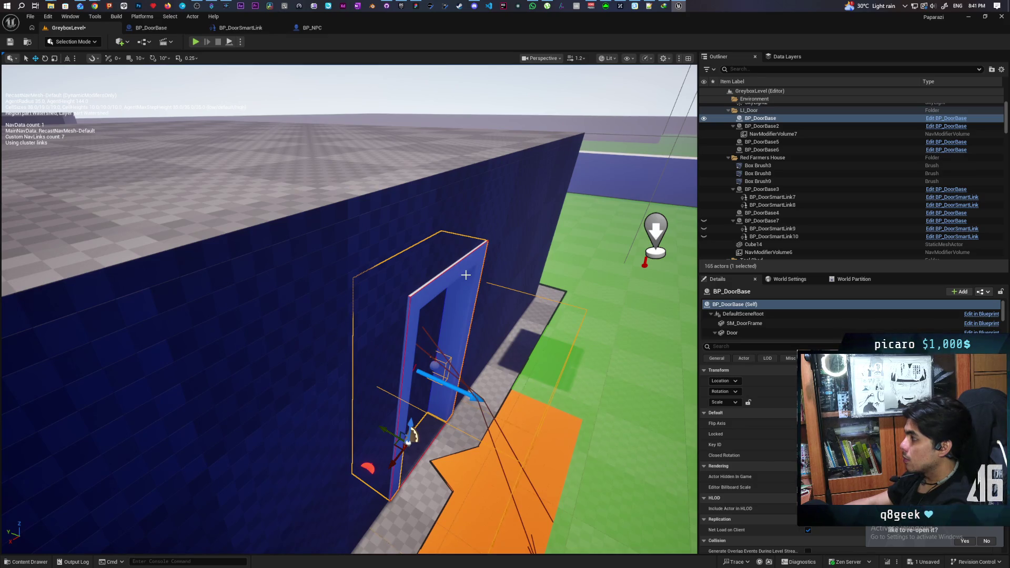
pyautogui.press('Delete')
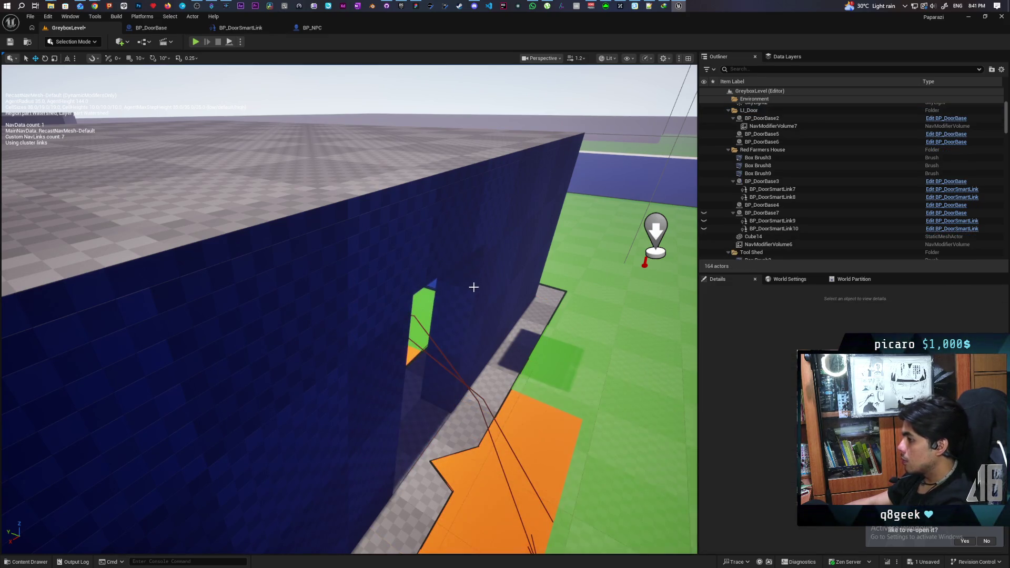
pyautogui.hotkey('ctrl', 'z')
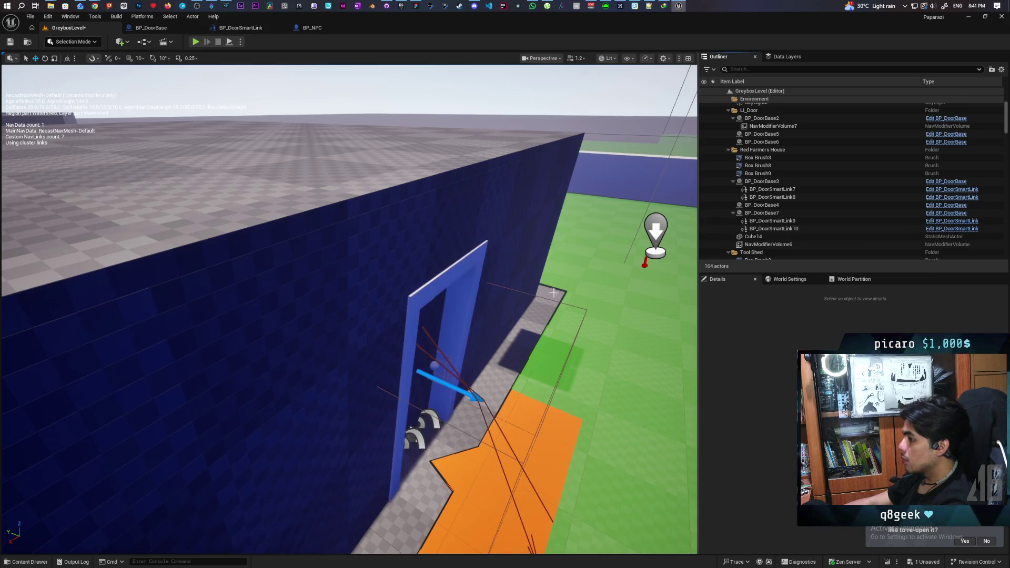
pyautogui.click(459, 279)
pyautogui.press('f')
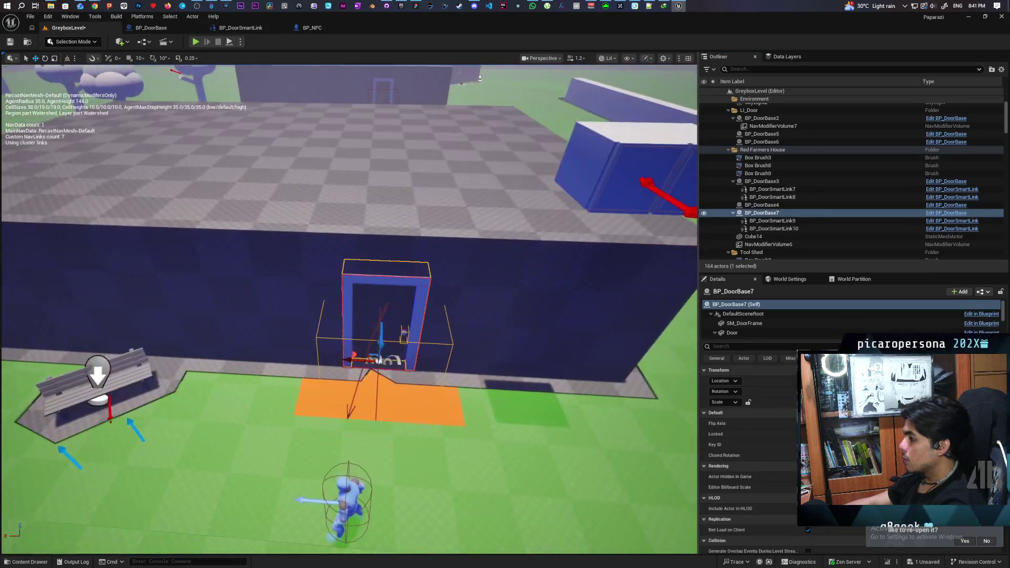
# Reselect BP_DoorBase7, then frame the whole wall Box Brush in the viewport
pyautogui.click(786, 222)
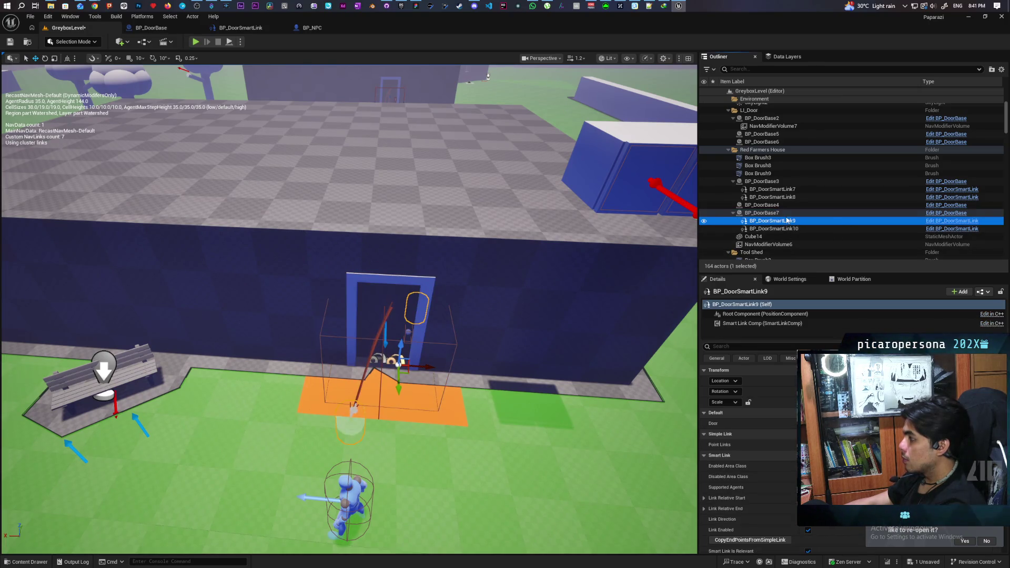
pyautogui.press('Up')
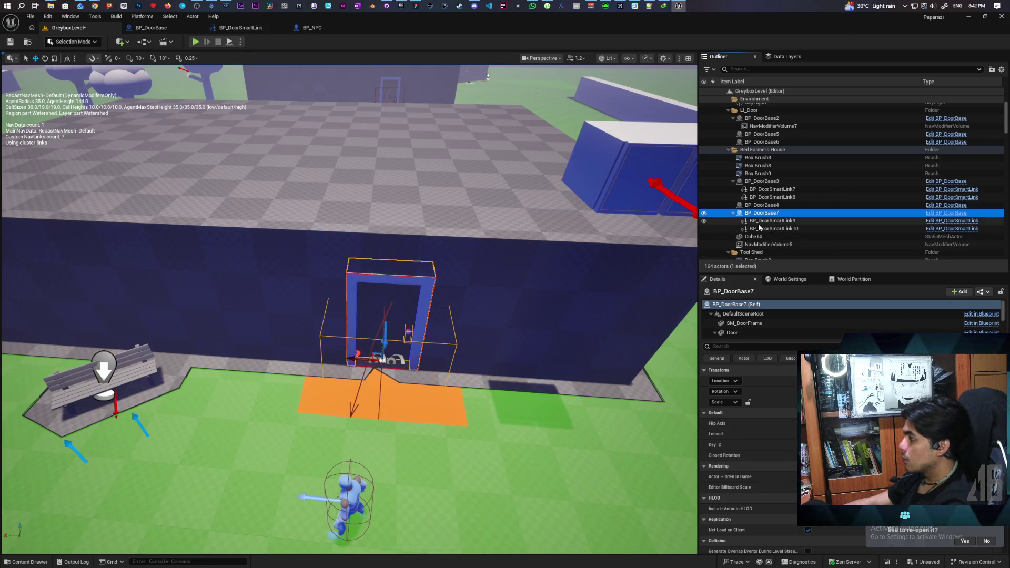
pyautogui.click(534, 242)
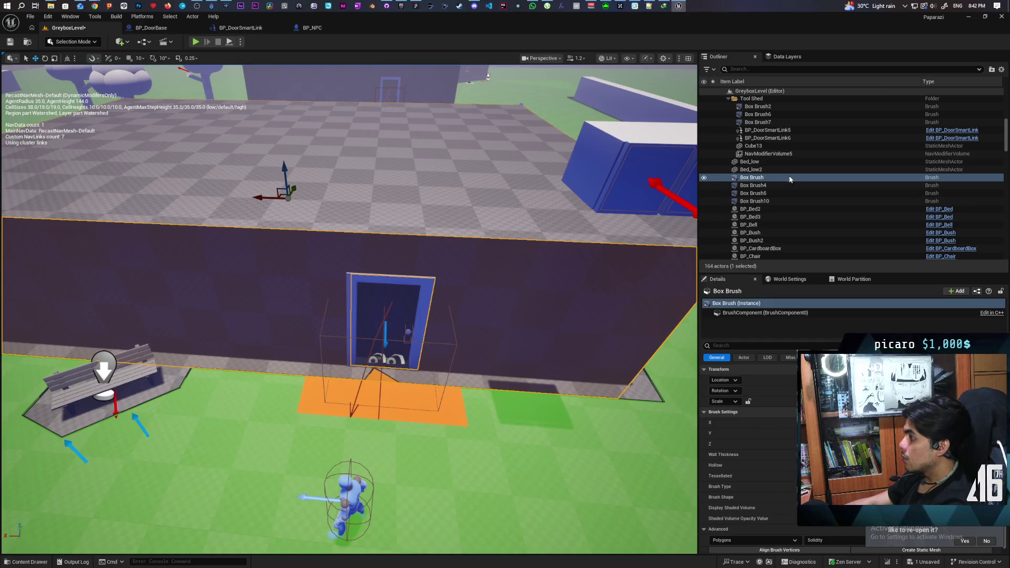
pyautogui.scroll(2, 787, 157)
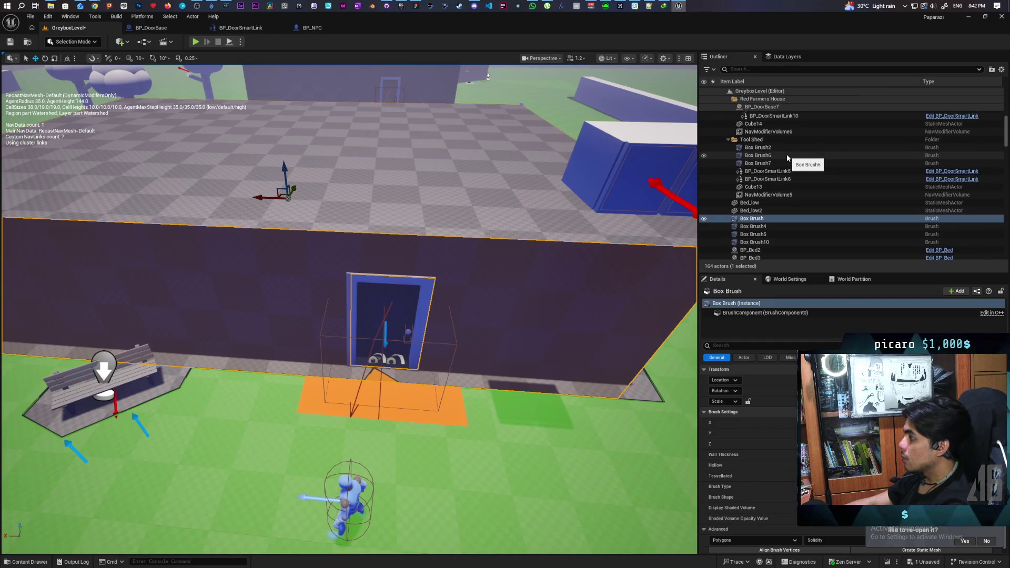
pyautogui.scroll(-2, 788, 157)
pyautogui.press('f')
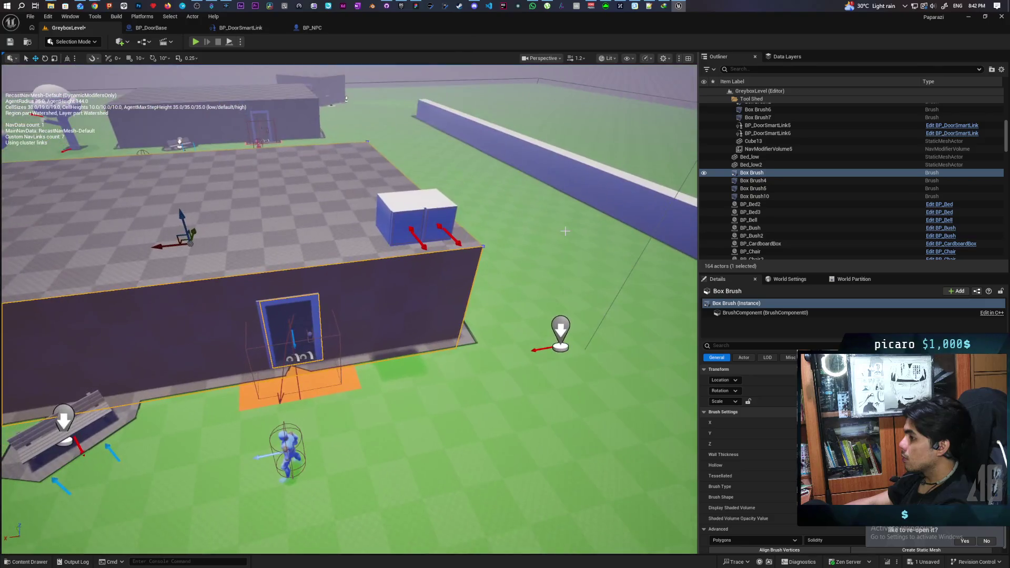
# Drop the blue cupboard from the wall top onto the ground, save, and start playing
pyautogui.click(442, 218)
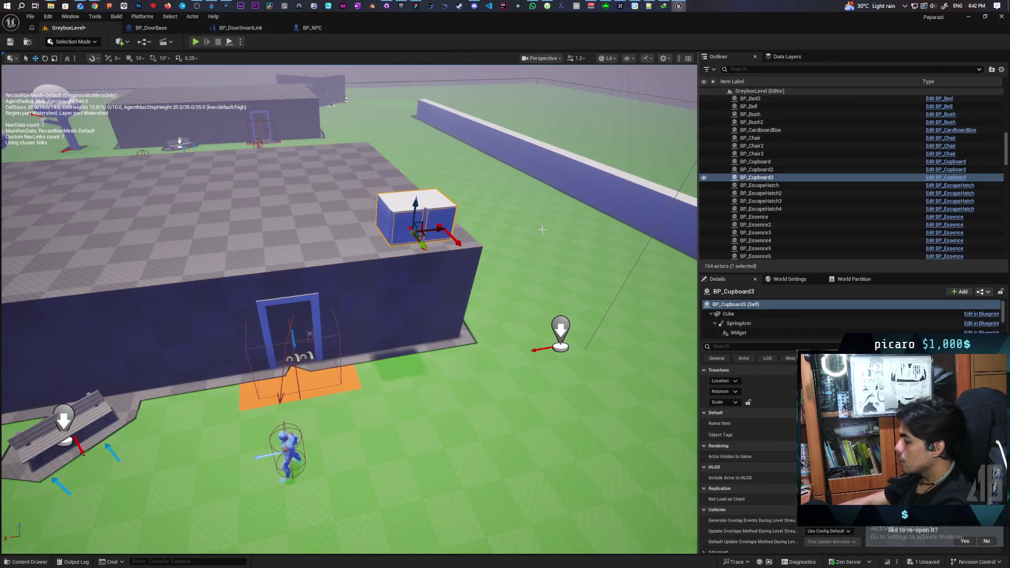
pyautogui.press('End')
pyautogui.hotkey('ctrl', 's')
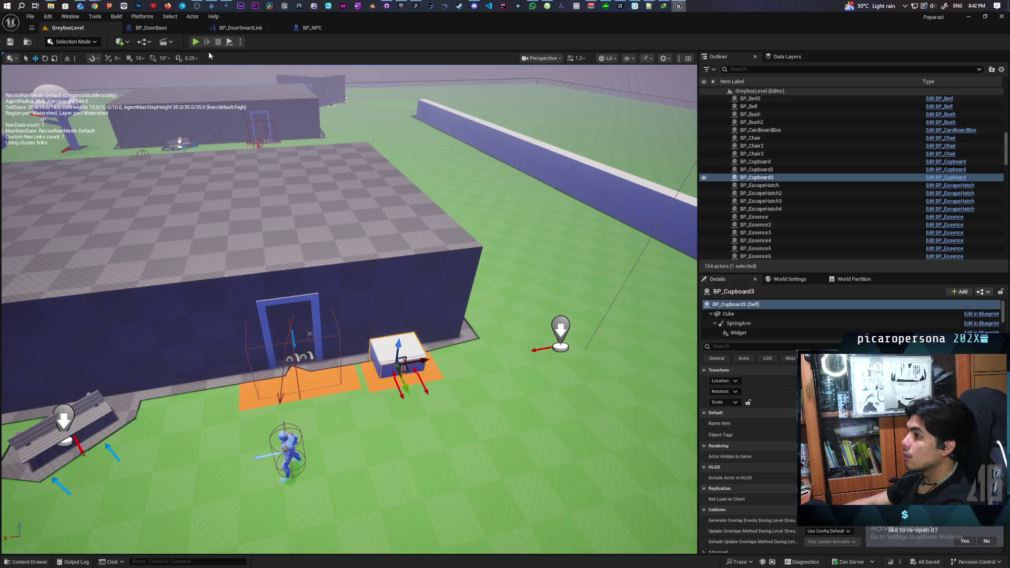
pyautogui.click(195, 41)
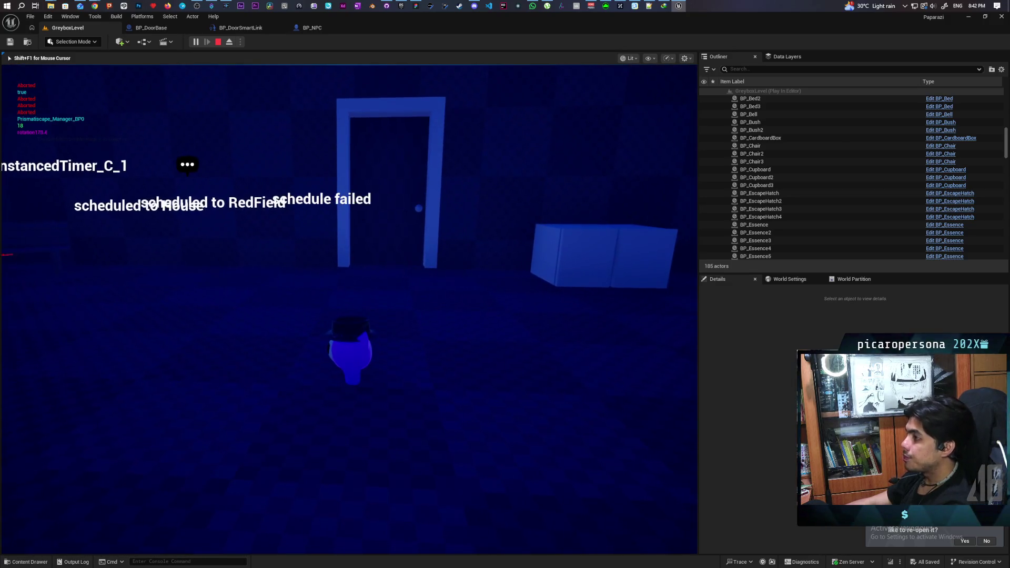
pyautogui.press('Escape')
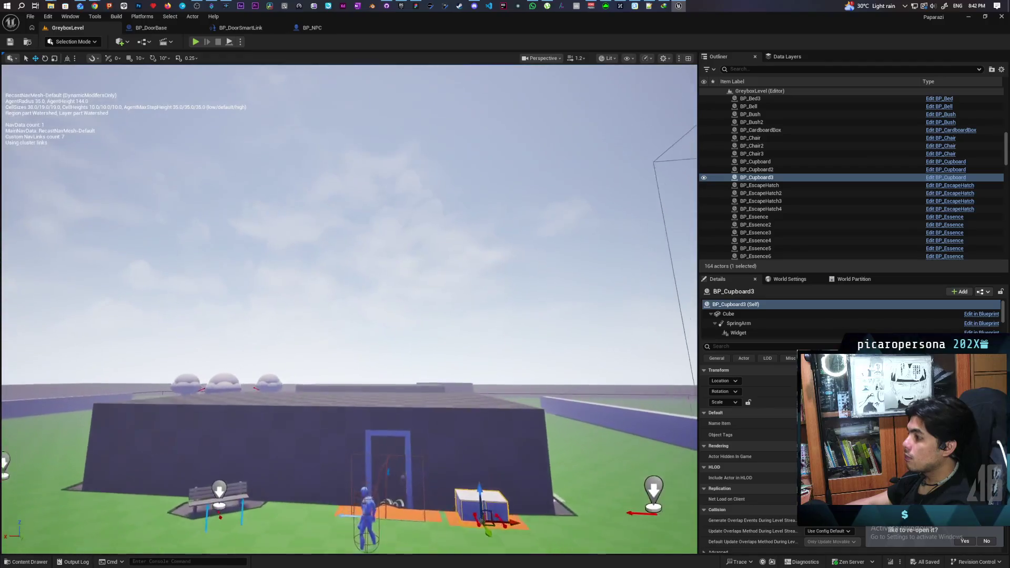
# Duplicate BP_DoorBase7 with its two smart links as BP_DoorBase8 with BP_DoorSmartLink11 and 12
pyautogui.scroll(5, 349, 309)
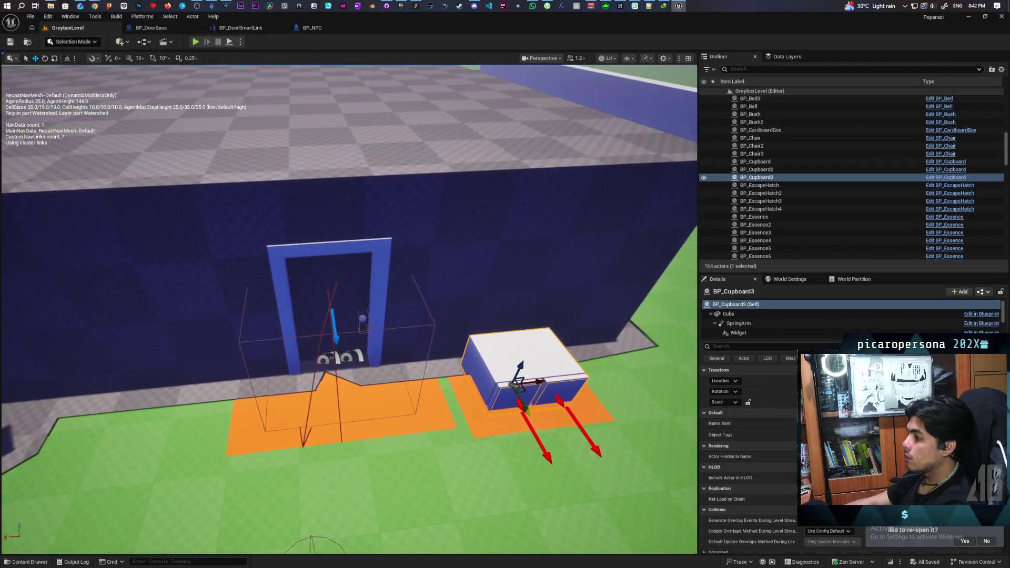
pyautogui.click(381, 247)
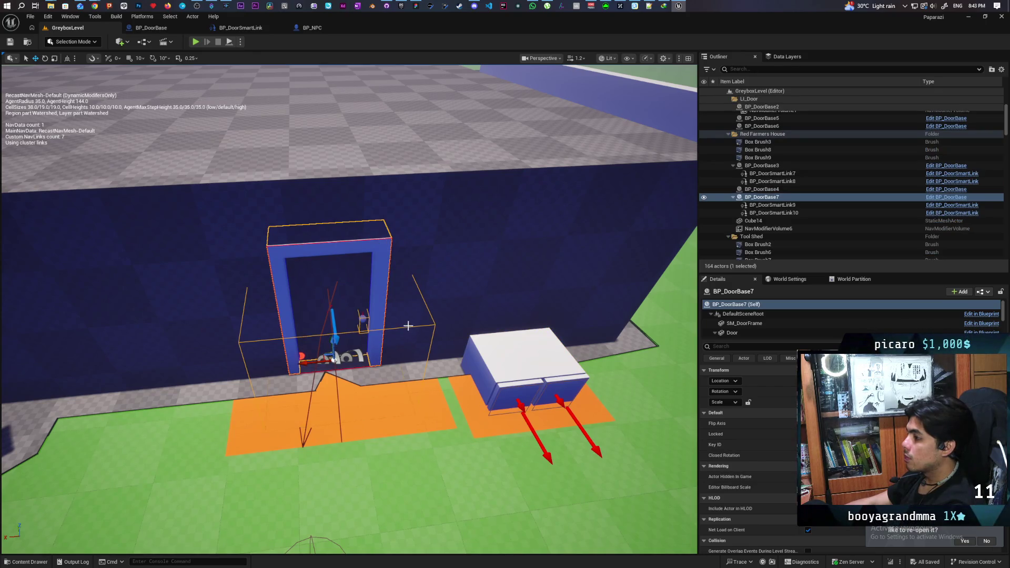
pyautogui.scroll(5, 409, 326)
pyautogui.scroll(-4, 409, 326)
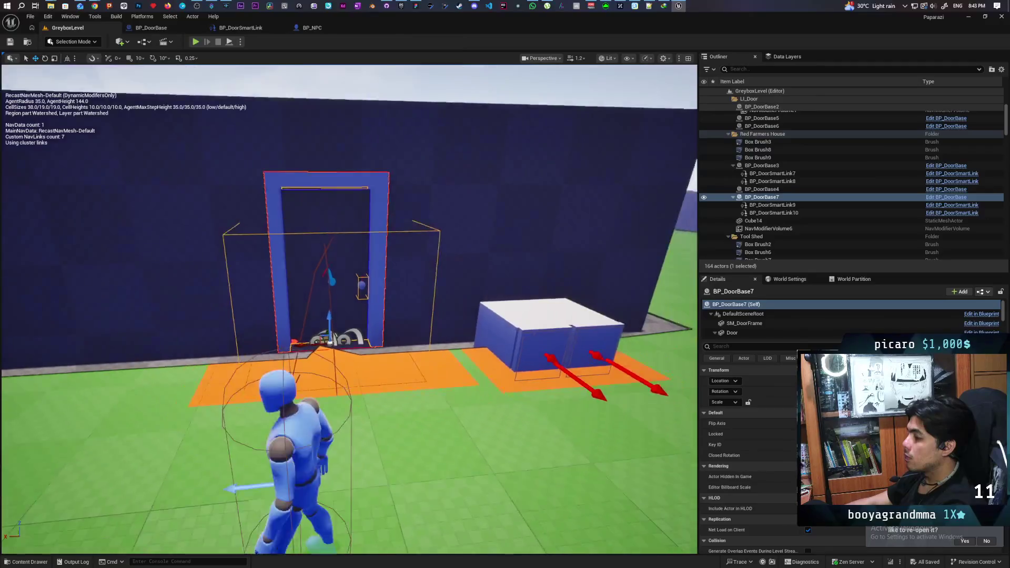
pyautogui.scroll(-3, 586, 275)
pyautogui.scroll(4, 586, 275)
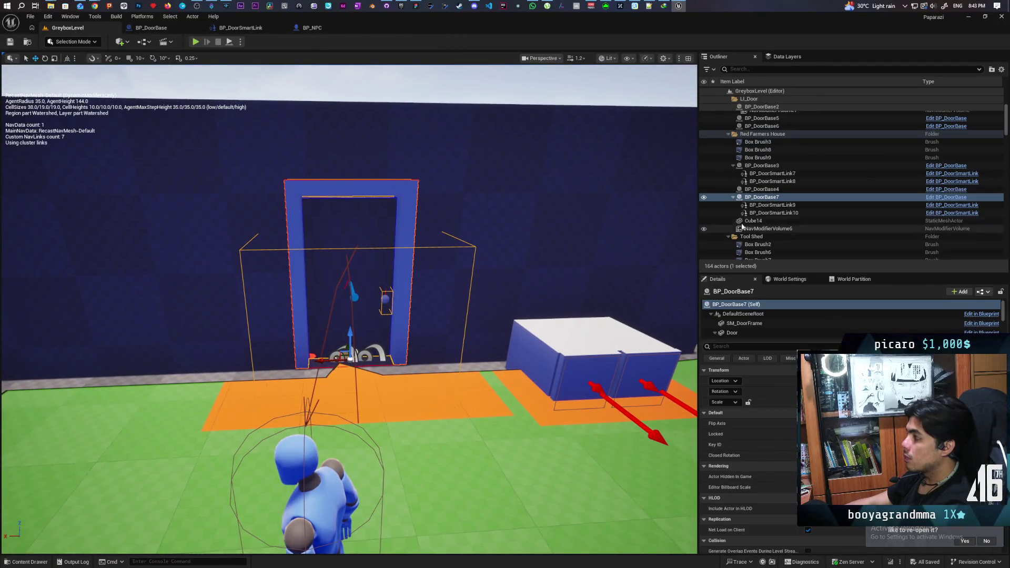
pyautogui.keyDown('shift'); pyautogui.click(760, 213); pyautogui.keyUp('shift')
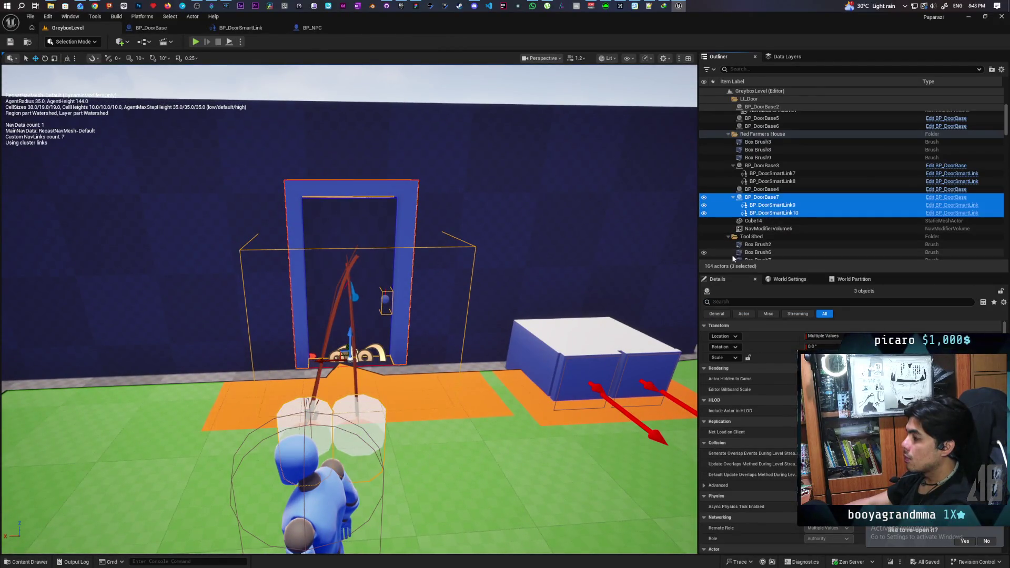
pyautogui.rightClick(755, 200)
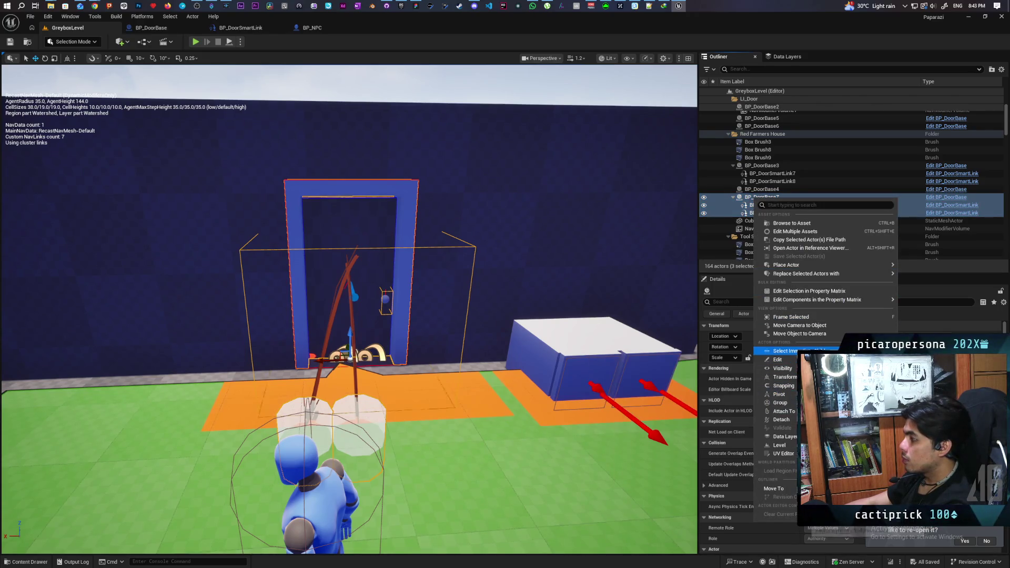
pyautogui.moveTo(780, 359)
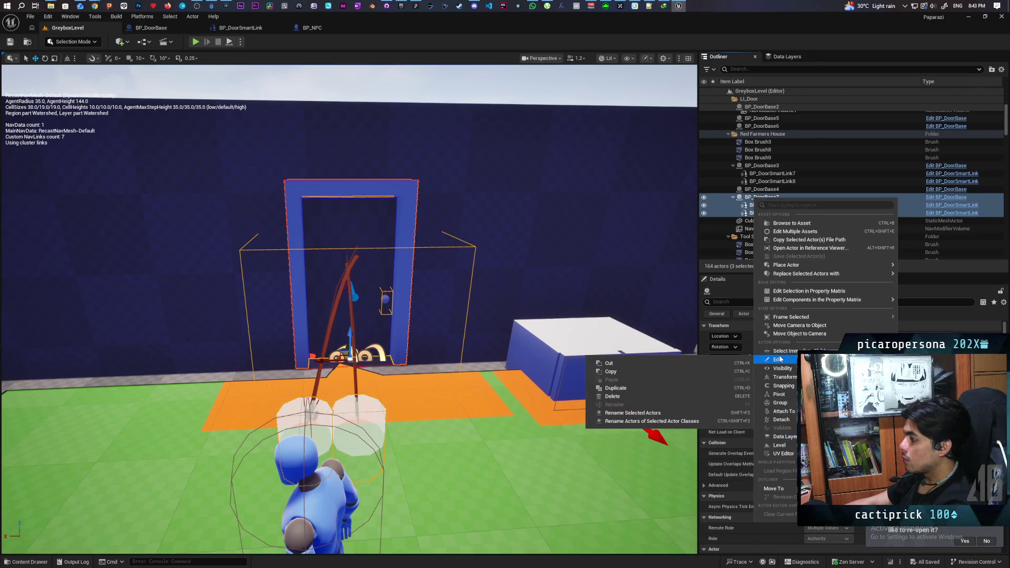
pyautogui.click(667, 391)
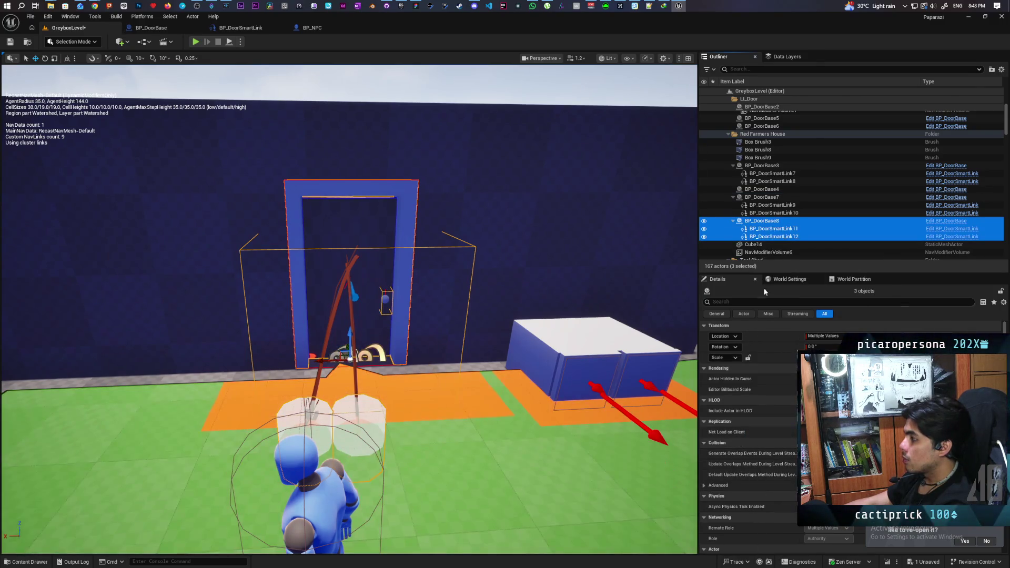
# Try Create Level Instance for the copy with Center Min Z pivot, then cancel
pyautogui.rightClick(763, 223)
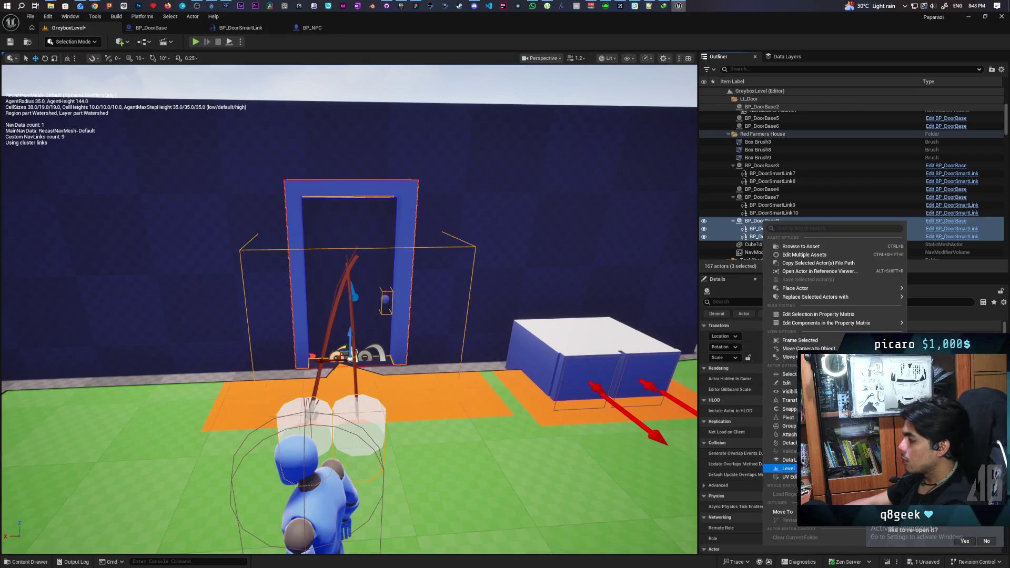
pyautogui.click(937, 468)
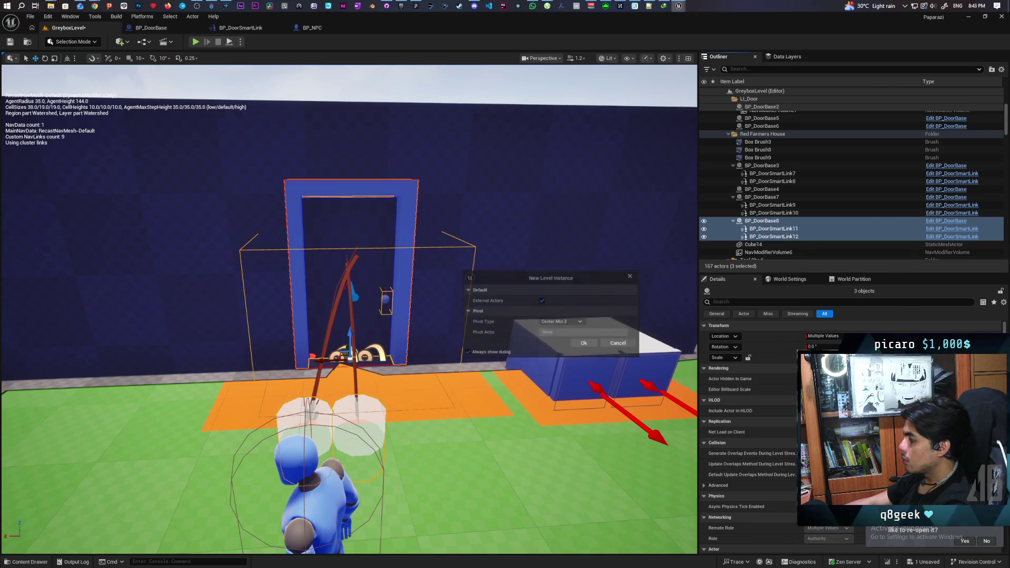
pyautogui.click(579, 323)
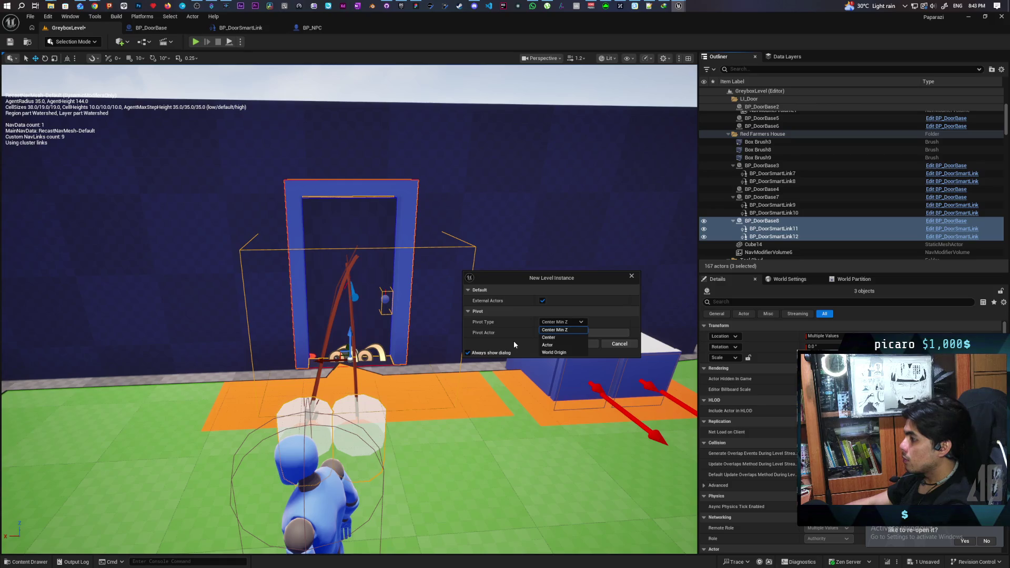
pyautogui.click(749, 224)
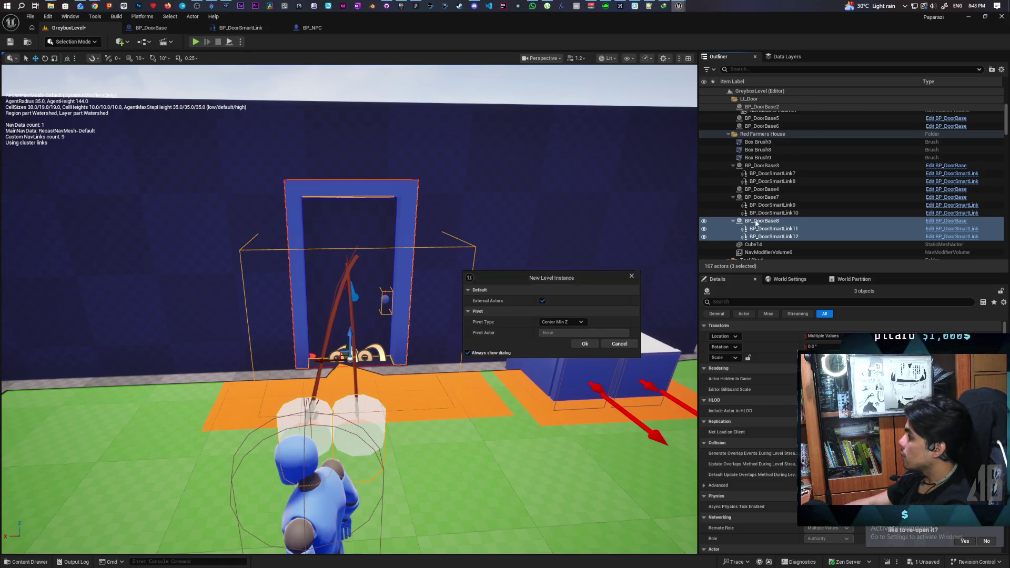
pyautogui.click(626, 344)
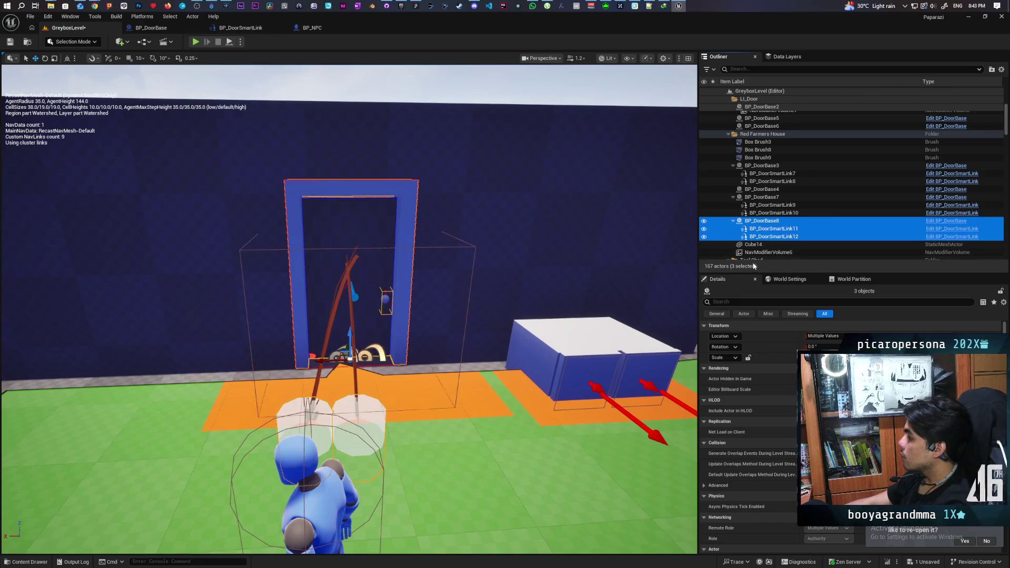
# Focus BP_DoorBase8 beside the other doors, then select it with BP_DoorSmartLink11 and 12 for actions
pyautogui.click(752, 222)
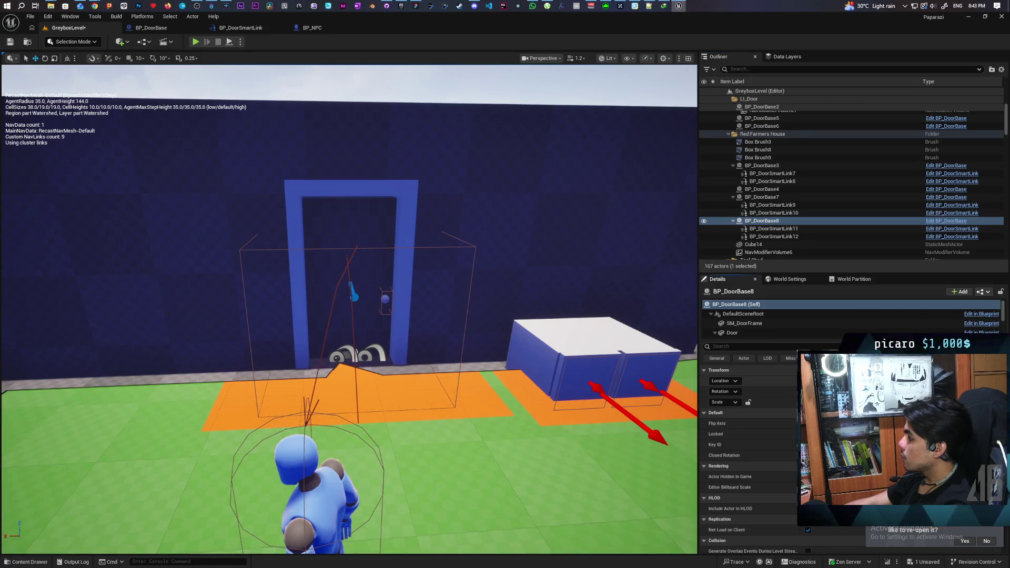
pyautogui.doubleClick(762, 221)
pyautogui.moveTo(671, 286)
pyautogui.mouseDown()
pyautogui.moveTo(631, 305)
pyautogui.moveTo(671, 290)
pyautogui.mouseUp()
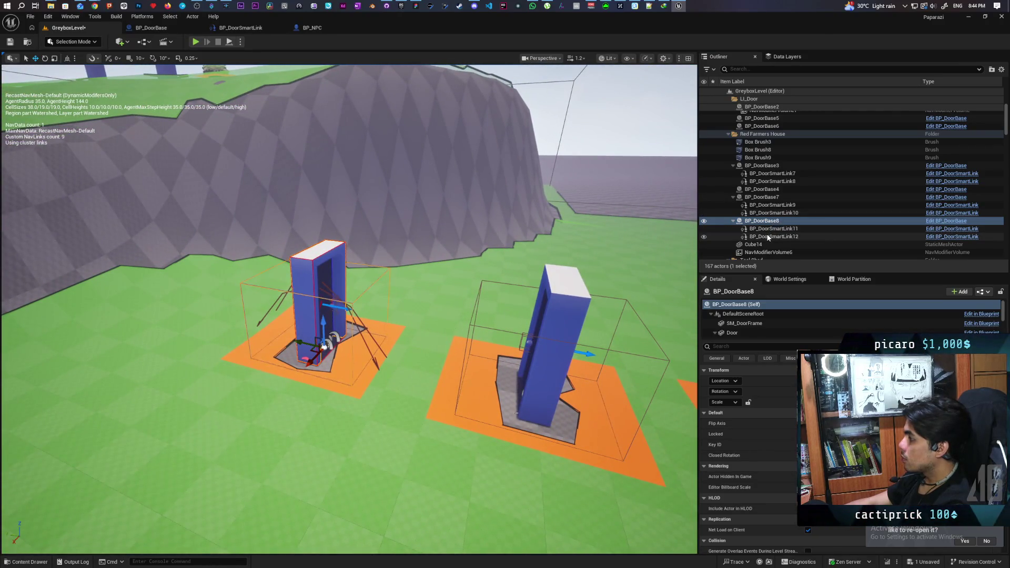
pyautogui.press('Right')
pyautogui.press('Down')
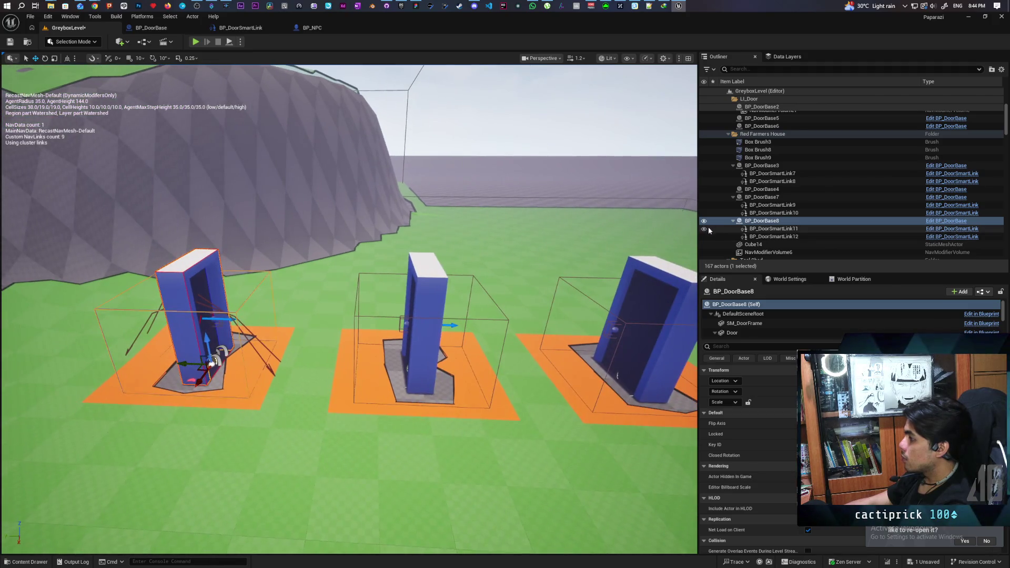
pyautogui.click(705, 222)
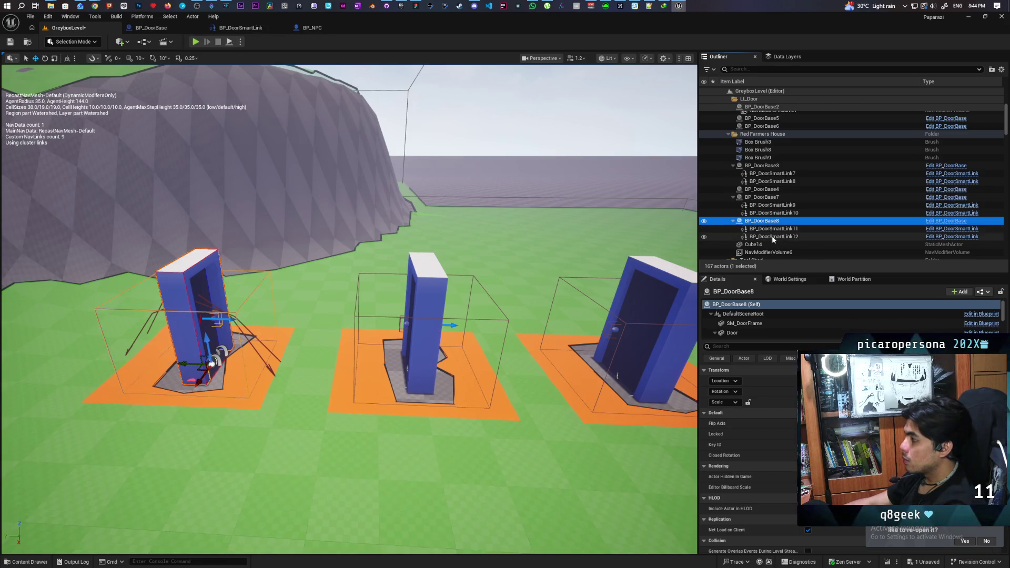
pyautogui.keyDown('shift'); pyautogui.click(773, 237); pyautogui.keyUp('shift')
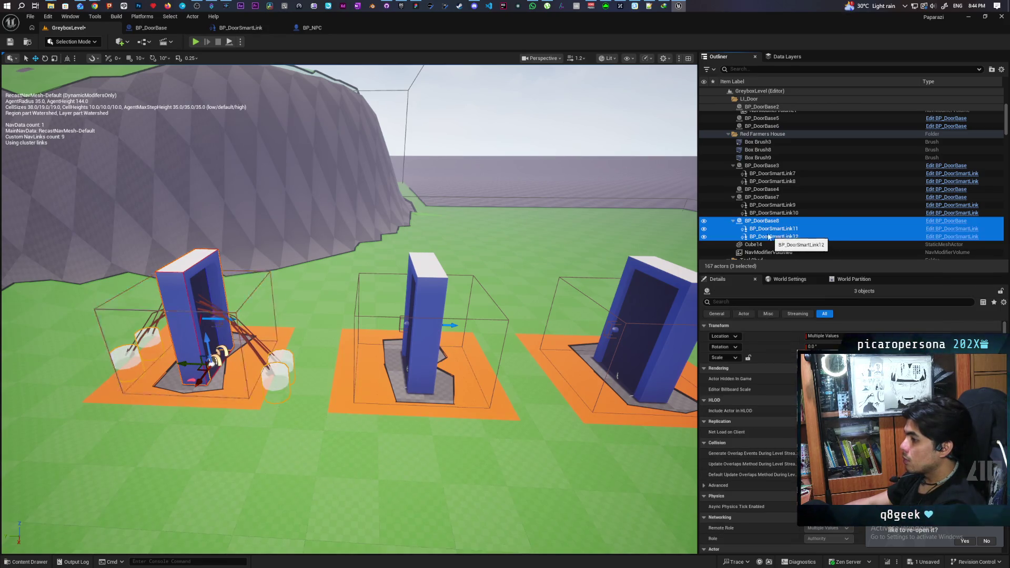
pyautogui.rightClick(766, 231)
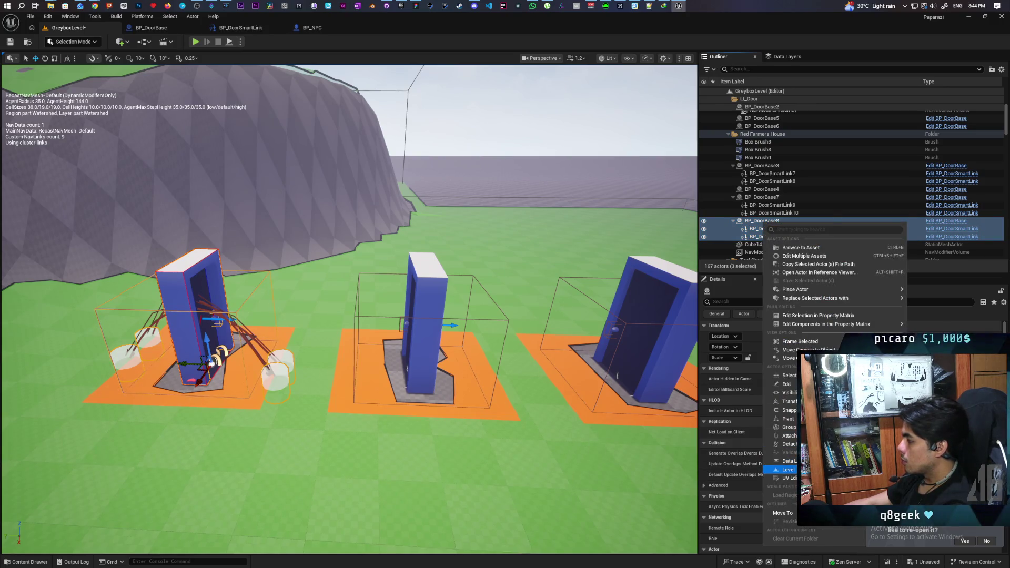
# Create a World Origin level instance of the door, saved as LI_Door in Tools
pyautogui.click(926, 471)
pyautogui.click(579, 323)
pyautogui.click(570, 353)
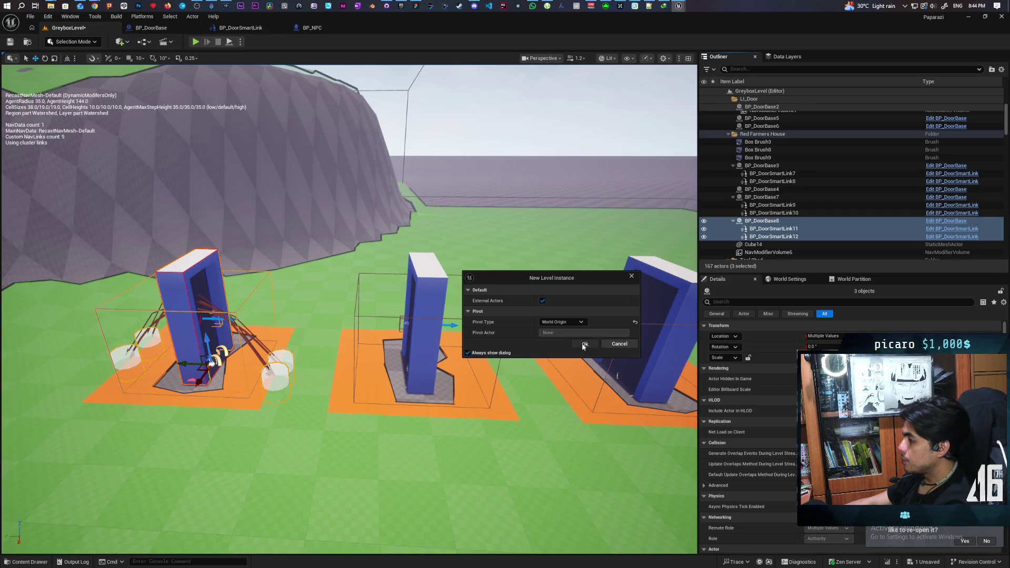
pyautogui.click(583, 344)
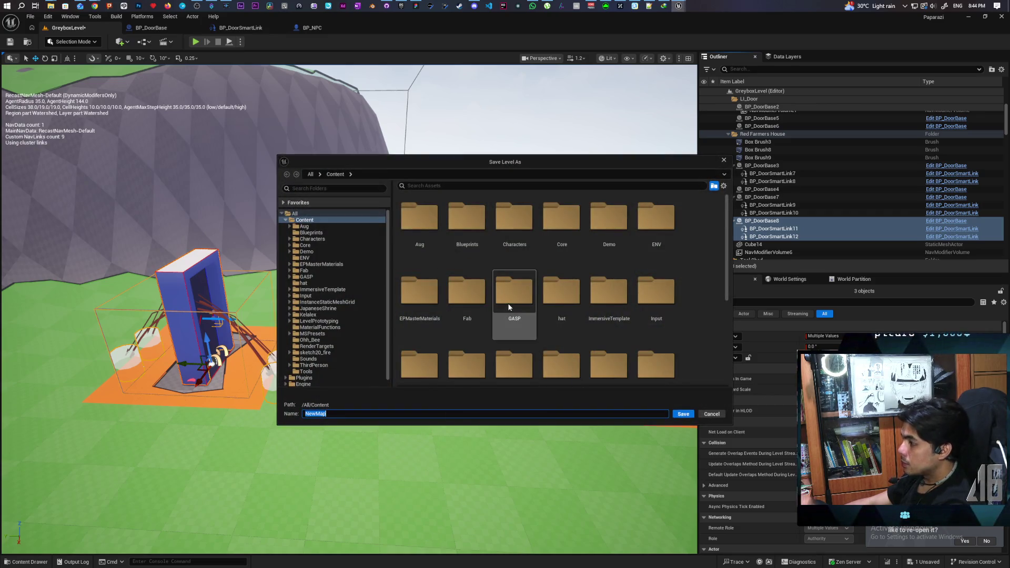
pyautogui.scroll(-3, 516, 311)
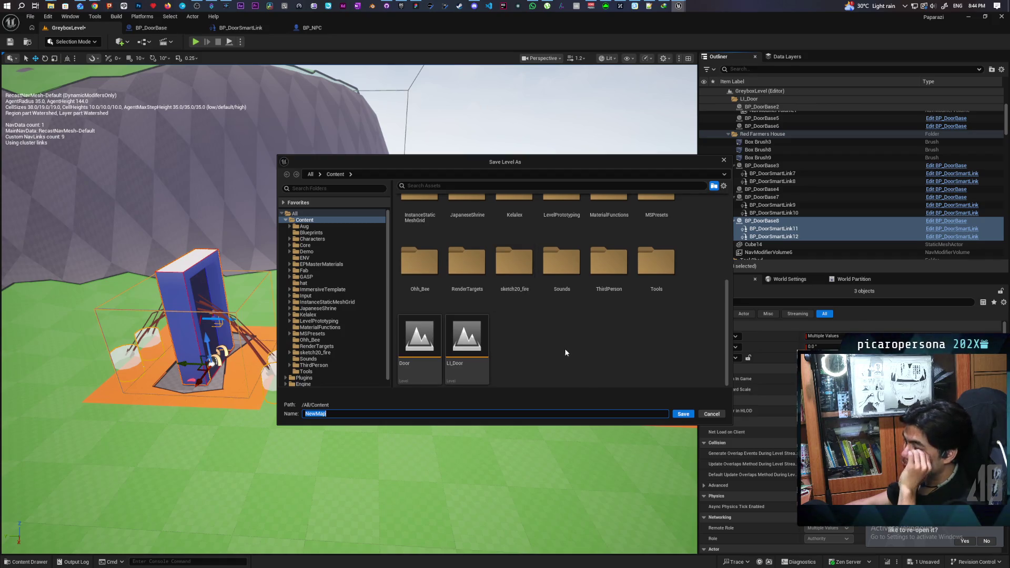
pyautogui.doubleClick(656, 262)
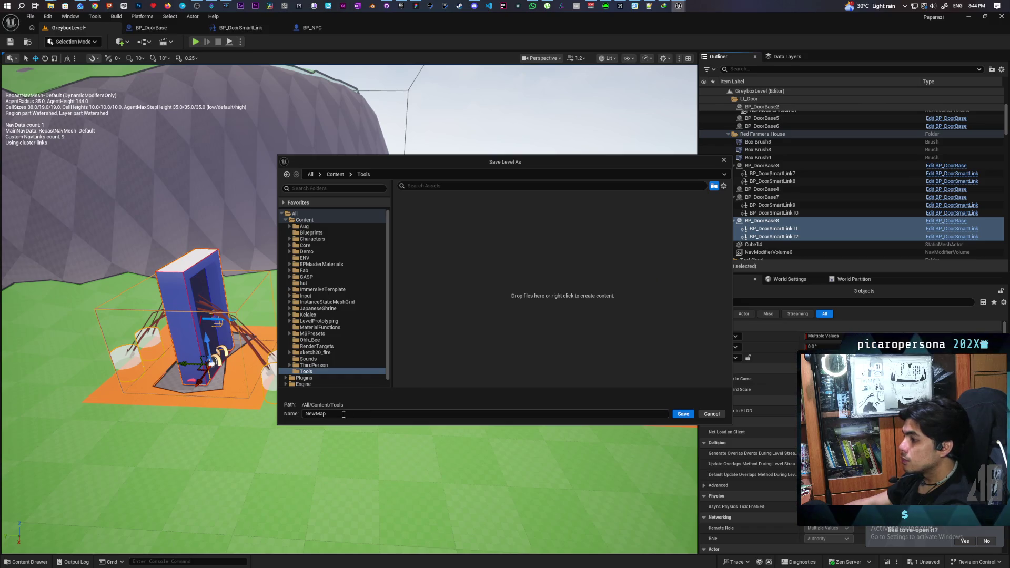
pyautogui.write('LI_Door')
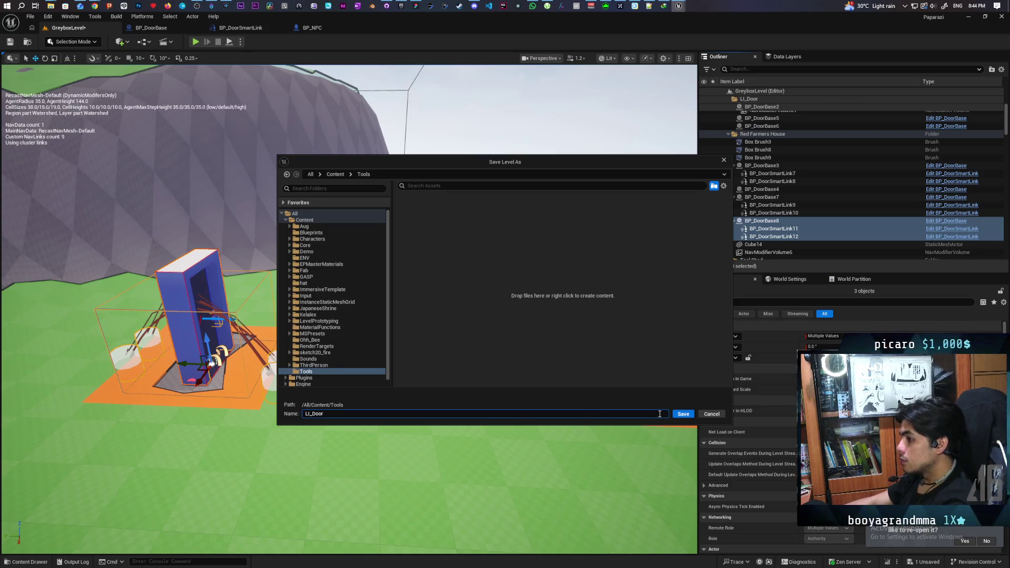
pyautogui.click(682, 416)
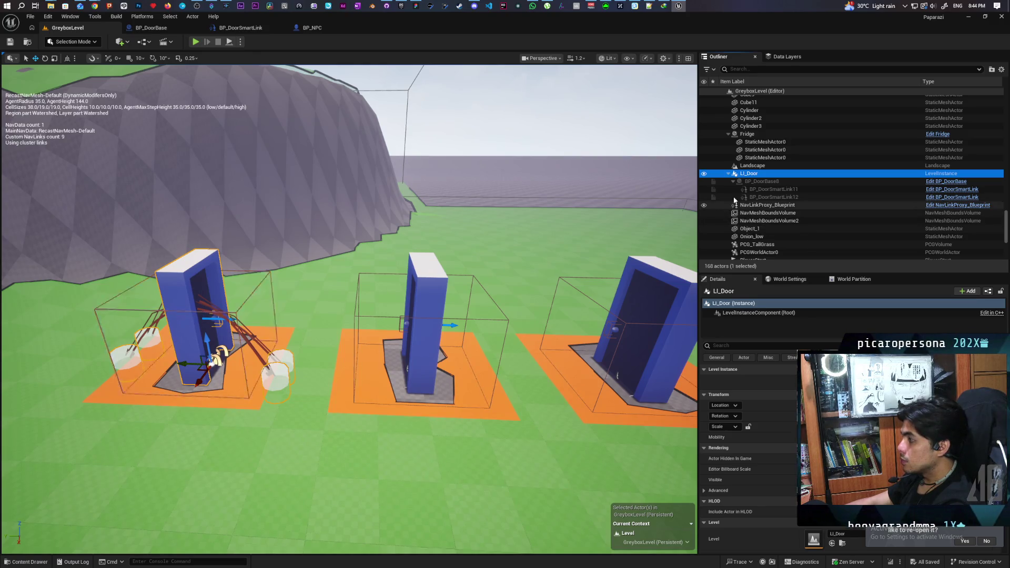
# Delete the LI_Door instance and the left door actor from the level
pyautogui.click(751, 175)
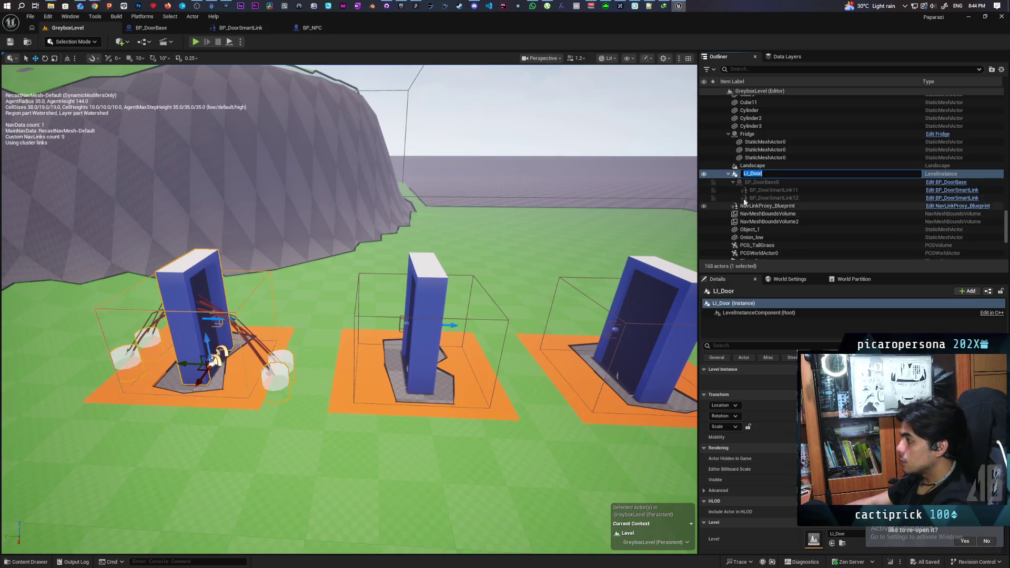
pyautogui.press('Escape')
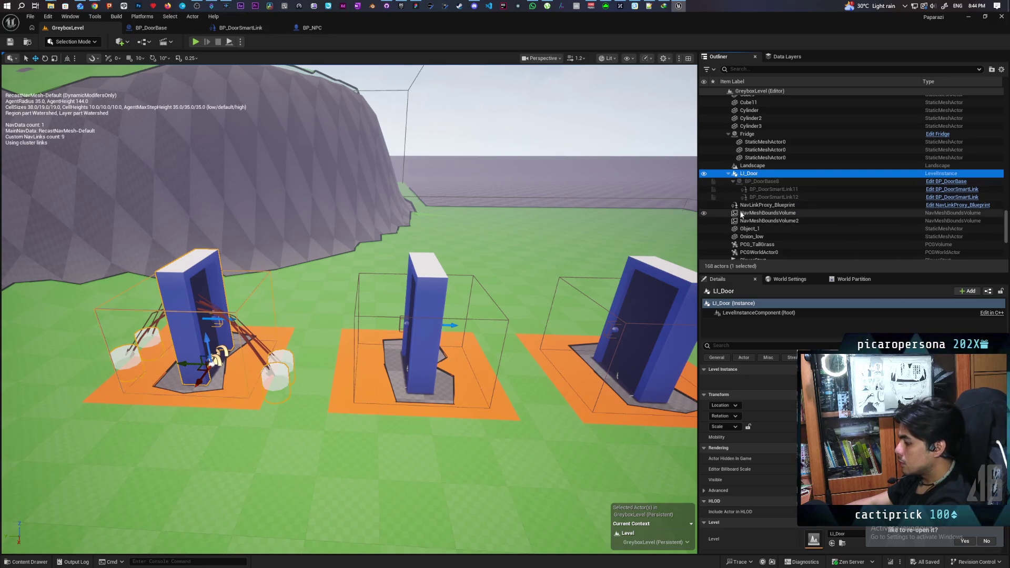
pyautogui.press('Delete')
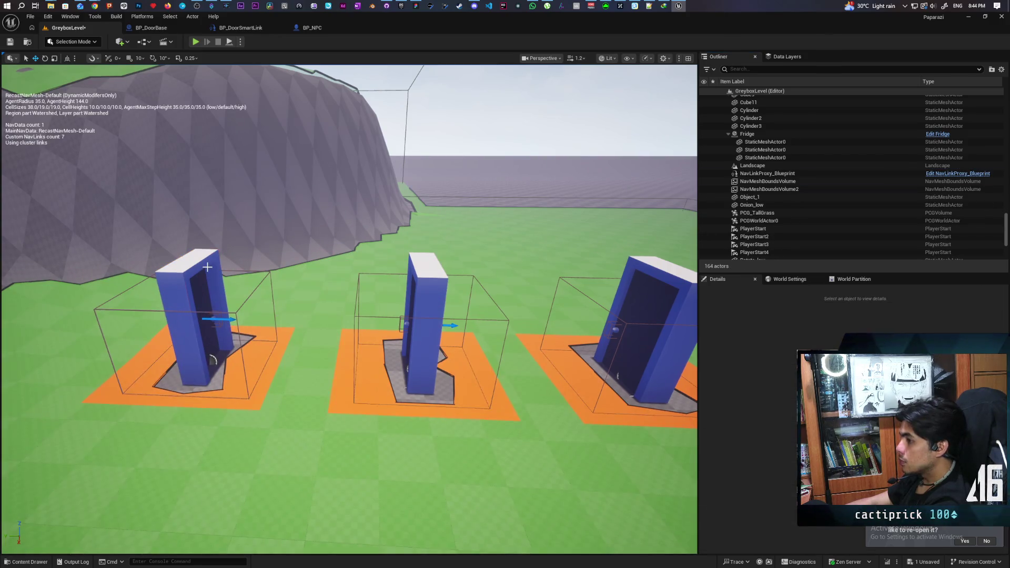
pyautogui.click(208, 268)
pyautogui.press('Delete')
# Delete the left nav volume and the middle door, then save the level
pyautogui.click(235, 314)
pyautogui.press('Delete')
pyautogui.click(426, 336)
pyautogui.press('Delete')
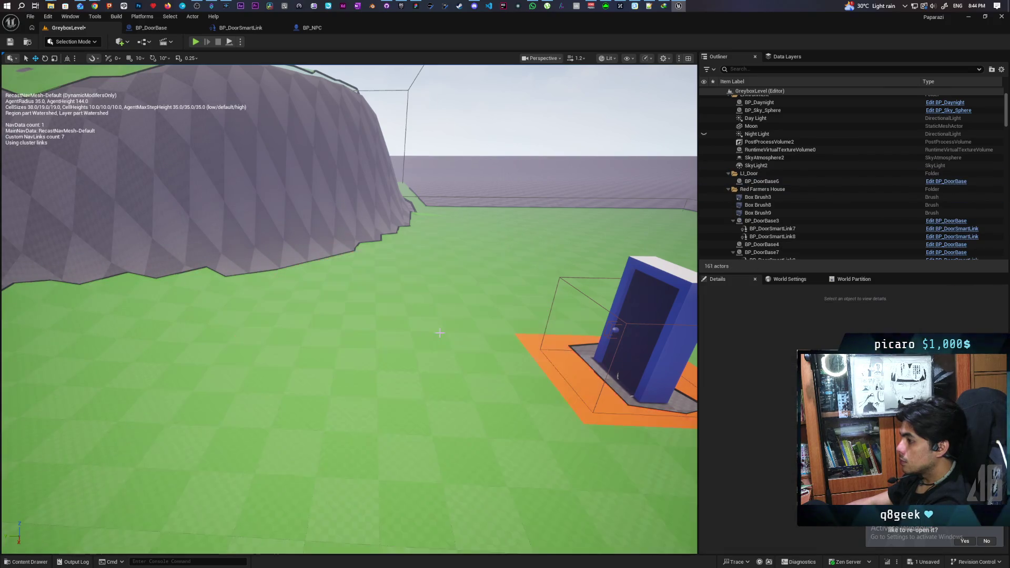
pyautogui.click(653, 277)
pyautogui.moveTo(587, 382)
pyautogui.mouseDown()
pyautogui.moveTo(474, 316)
pyautogui.moveTo(406, 243)
pyautogui.moveTo(419, 377)
pyautogui.moveTo(419, 295)
pyautogui.moveTo(475, 268)
pyautogui.moveTo(476, 252)
pyautogui.mouseUp()
pyautogui.hotkey('ctrl', 's')
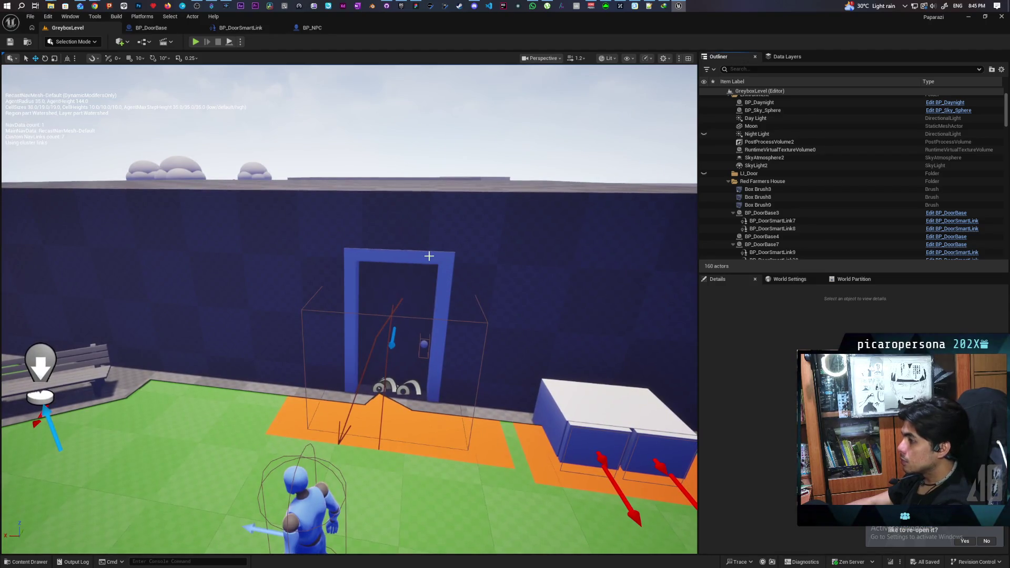
# Frame the farmhouse door BP_DoorBase7 and toggle its visibility to check the doorway
pyautogui.click(429, 256)
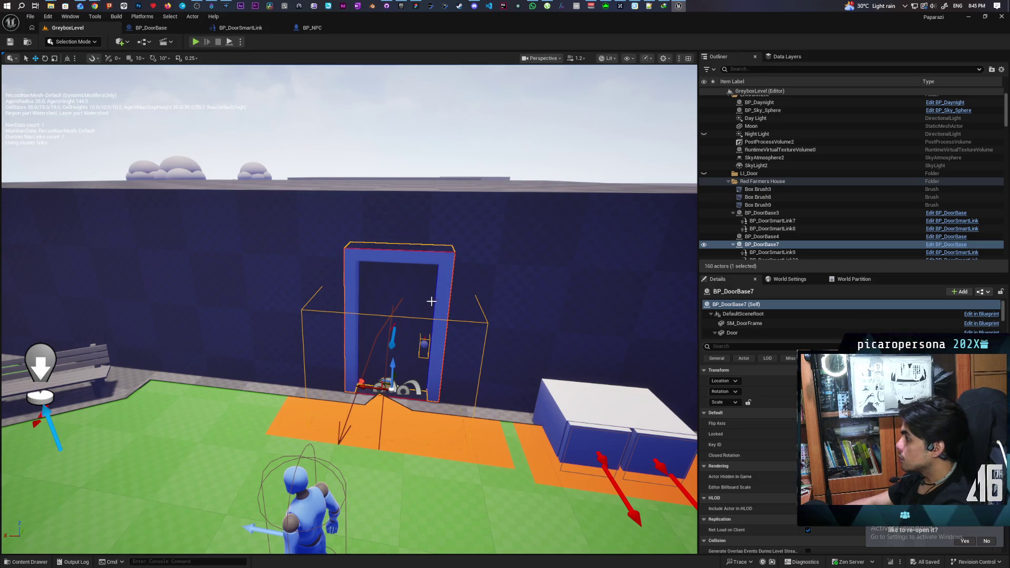
pyautogui.moveTo(432, 301); pyautogui.dragTo(431, 284)
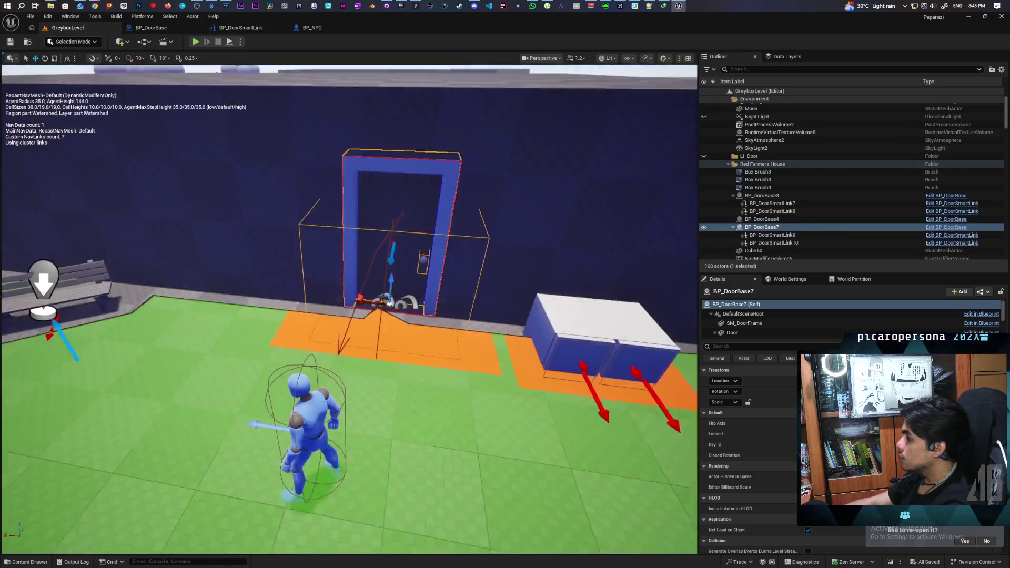
pyautogui.scroll(-5, 349, 308)
pyautogui.scroll(5, 349, 308)
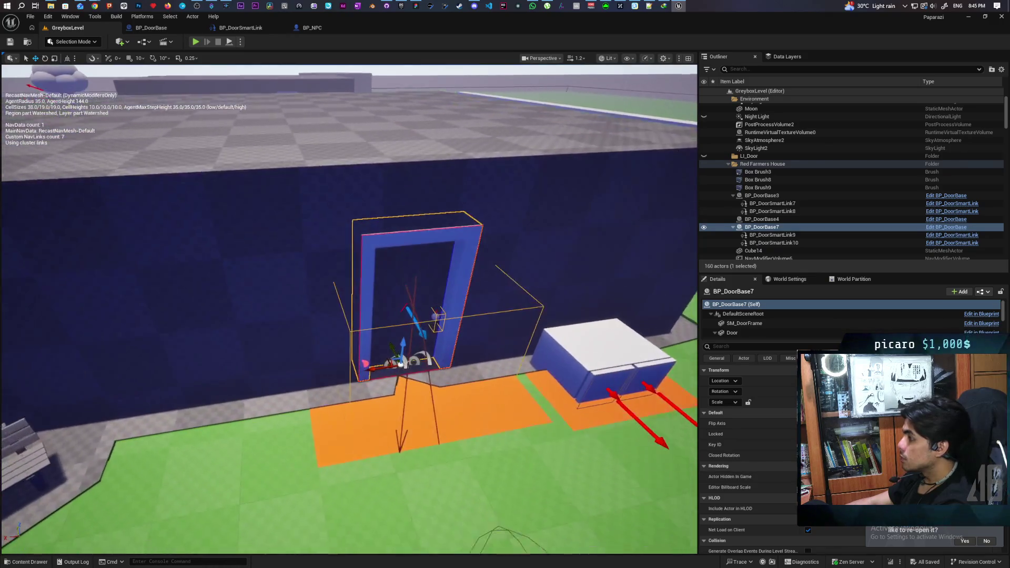
pyautogui.moveTo(661, 241); pyautogui.dragTo(661, 232)
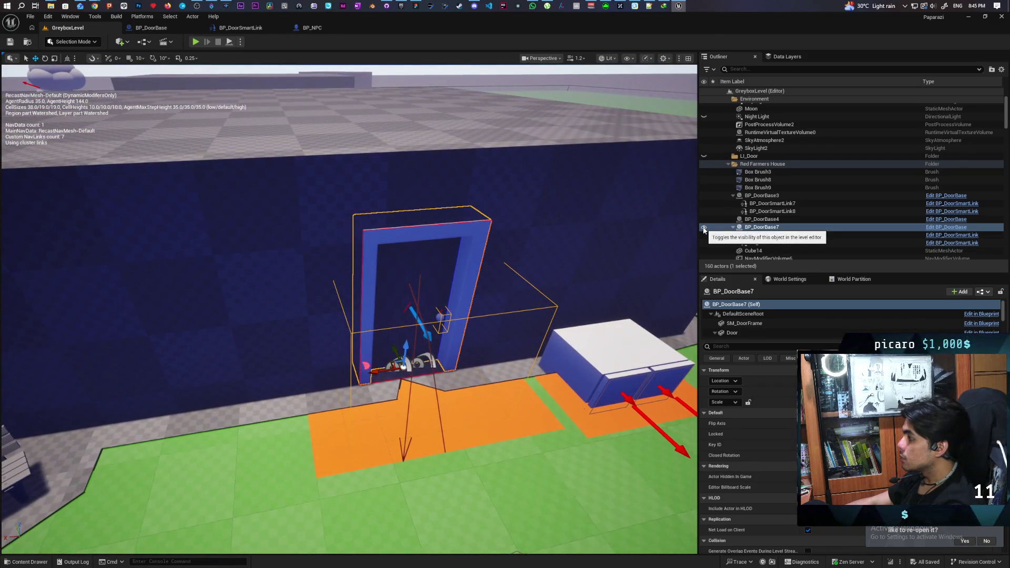
pyautogui.click(704, 229)
pyautogui.click(704, 229)
pyautogui.click(704, 230)
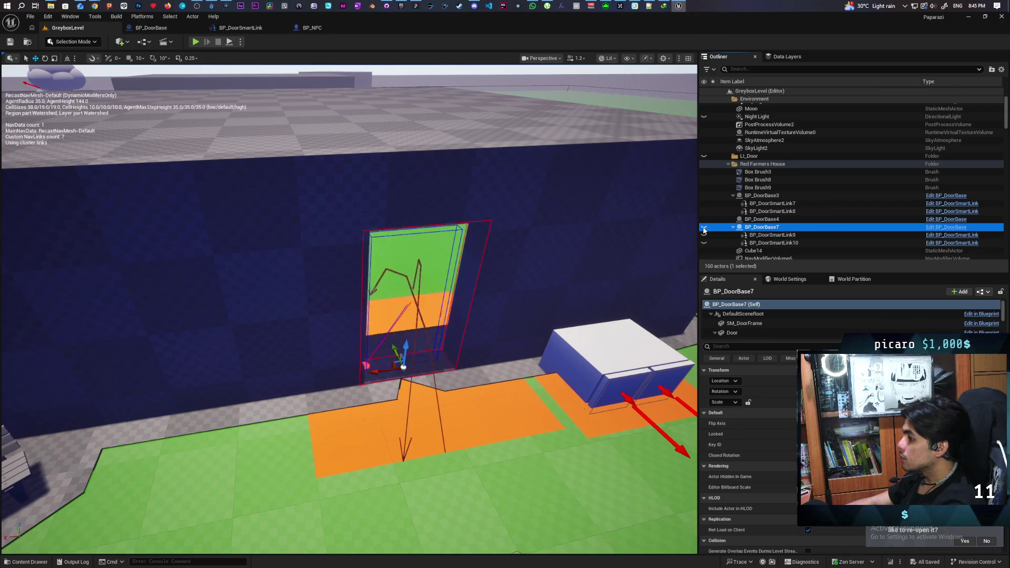
pyautogui.click(703, 230)
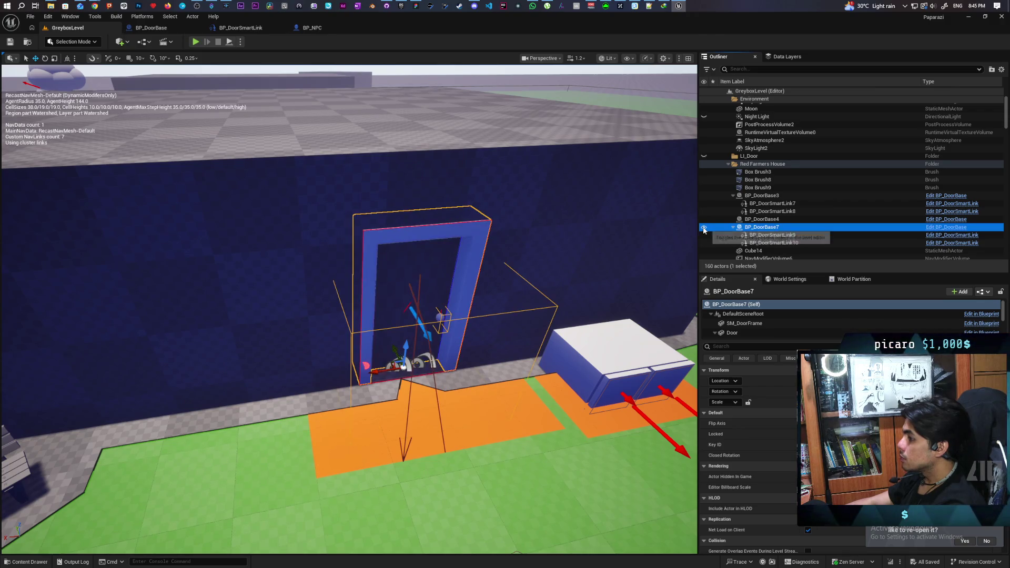
# Delete BP_DoorBase7 together with BP_DoorSmartLink9 and BP_DoorSmartLink10
pyautogui.keyDown('shift'); pyautogui.click(777, 244); pyautogui.keyUp('shift')
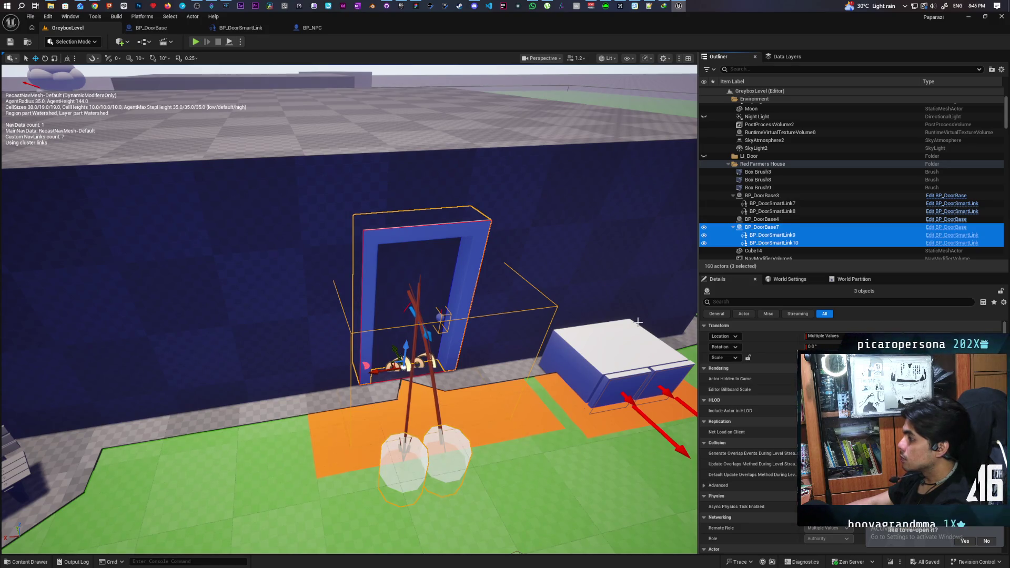
pyautogui.click(765, 227)
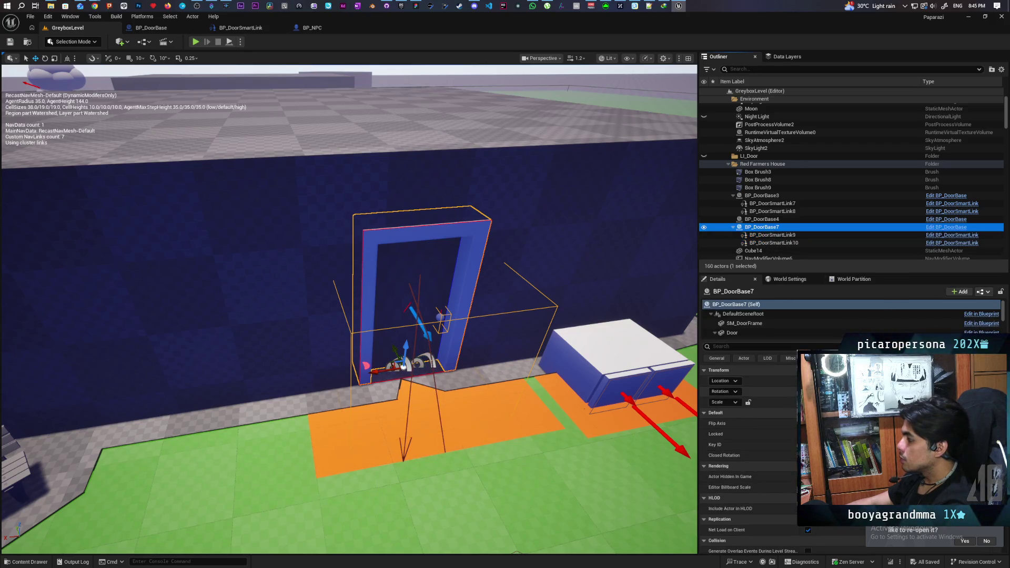
pyautogui.click(778, 379)
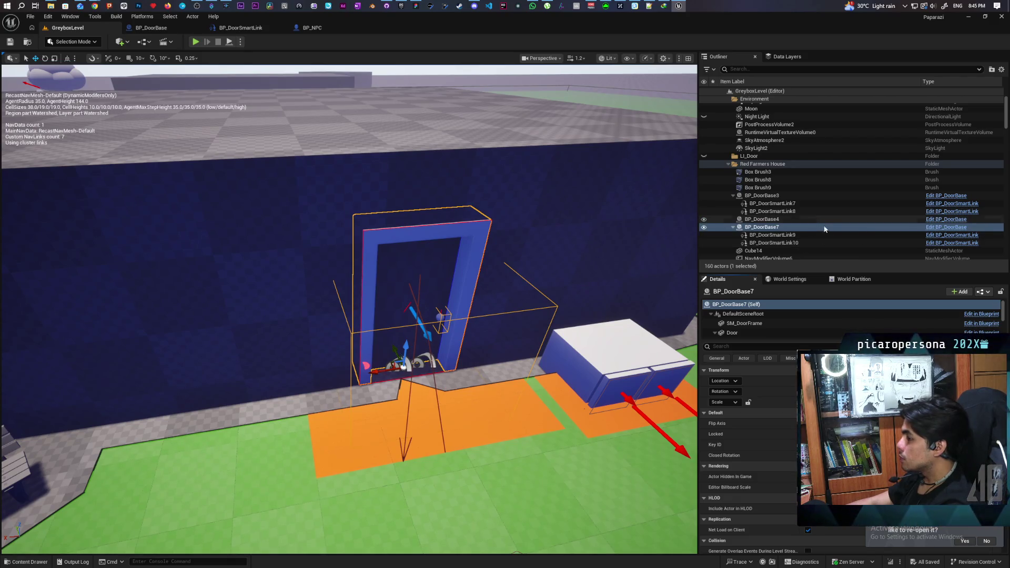
pyautogui.keyDown('shift'); pyautogui.click(777, 243); pyautogui.keyUp('shift')
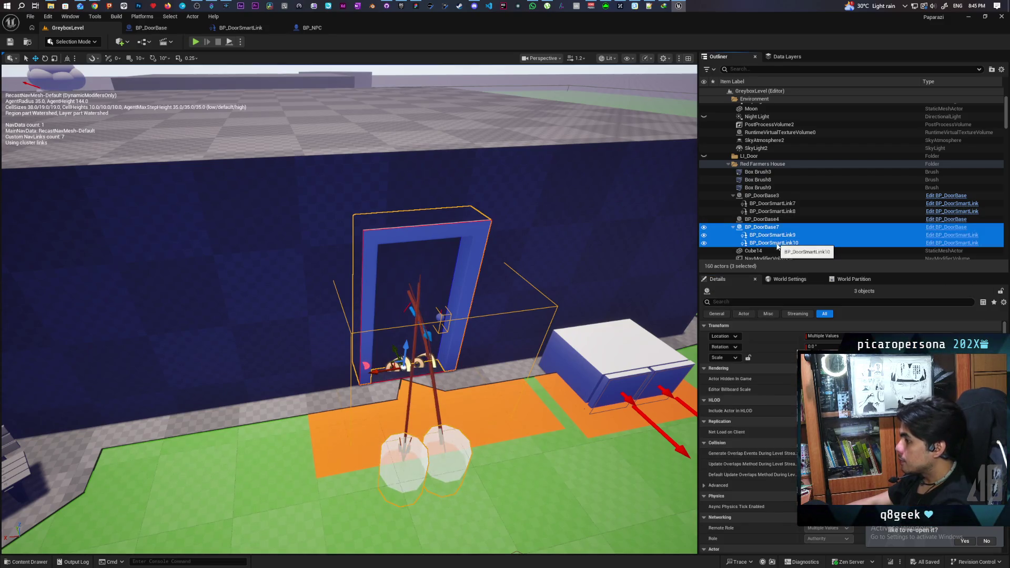
pyautogui.press('Delete')
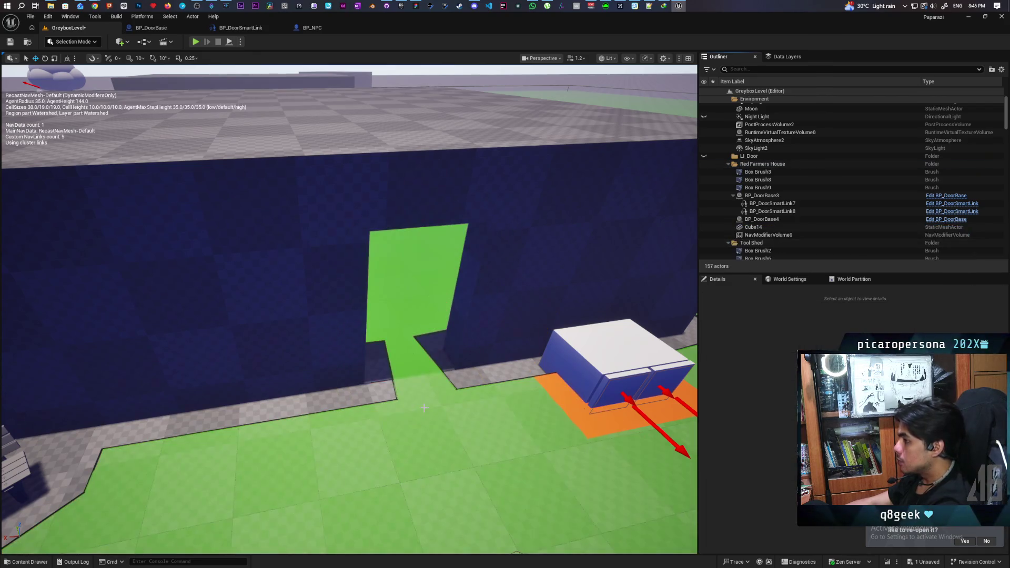
# Force-delete the duplicate door level asset from the Content folder
pyautogui.click(24, 561)
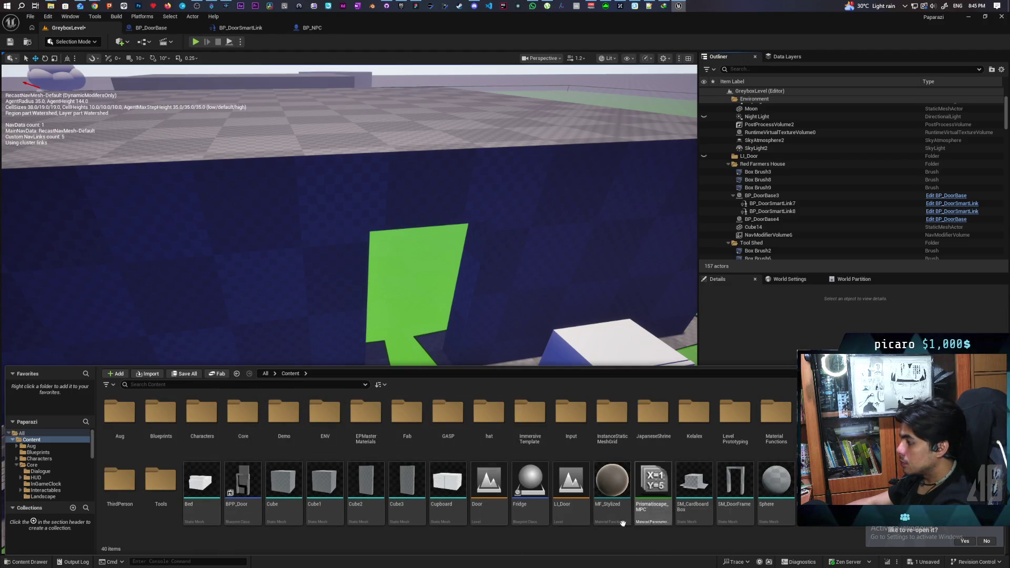
pyautogui.click(579, 509)
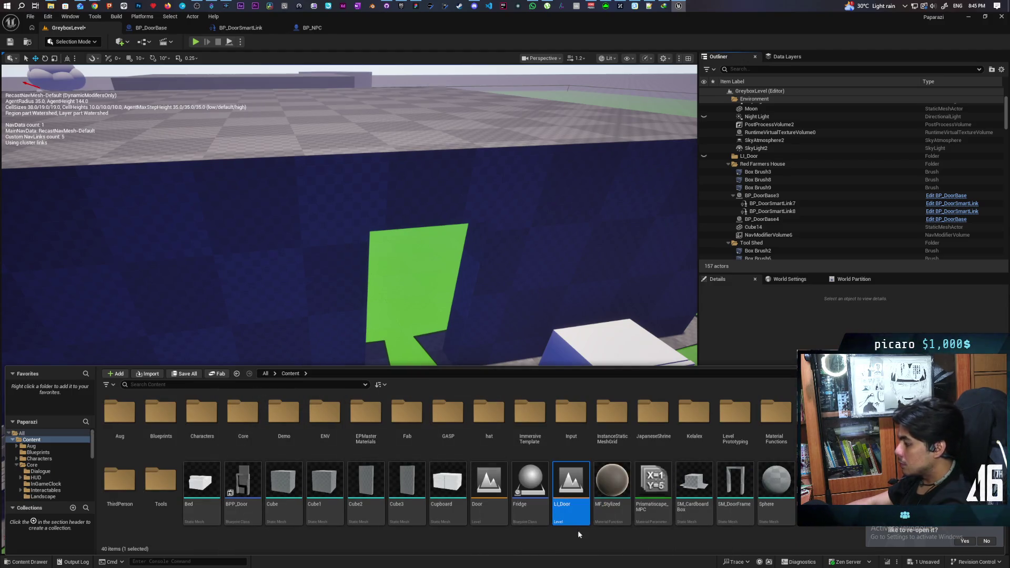
pyautogui.press('Delete')
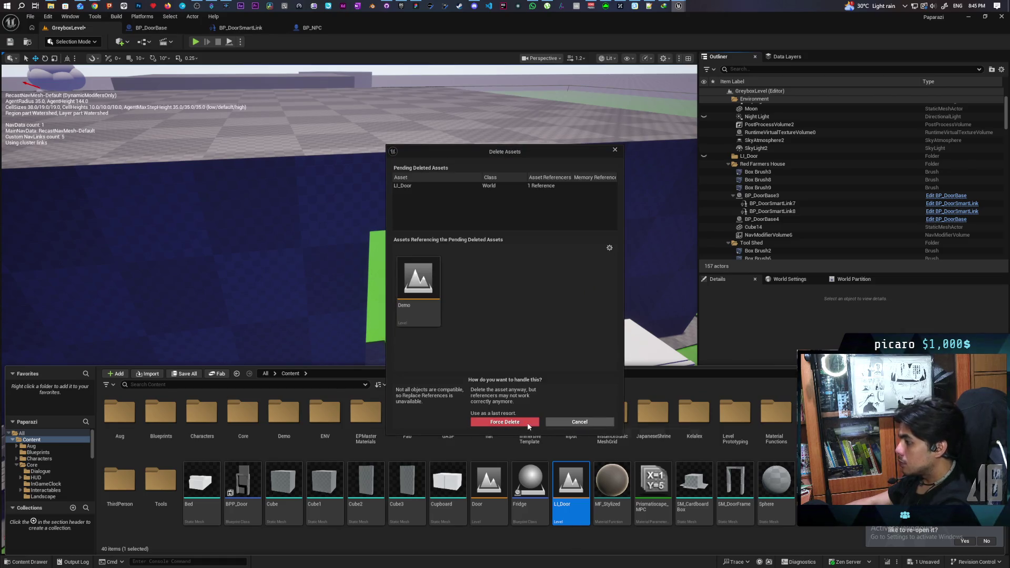
pyautogui.click(528, 422)
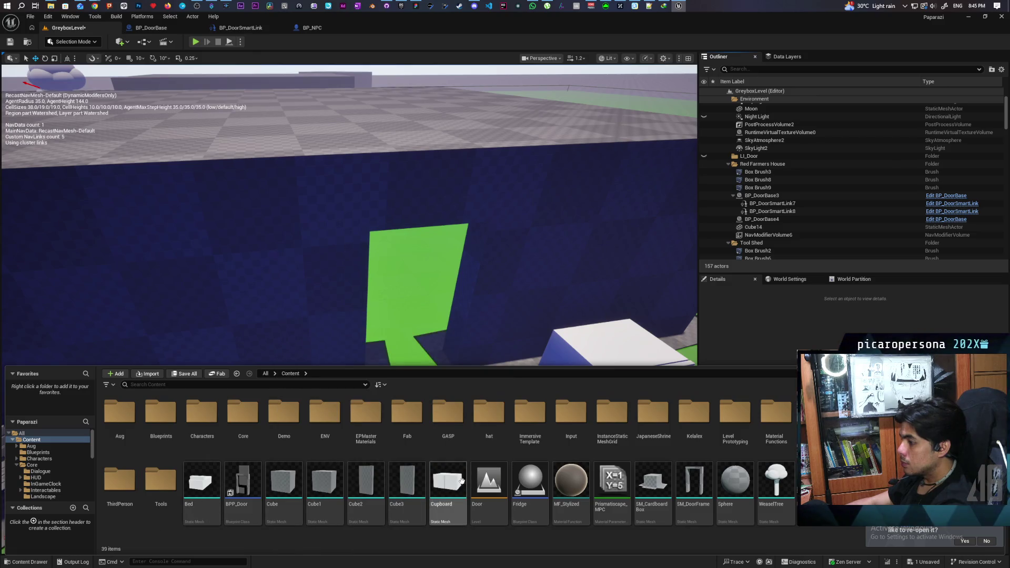
# Place the LI_Door level instance from Tools in the farmhouse doorway and save all
pyautogui.doubleClick(169, 500)
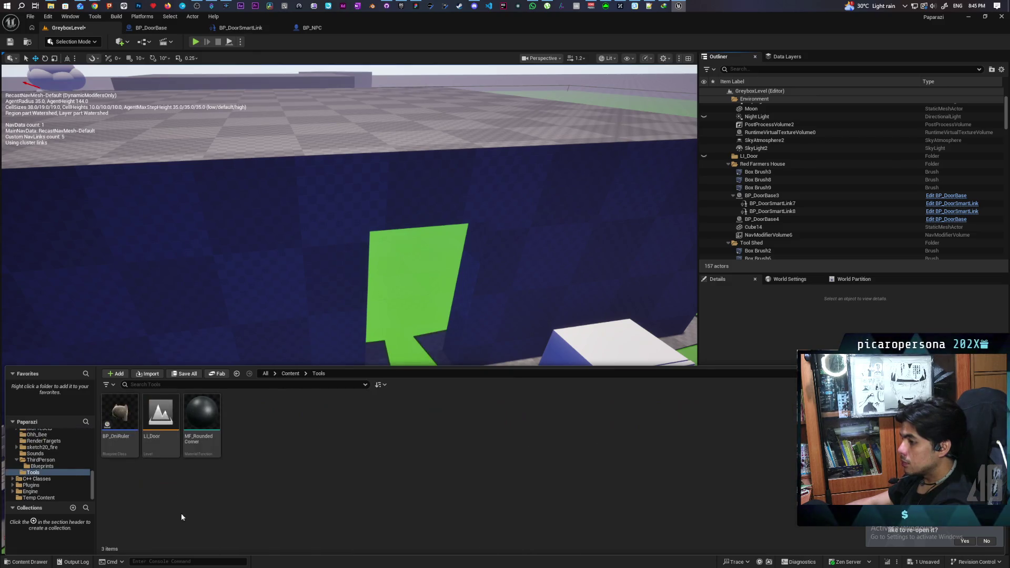
pyautogui.moveTo(155, 448)
pyautogui.mouseDown()
pyautogui.moveTo(351, 349)
pyautogui.moveTo(411, 363)
pyautogui.mouseUp()
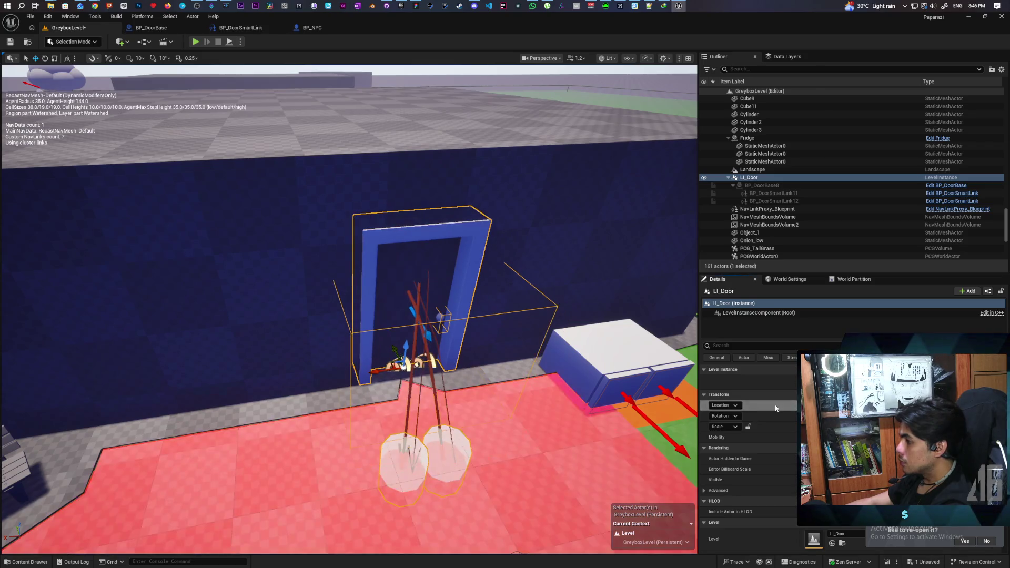
pyautogui.scroll(-5, 349, 309)
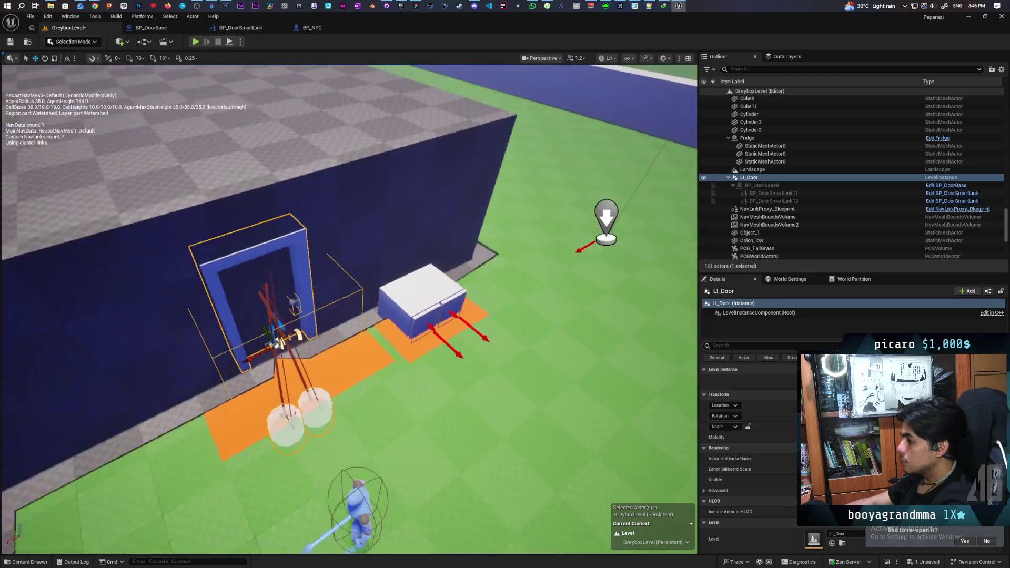
pyautogui.moveTo(350, 309)
pyautogui.mouseDown()
pyautogui.moveTo(389, 284)
pyautogui.moveTo(363, 274)
pyautogui.mouseUp()
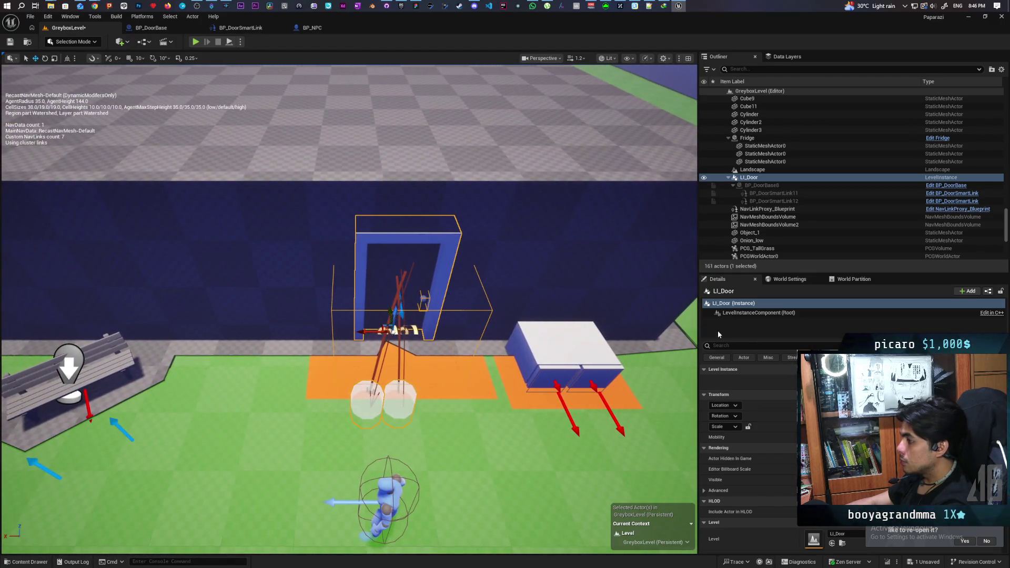
pyautogui.click(782, 198)
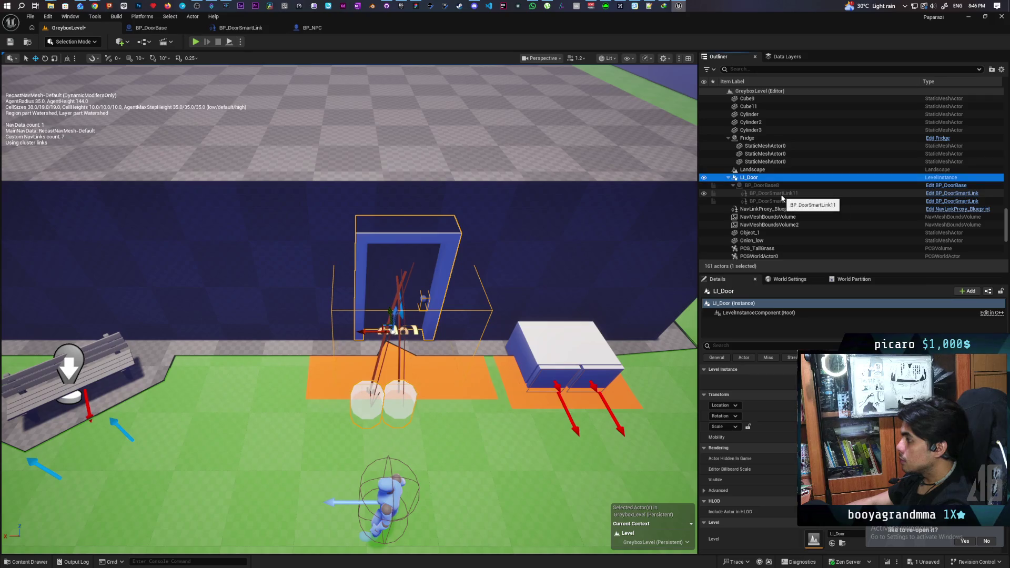
pyautogui.hotkey('ctrl', 's')
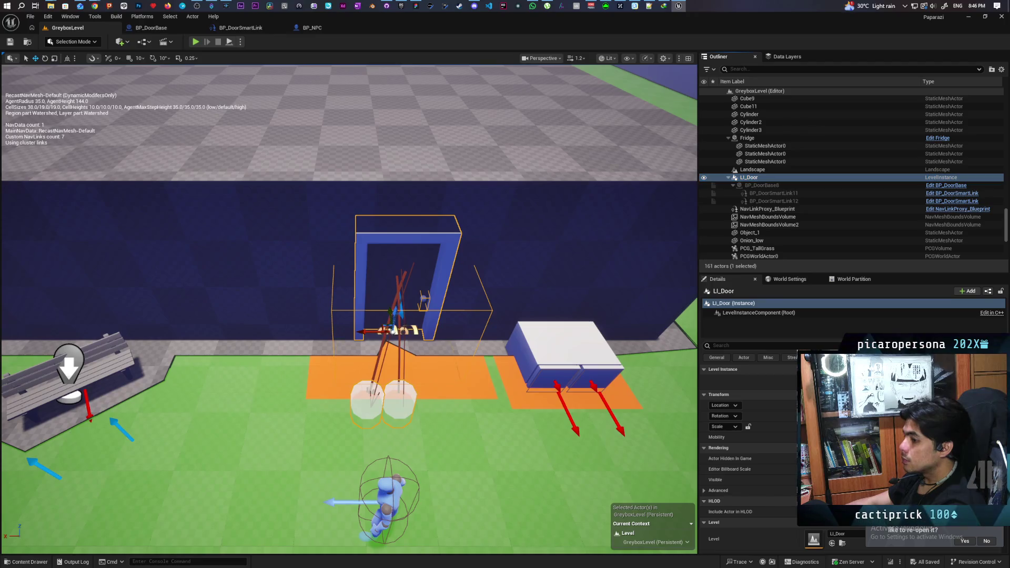
pyautogui.hotkey('ctrl', 'b')
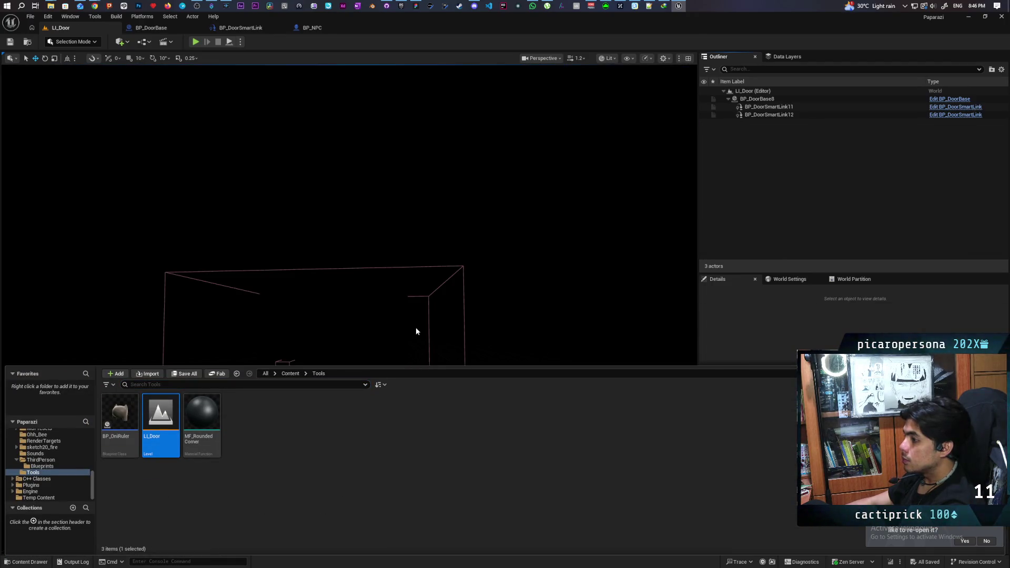
pyautogui.moveTo(415, 331); pyautogui.dragTo(416, 294)
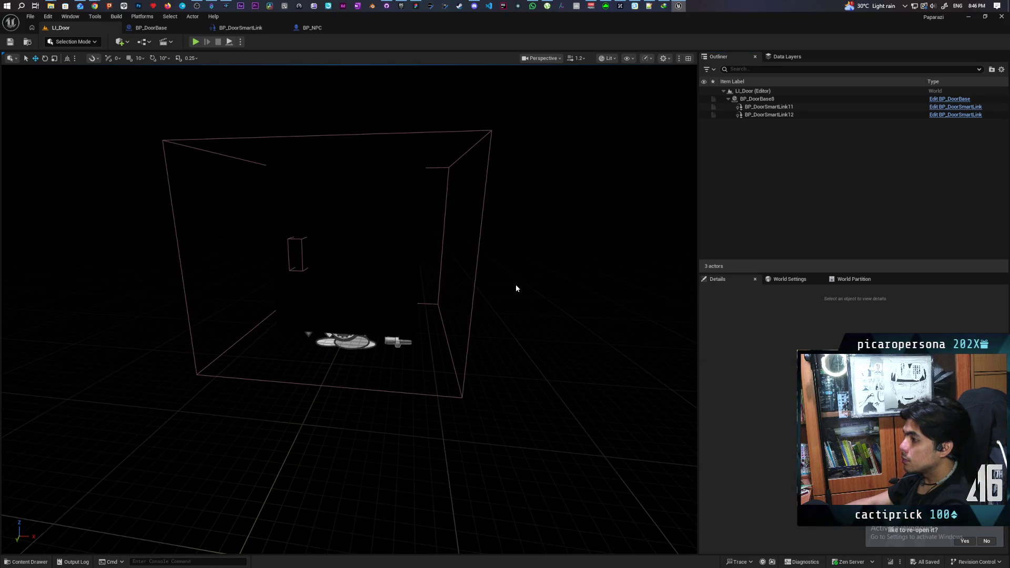
# Set the Door of both smart links to the BP_DoorBase8 door actor with the eyedropper
pyautogui.click(769, 107)
pyautogui.click(926, 424)
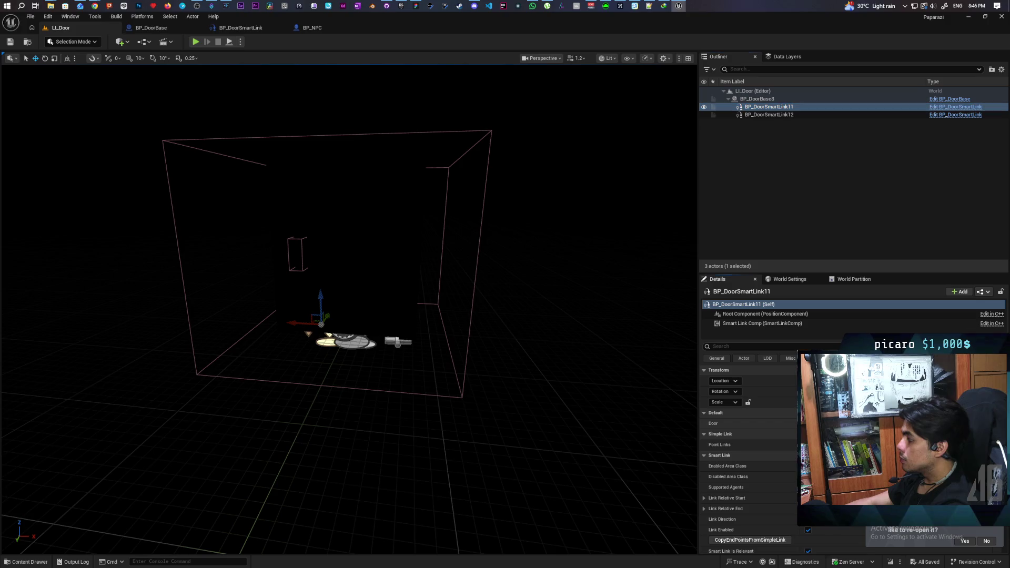
pyautogui.click(345, 229)
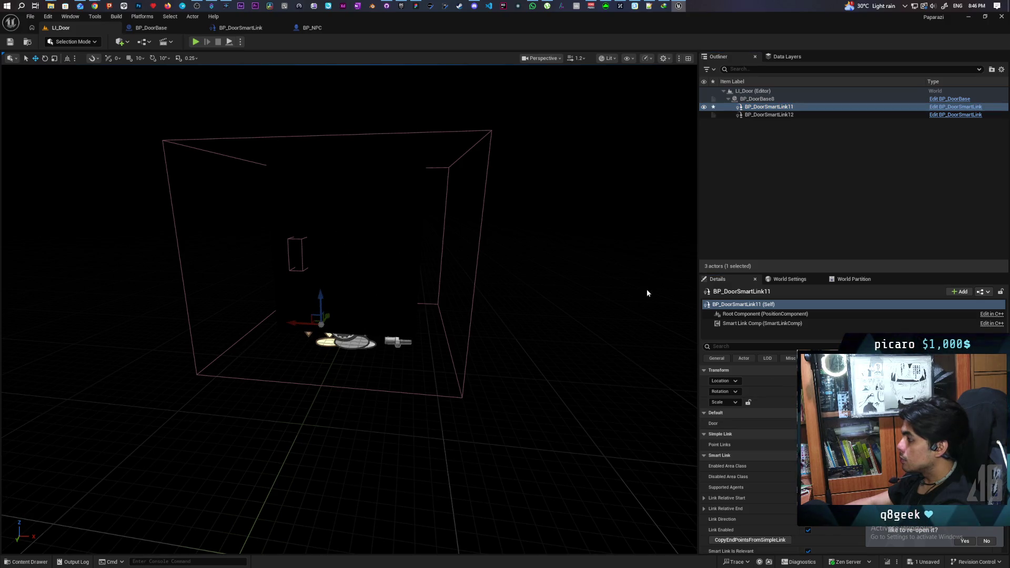
pyautogui.click(788, 115)
pyautogui.click(926, 423)
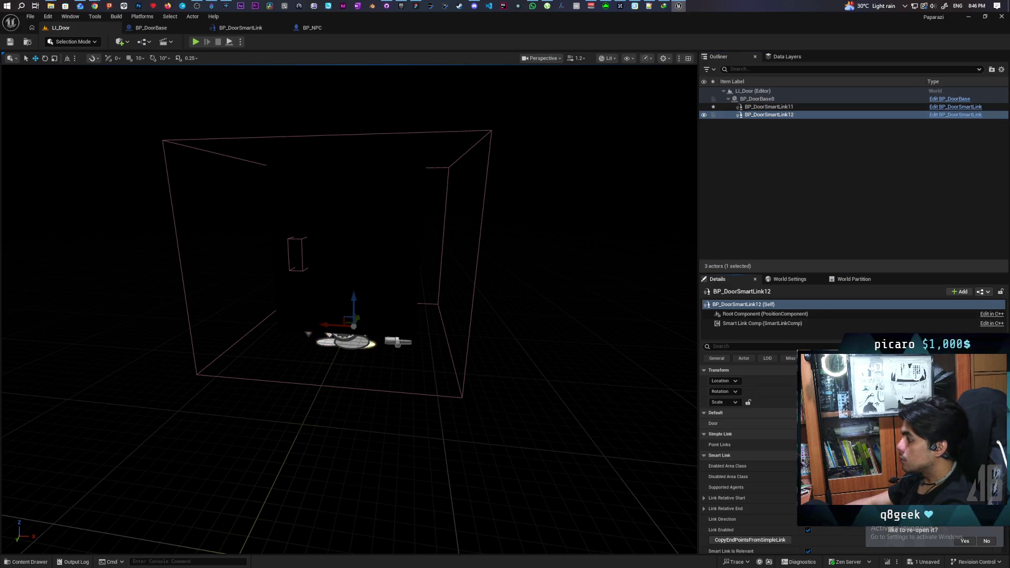
pyautogui.click(358, 227)
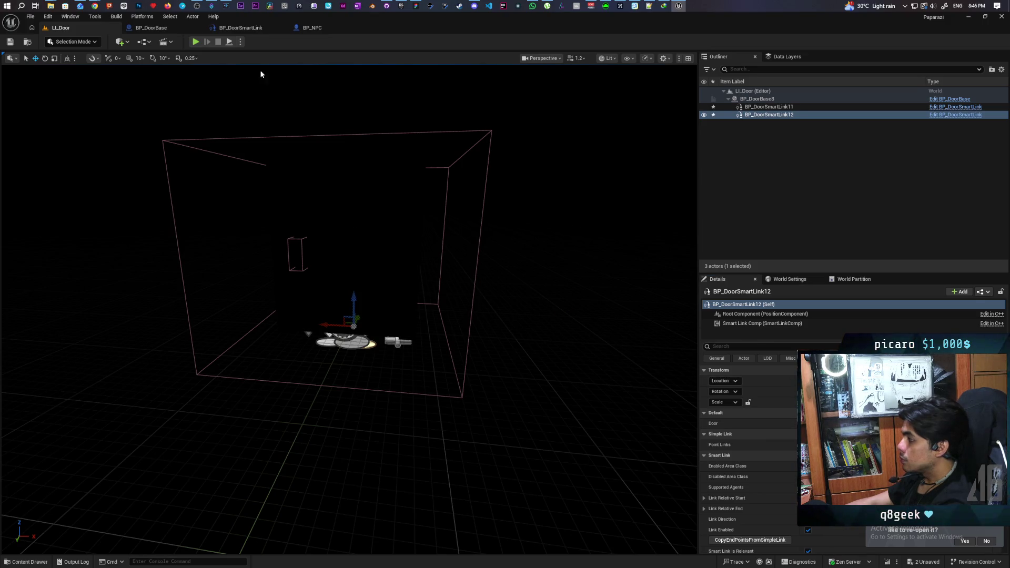
# Save all changes and bring up the File menu's Favorite Levels list
pyautogui.hotkey('ctrl', 's')
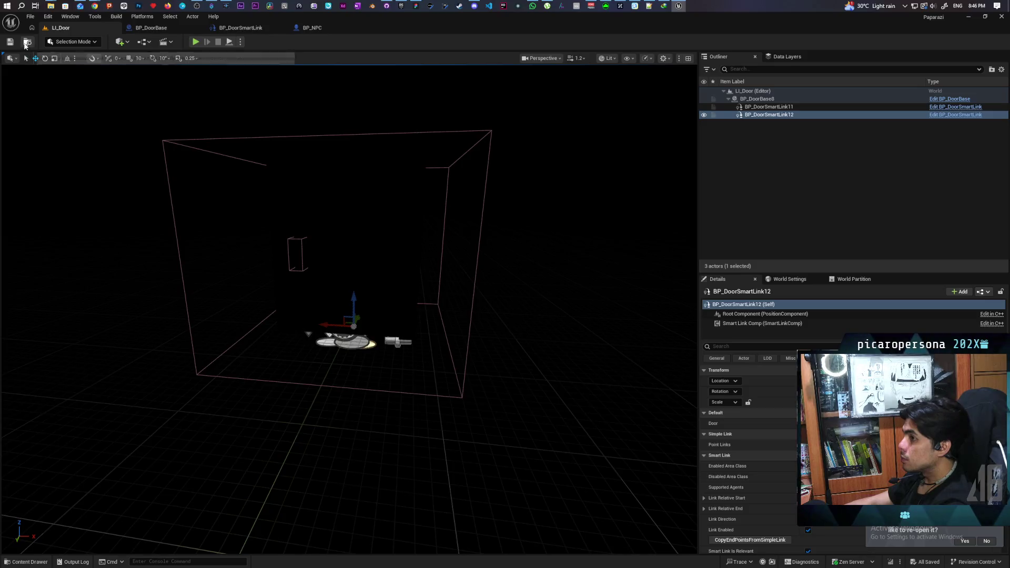
pyautogui.click(31, 16)
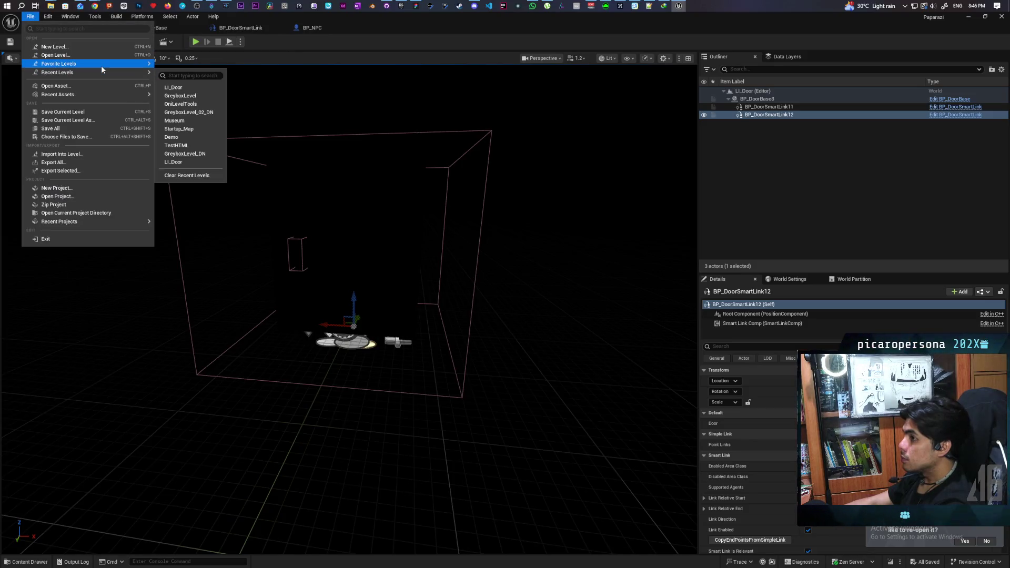
pyautogui.moveTo(101, 65)
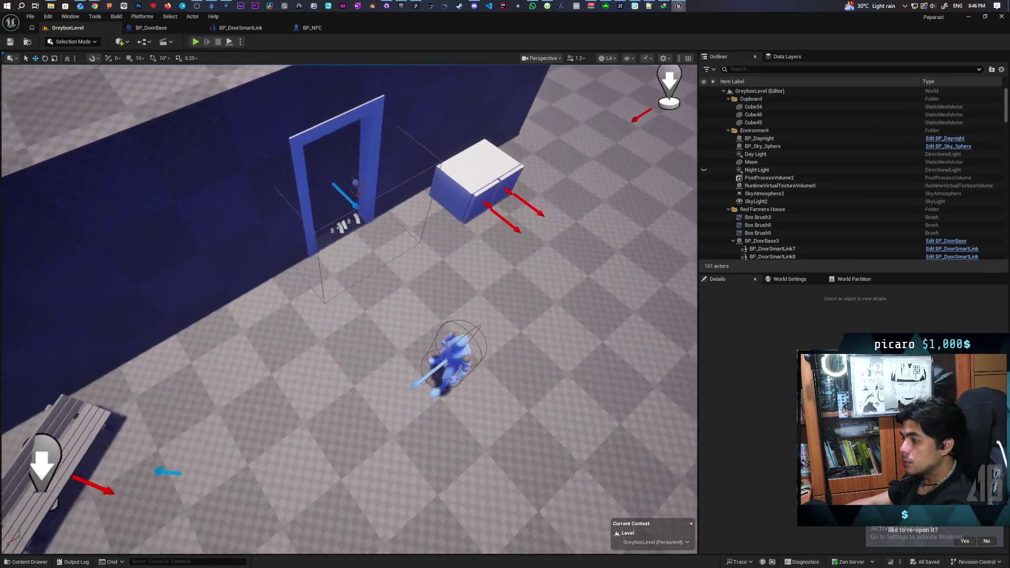
pyautogui.moveTo(337, 252); pyautogui.dragTo(325, 142)
pyautogui.click(195, 43)
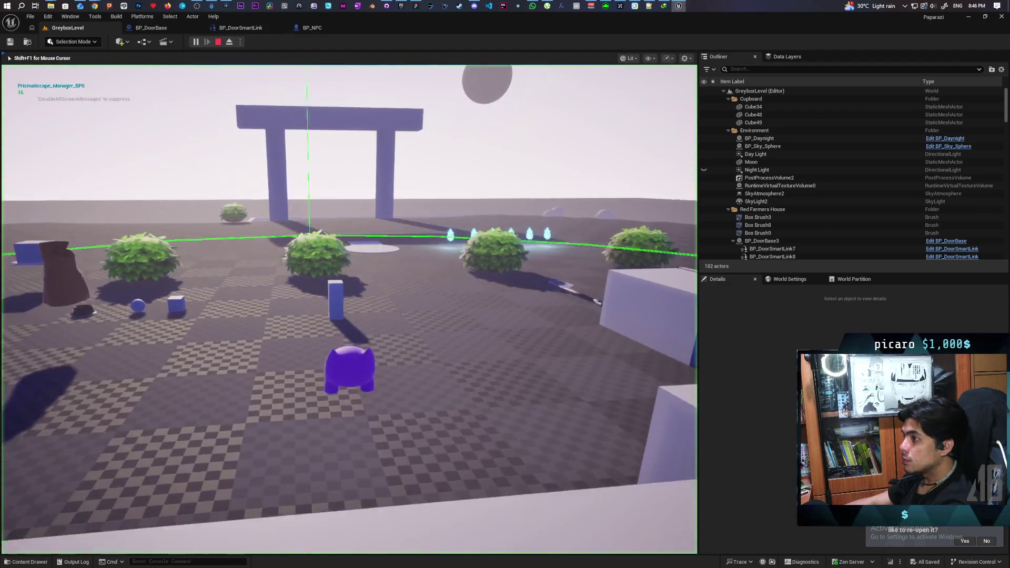
pyautogui.press('w')
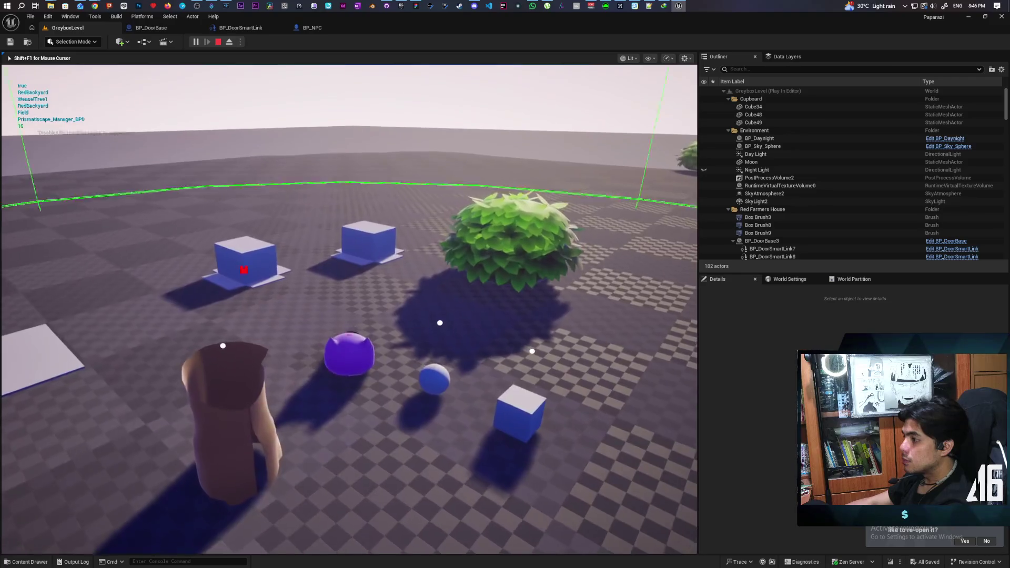
pyautogui.press('w')
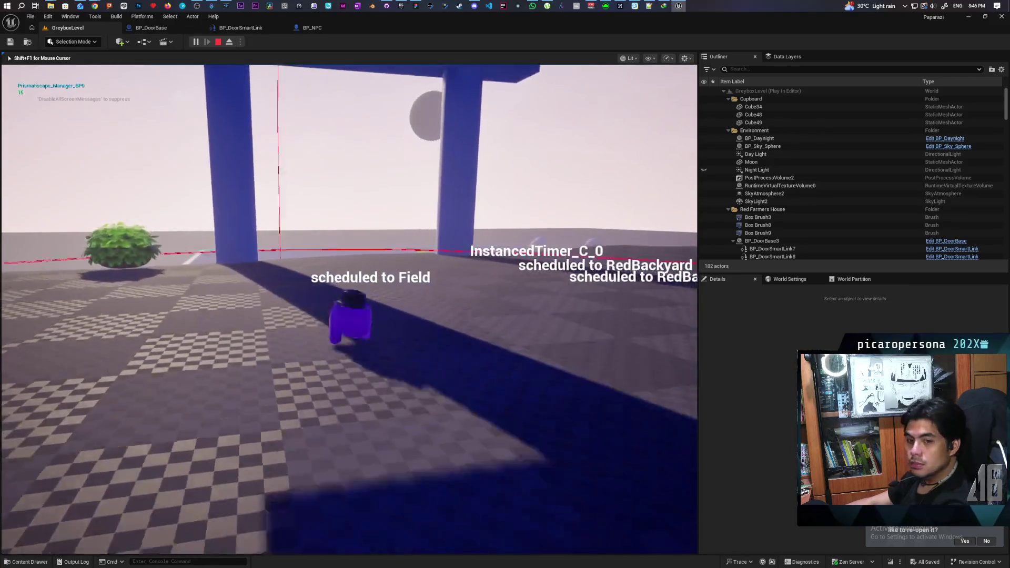
pyautogui.press('a')
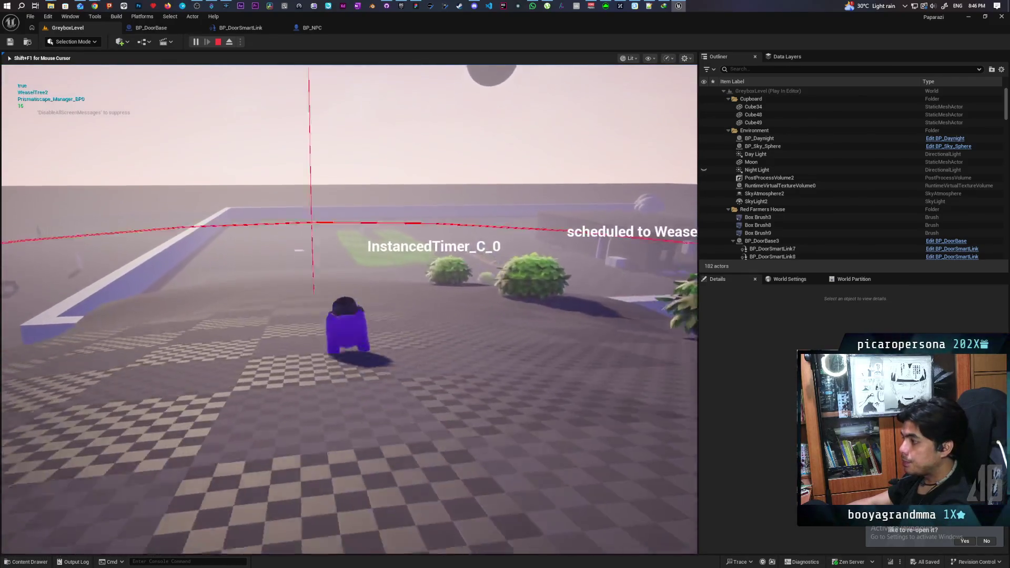
pyautogui.press('w')
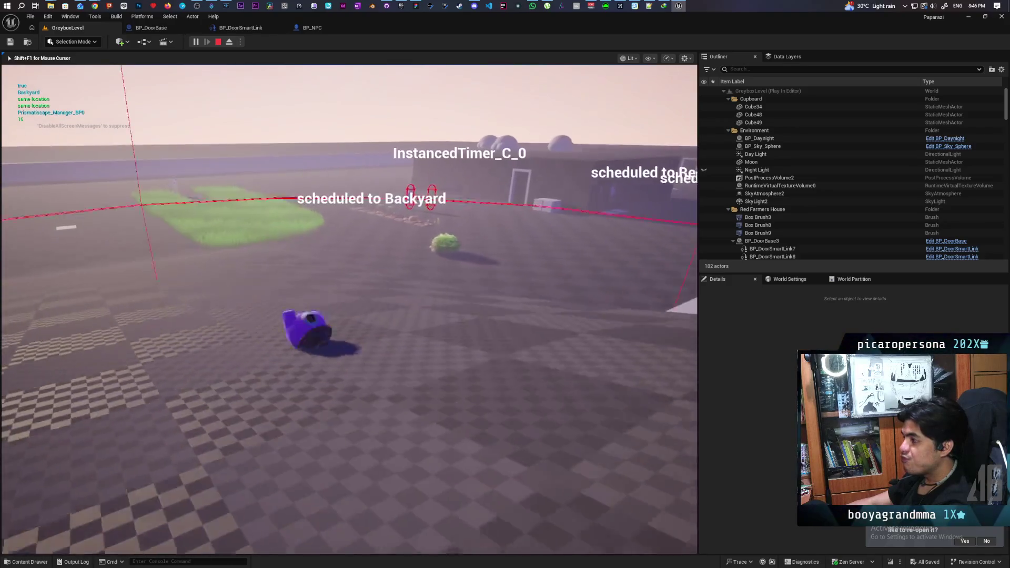
pyautogui.press('w')
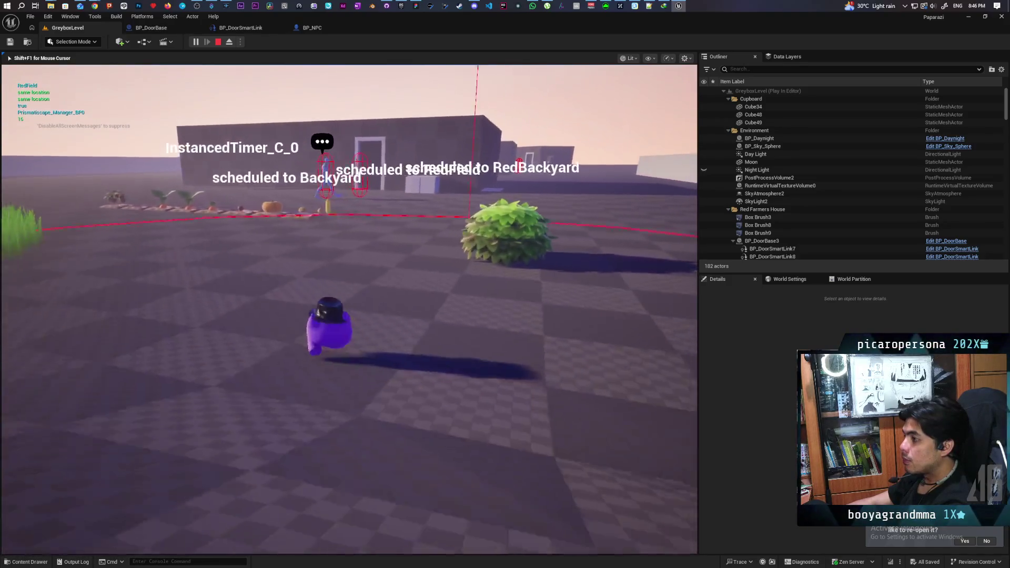
pyautogui.press('w')
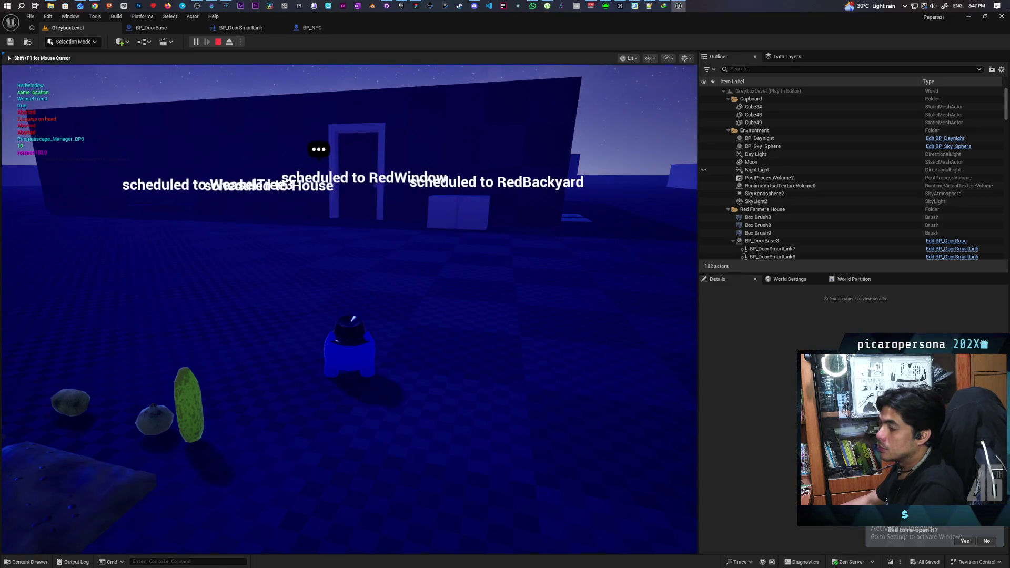
pyautogui.press('w')
pyautogui.press('w')
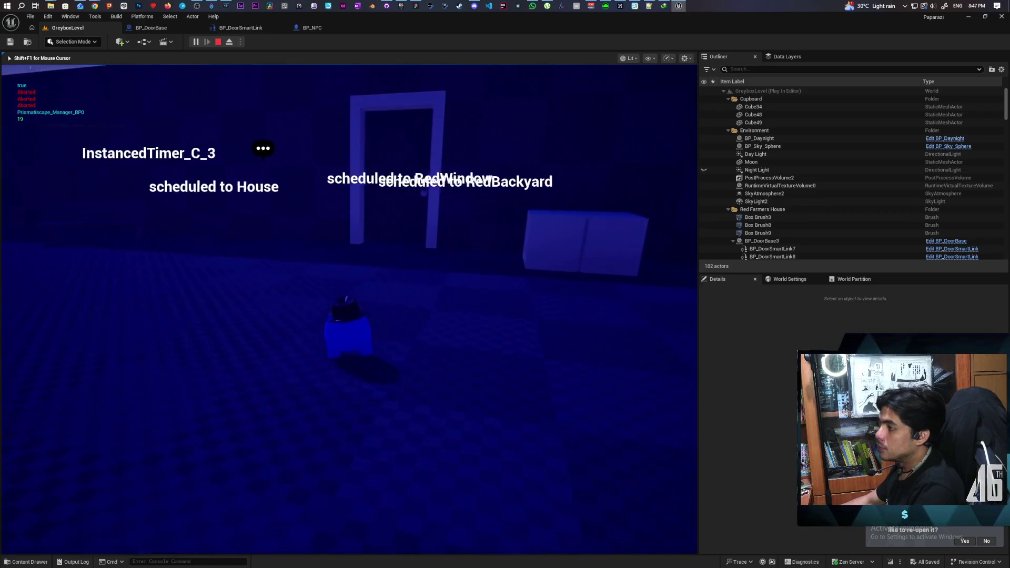
pyautogui.press('d')
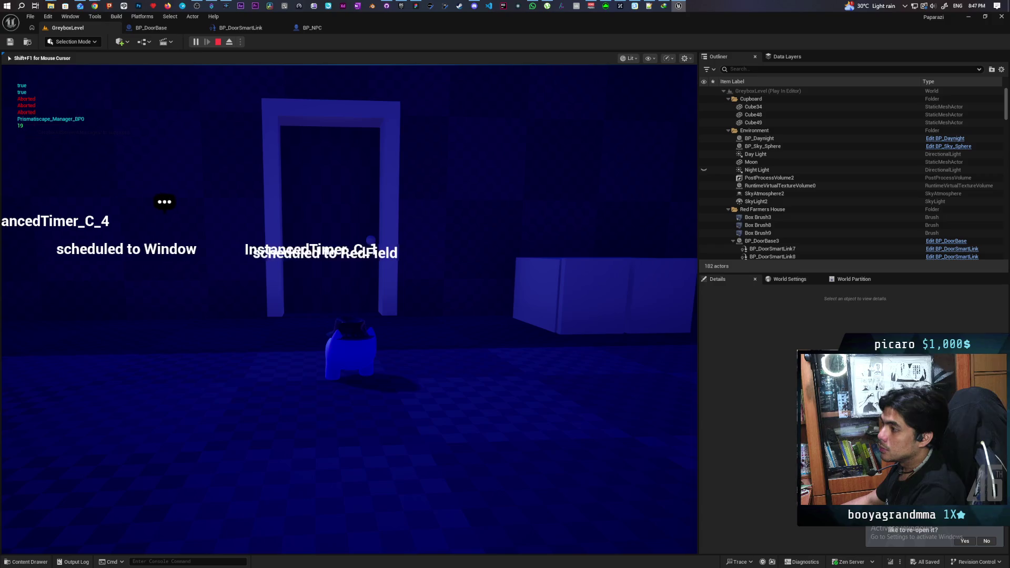
pyautogui.press('Escape')
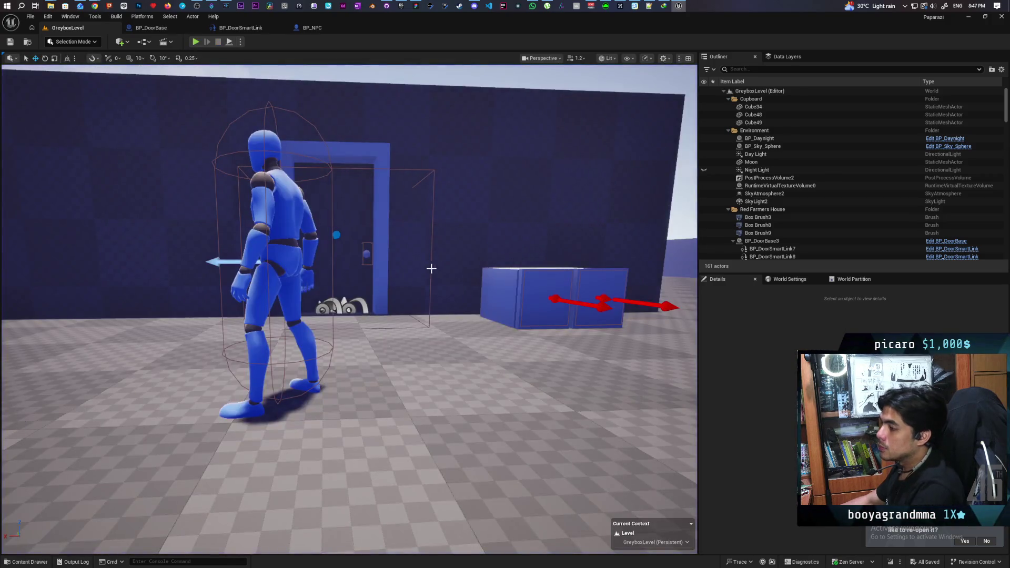
pyautogui.scroll(-10, 432, 269)
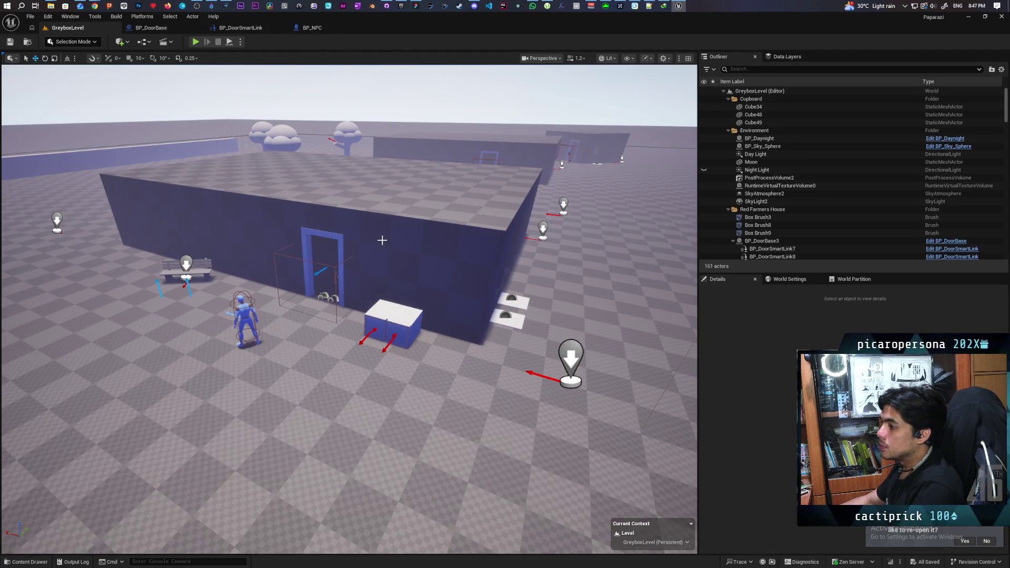
pyautogui.moveTo(377, 233)
pyautogui.mouseDown()
pyautogui.moveTo(383, 131)
pyautogui.moveTo(434, 360)
pyautogui.moveTo(502, 253)
pyautogui.mouseUp()
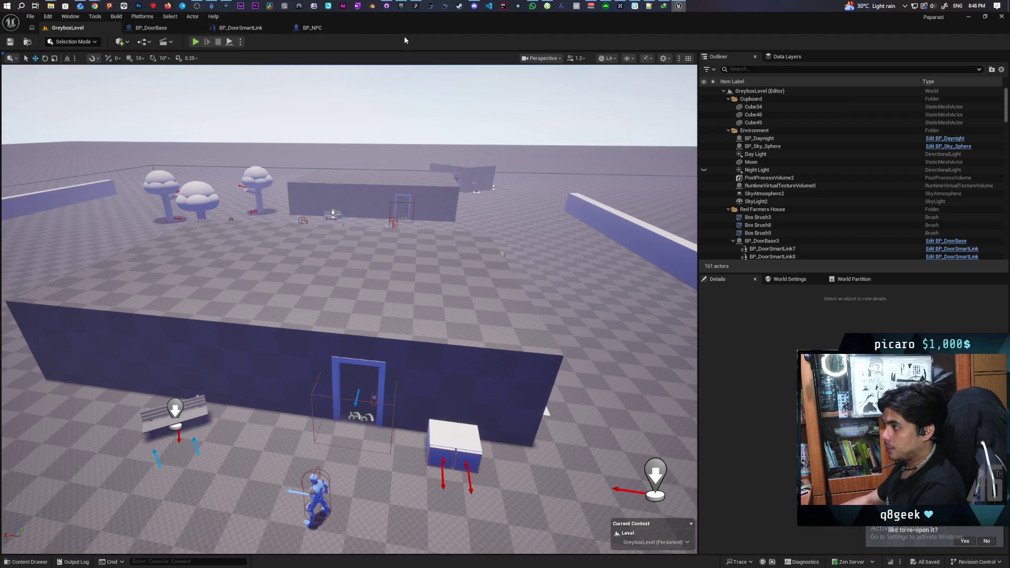
pyautogui.click(390, 8)
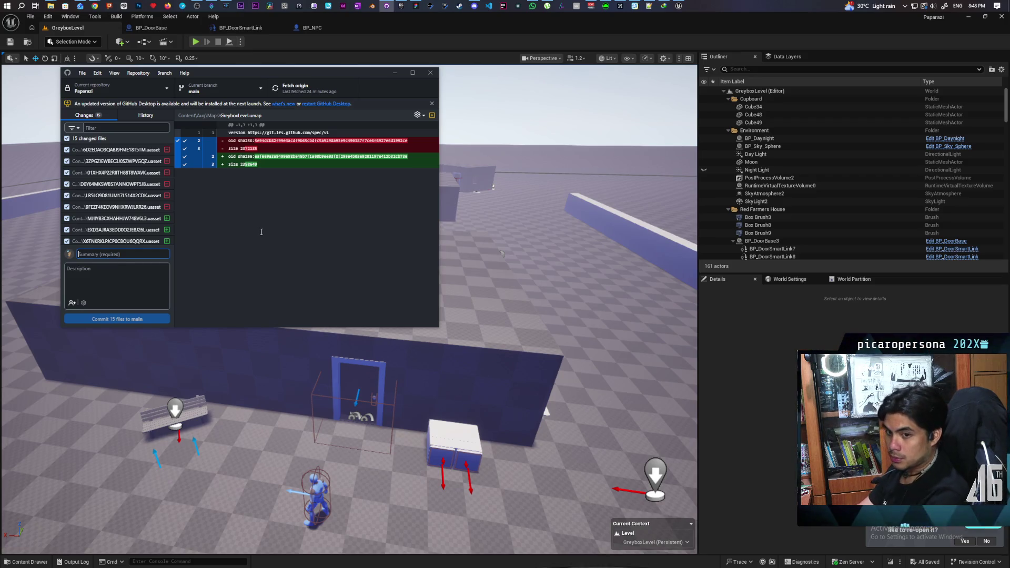
# Commit the 15 files to main as 'made door level instance', push to origin, and dismiss the update notice
pyautogui.write('made door level instance')
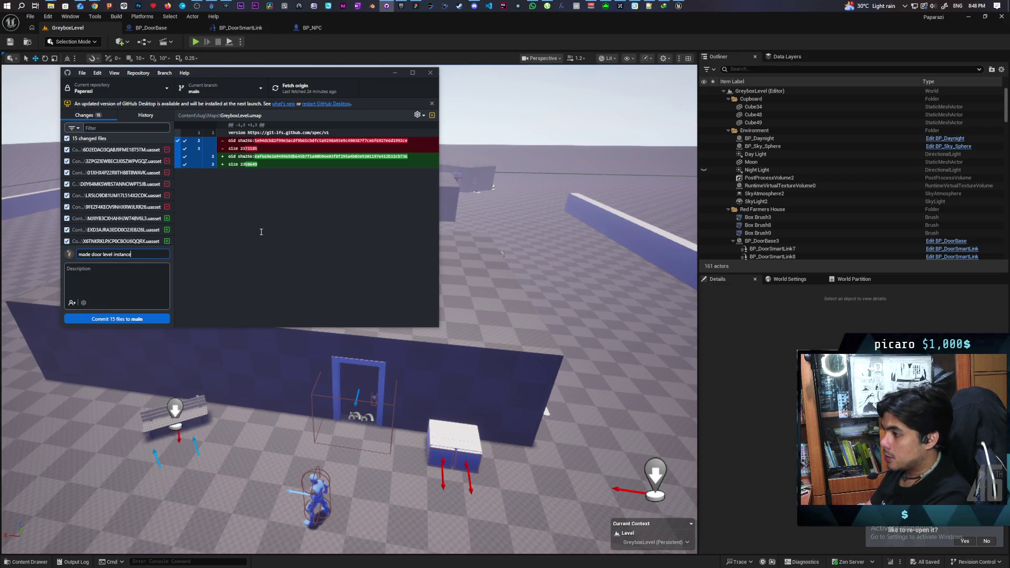
pyautogui.click(121, 319)
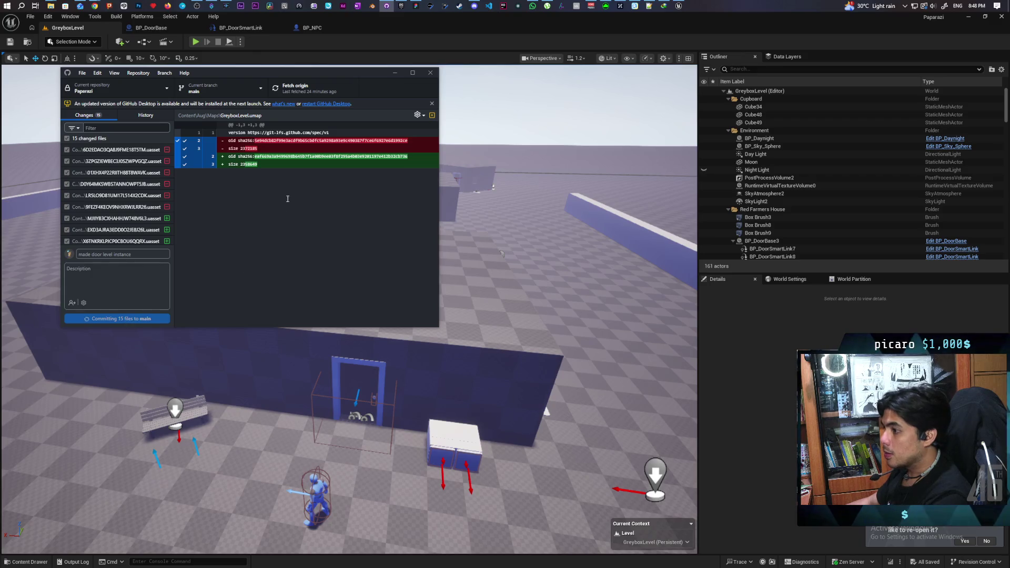
pyautogui.click(298, 88)
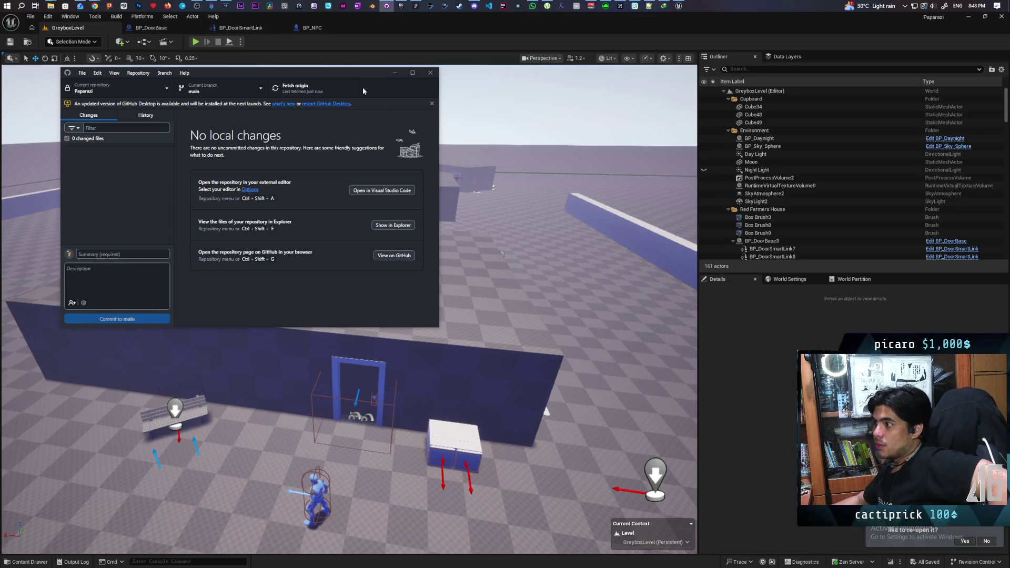
pyautogui.click(333, 106)
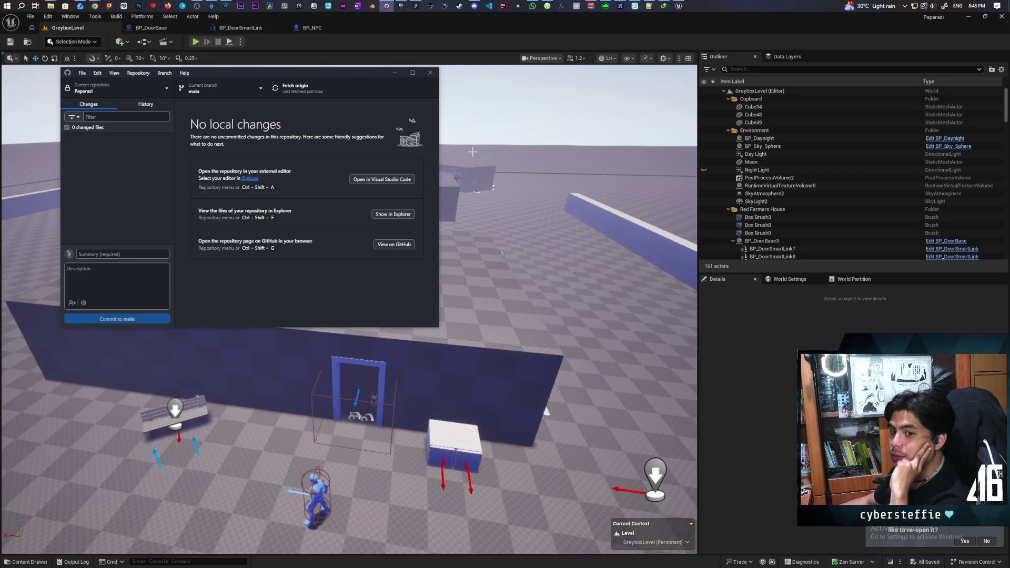
pyautogui.moveTo(91, 5)
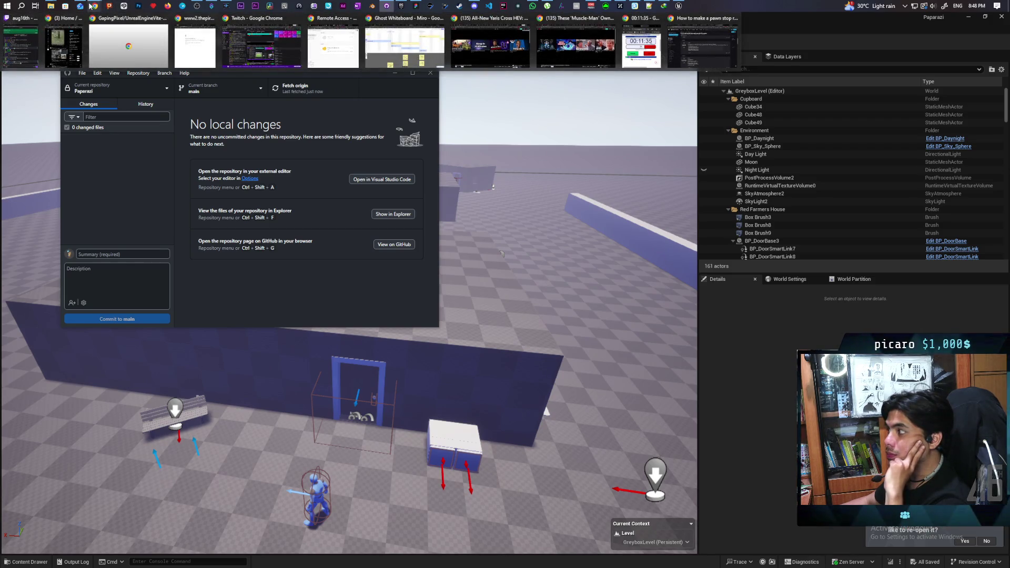
# Glance at Chrome's YouTube home tab, minimize the browser, return to Unreal, then switch to the whiteboard
pyautogui.click(576, 46)
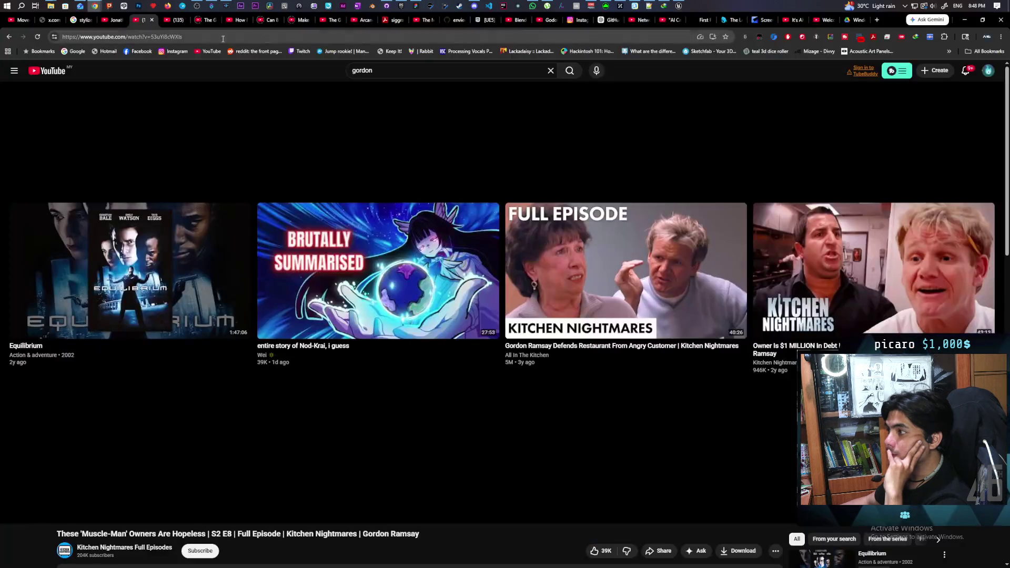
pyautogui.click(172, 20)
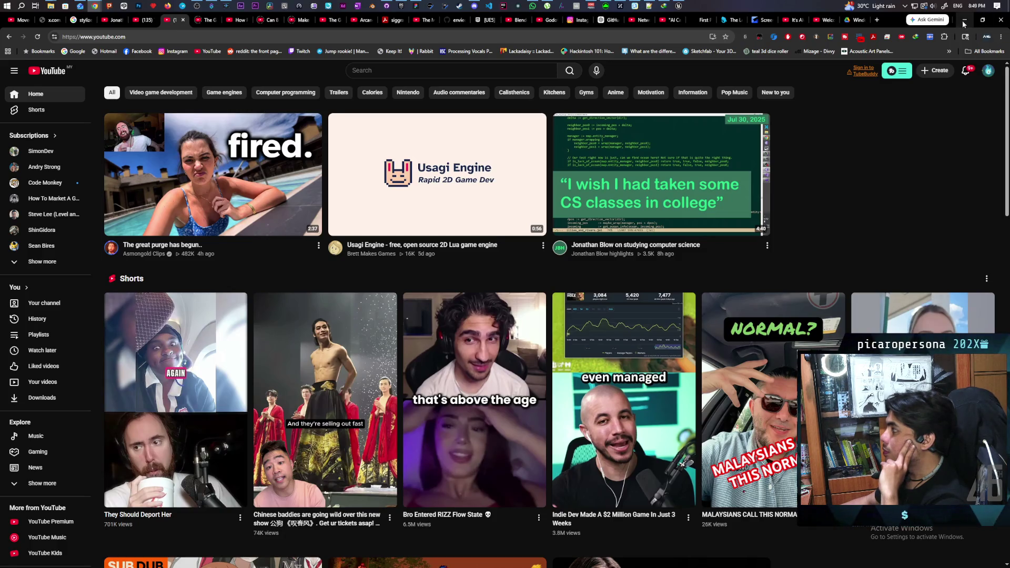
pyautogui.click(965, 22)
pyautogui.click(392, 47)
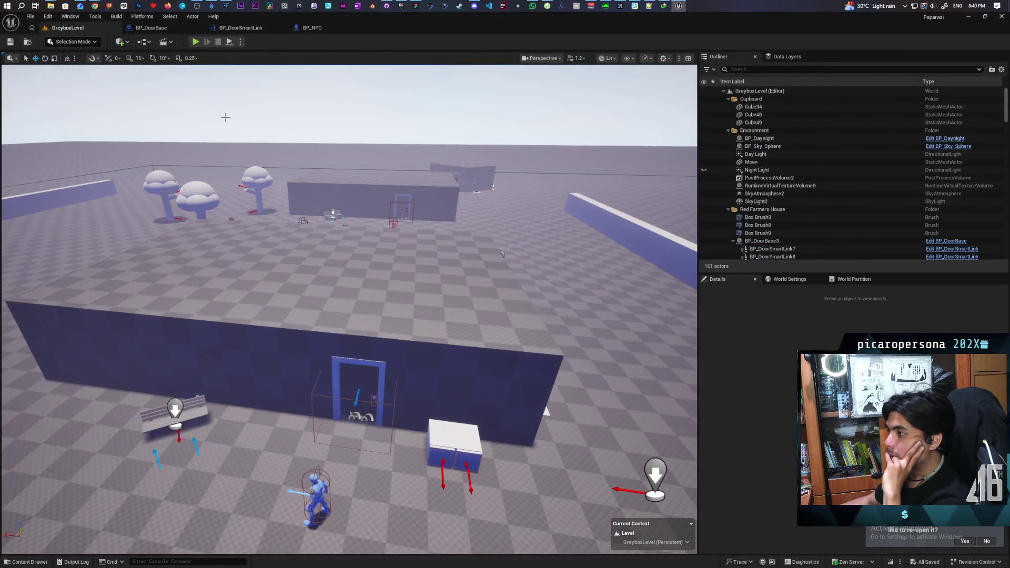
pyautogui.hotkey('alt', 'Tab')
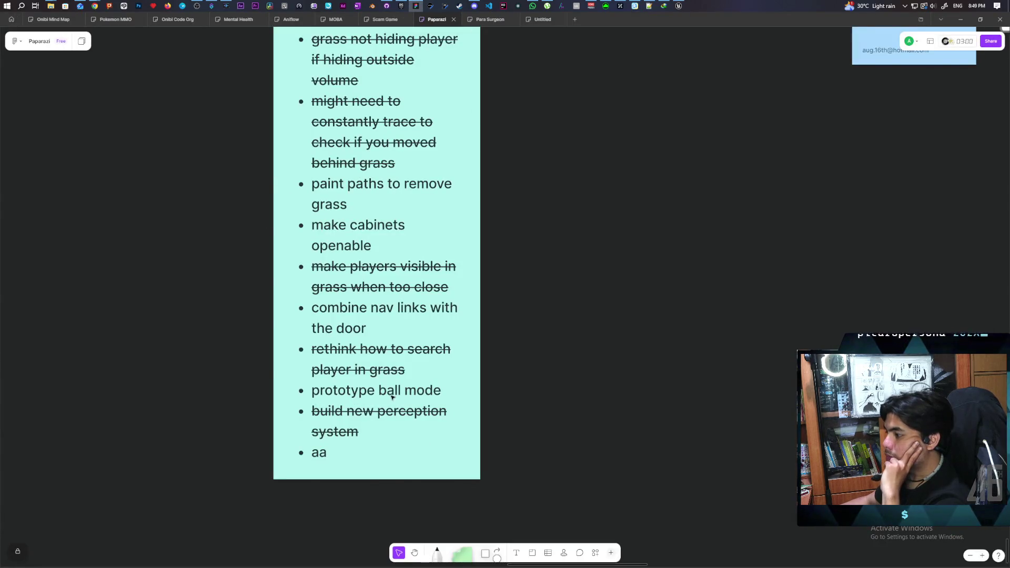
# Strike through 'combine nav links with the door' in the to-do note, then switch to the Miro board
pyautogui.click(378, 309)
pyautogui.doubleClick(377, 309)
pyautogui.tripleClick(378, 310)
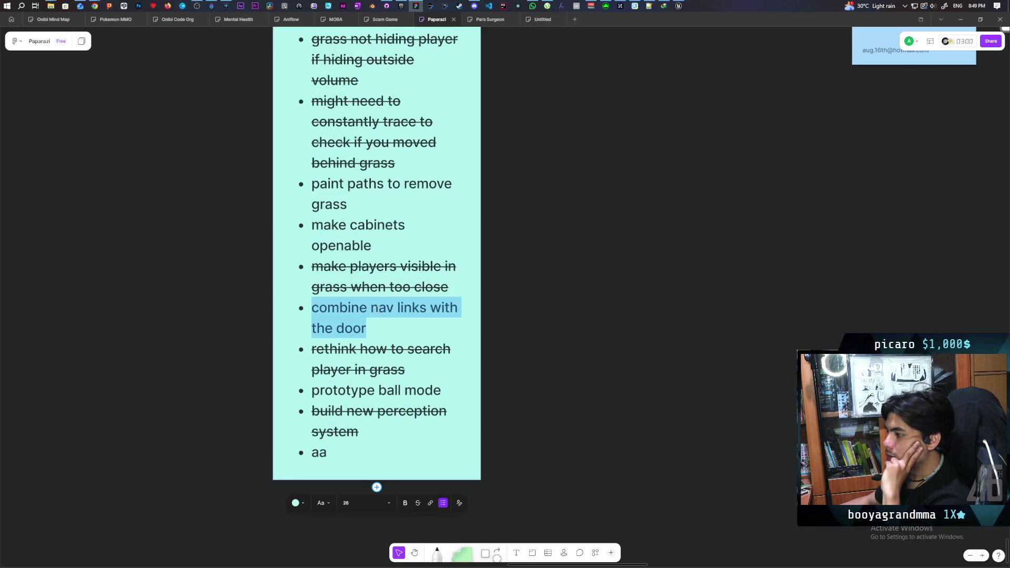
pyautogui.click(418, 503)
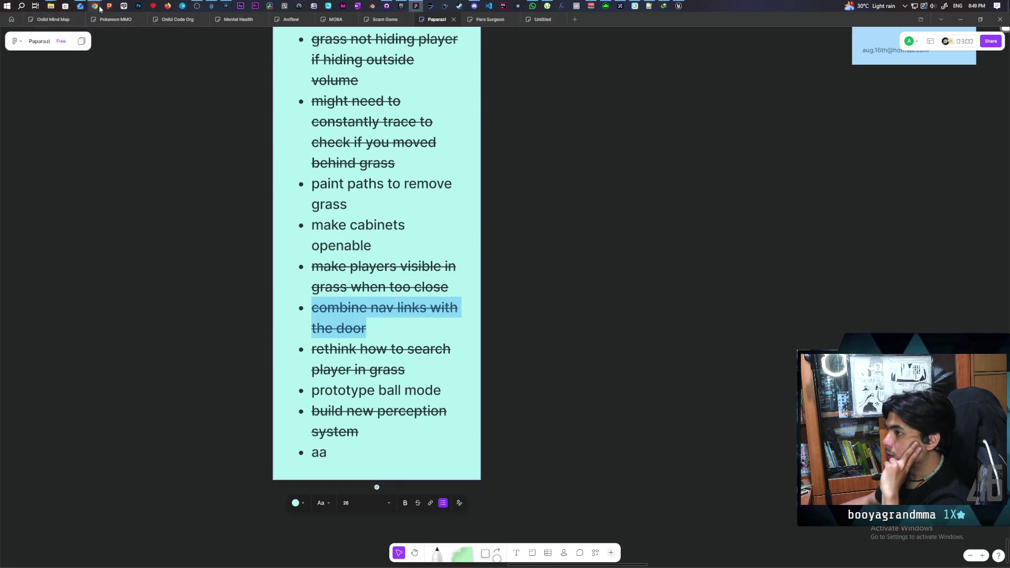
pyautogui.moveTo(94, 6)
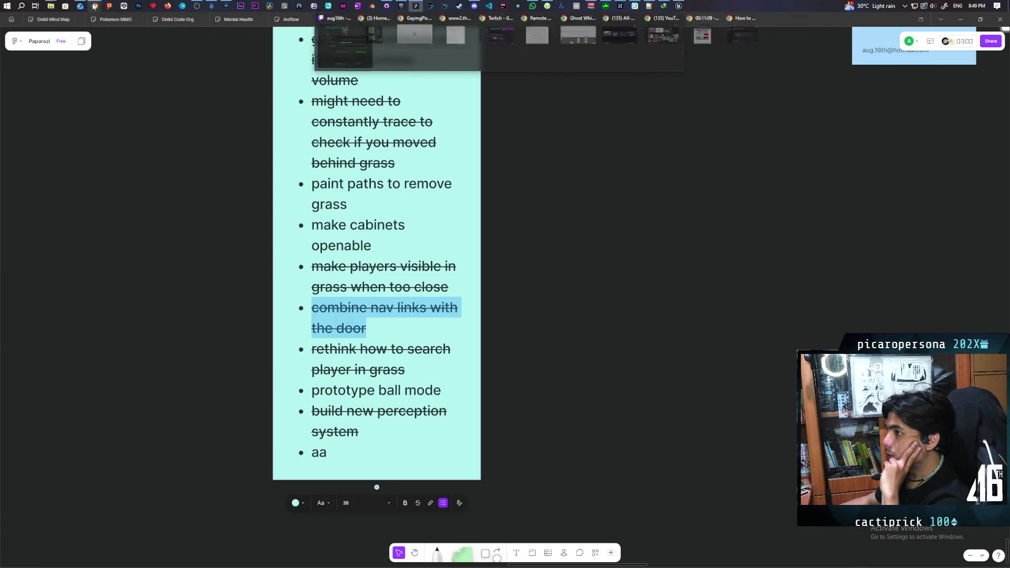
pyautogui.click(578, 33)
# Apply strikethrough to the text of the 'door navlink' sticky note
pyautogui.scroll(-5, 553, 251)
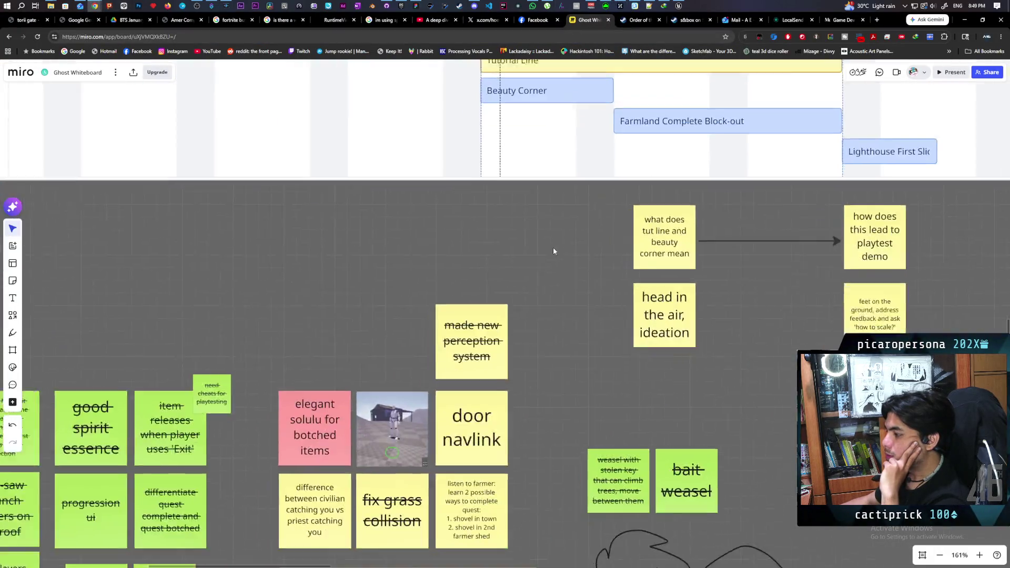
pyautogui.scroll(-5, 554, 251)
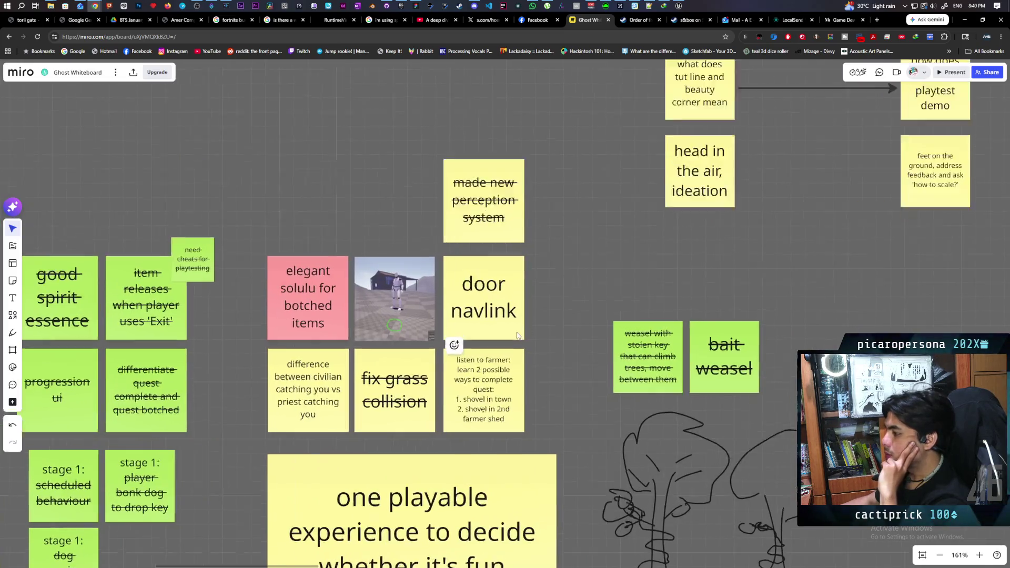
pyautogui.scroll(3, 517, 335)
pyautogui.click(515, 331)
pyautogui.click(515, 331)
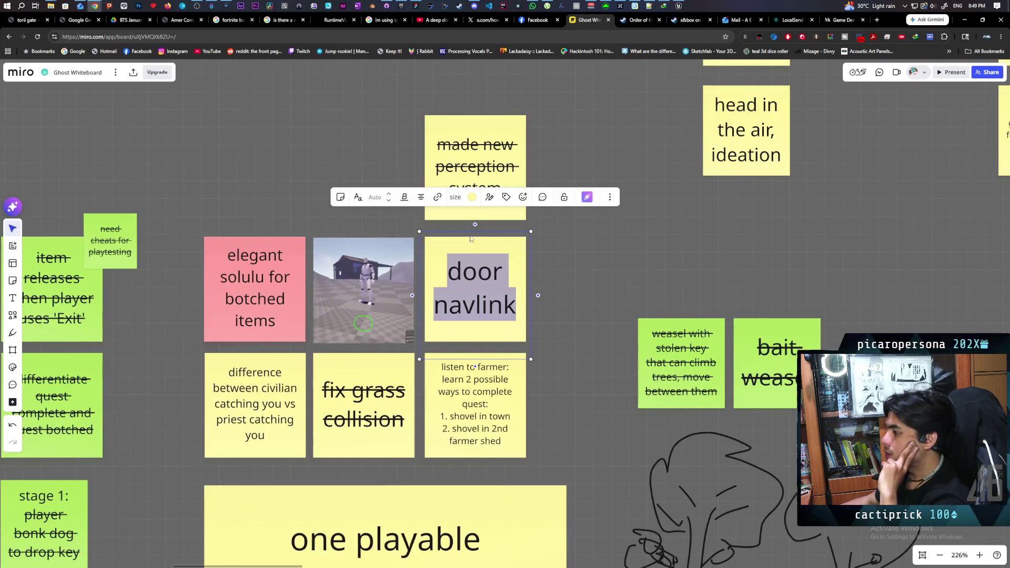
pyautogui.click(404, 198)
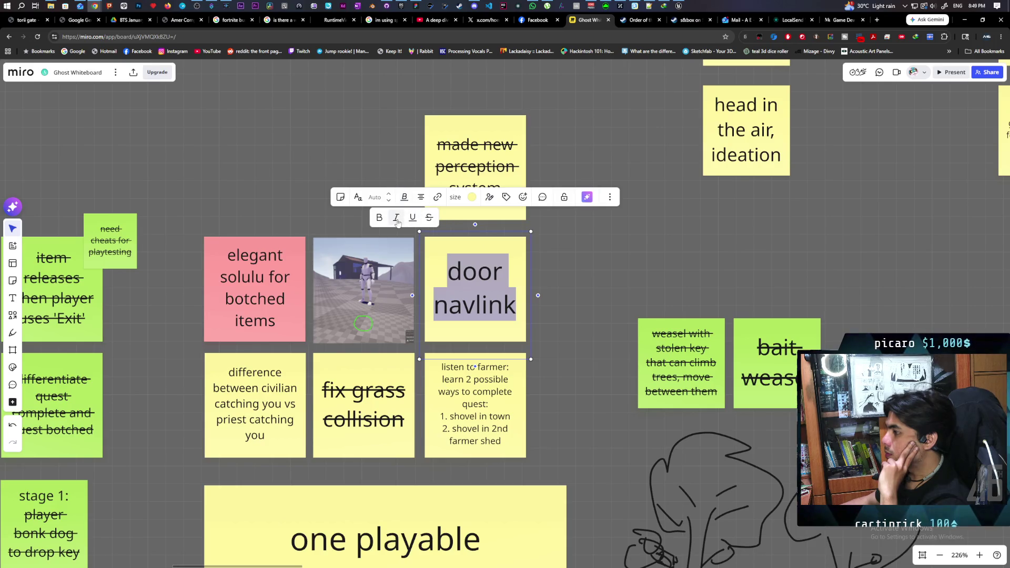
pyautogui.click(430, 217)
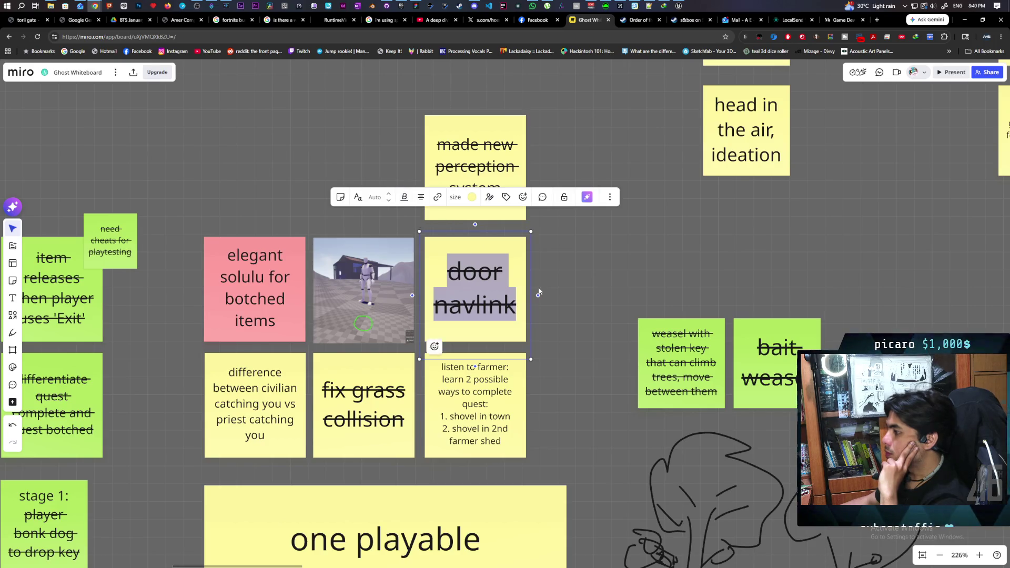
pyautogui.click(563, 270)
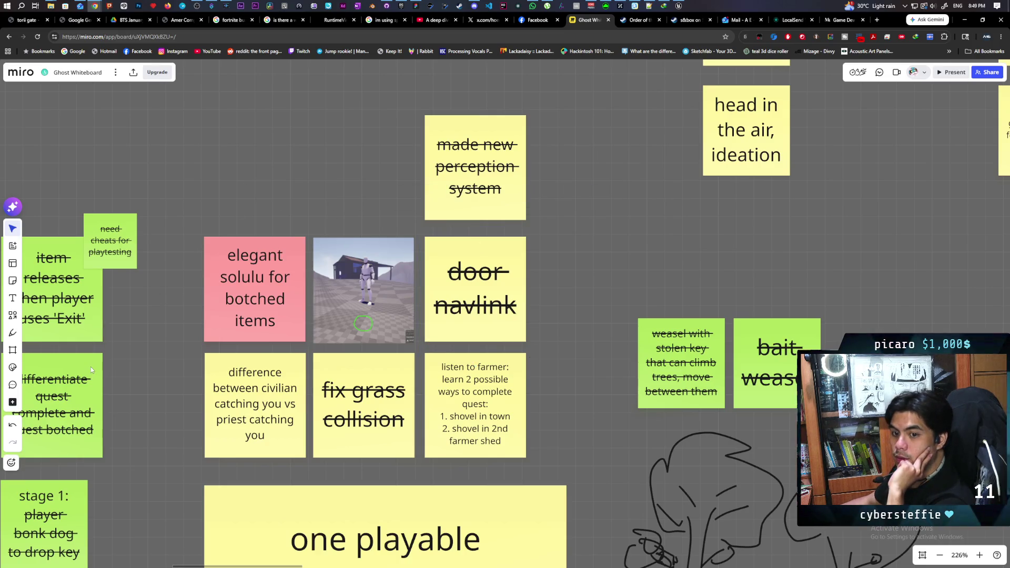
# Post a comment on the door navlink note saying nav links don't work as a child actor
pyautogui.click(14, 386)
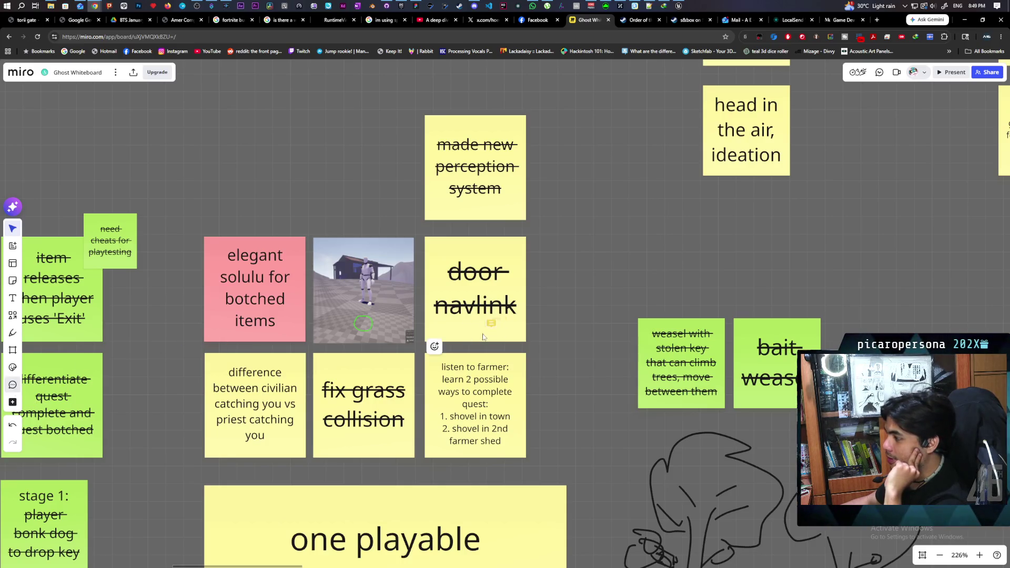
pyautogui.click(483, 333)
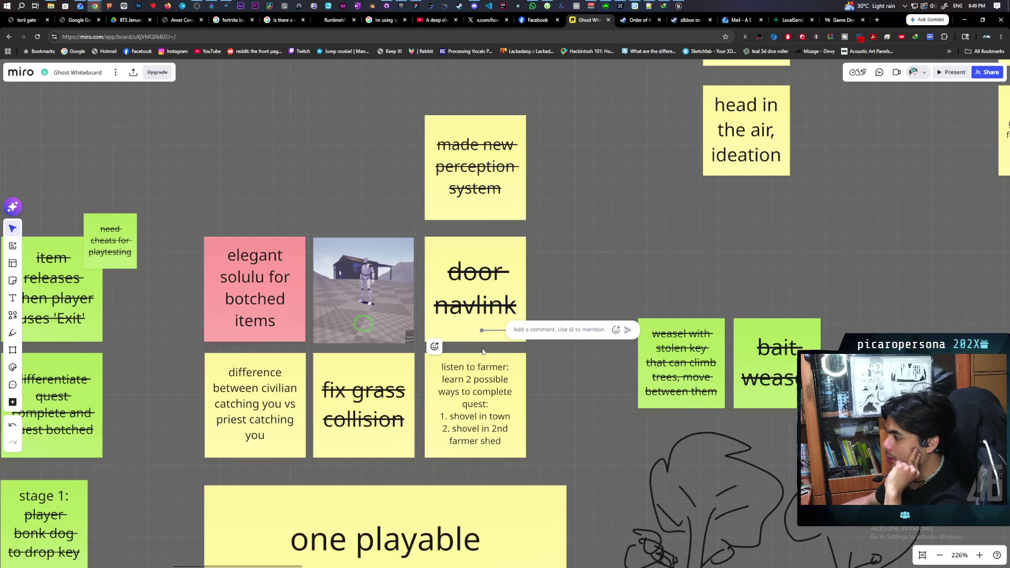
pyautogui.write("nav links don't wor")
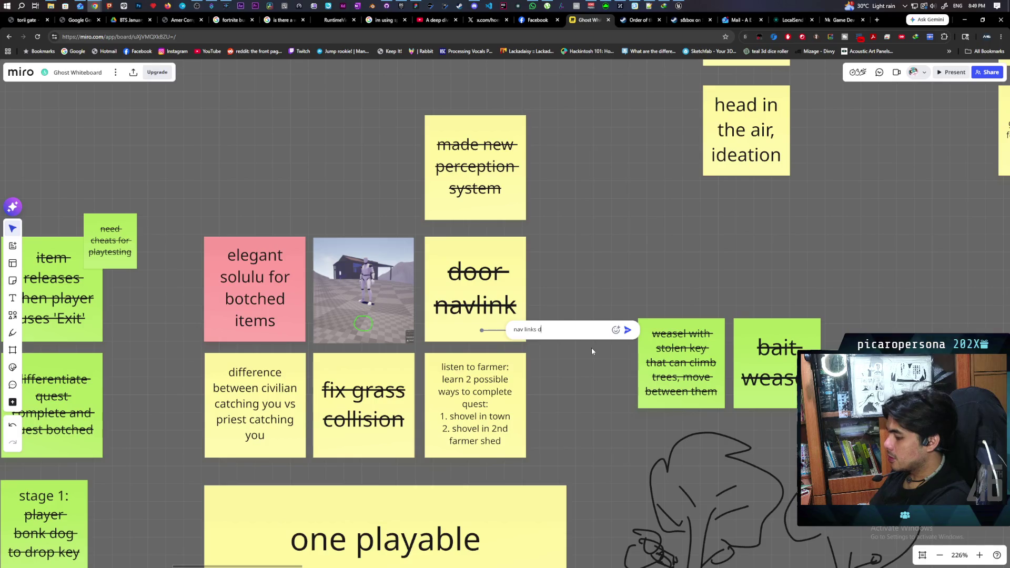
pyautogui.write('k as a child actor')
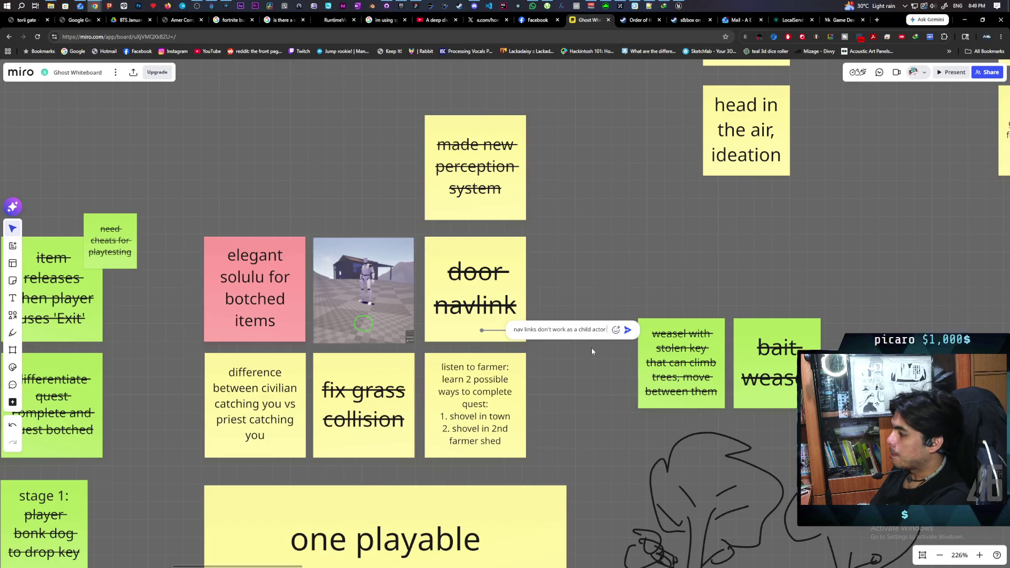
pyautogui.write(' so this has')
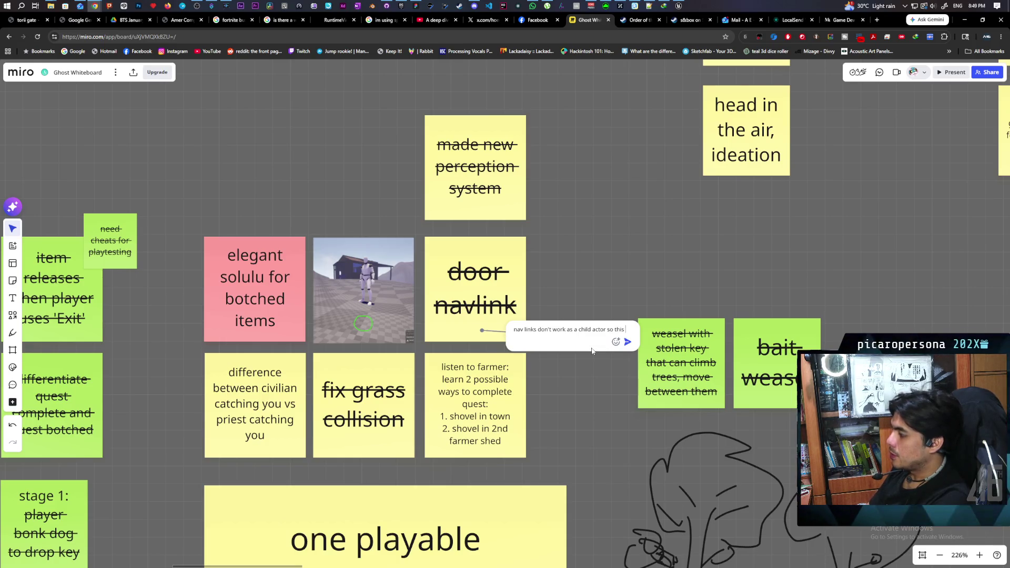
pyautogui.press('BackSpace')
pyautogui.write('d to be a level instance')
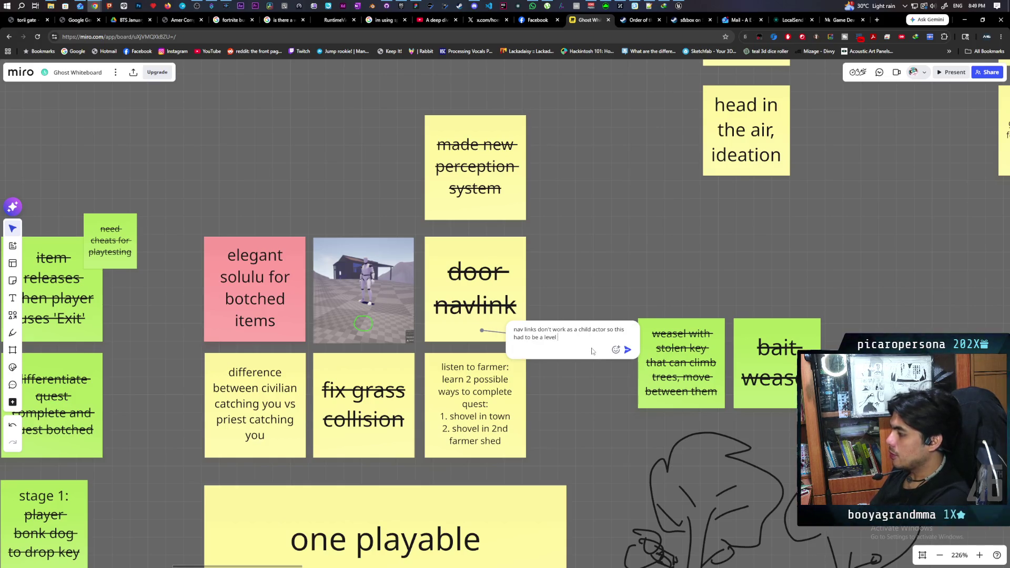
pyautogui.click(628, 351)
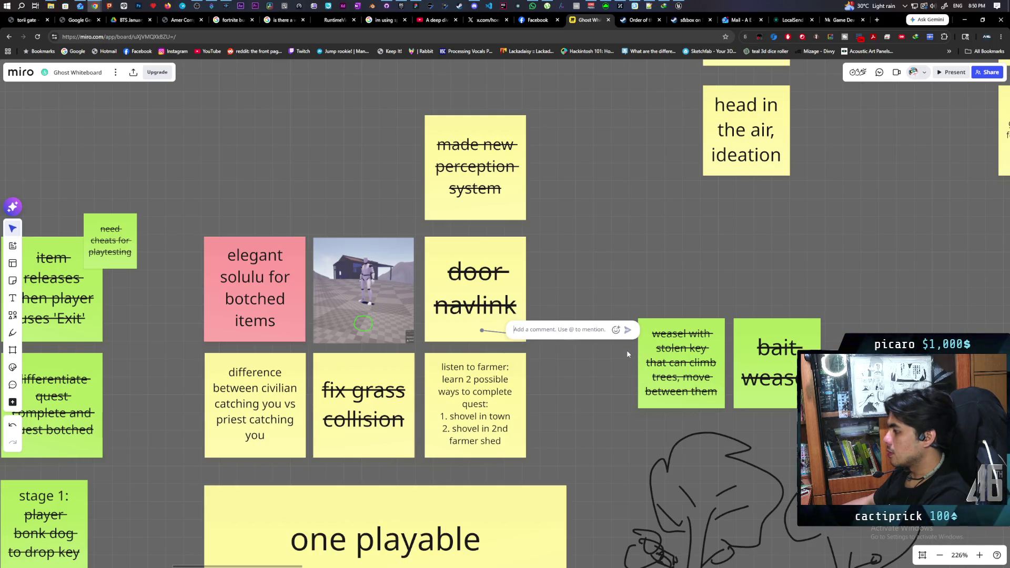
pyautogui.click(591, 239)
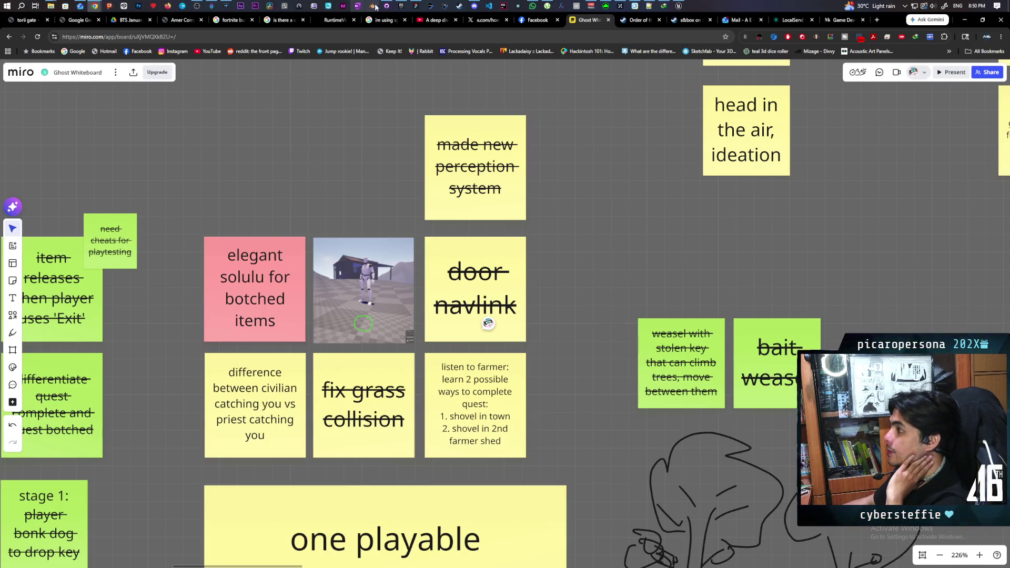
pyautogui.moveTo(417, 7)
pyautogui.moveTo(408, 54)
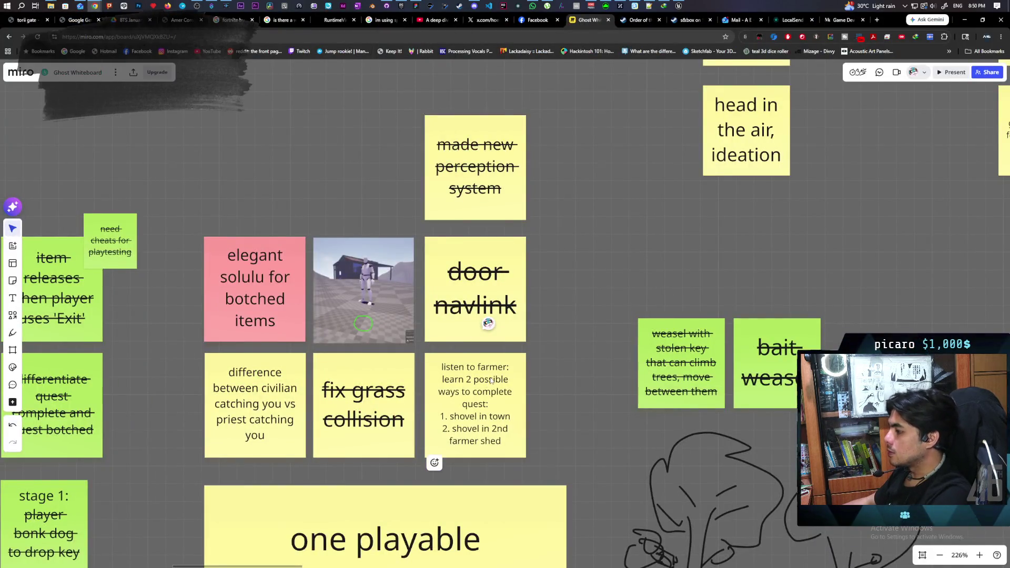
# Duplicate the 'listen to farmer' sticky above the screenshot, rewrite it as 'prototype ball mode', then switch to Figma
pyautogui.click(491, 381)
pyautogui.moveTo(491, 381)
pyautogui.mouseDown()
pyautogui.moveTo(496, 314)
pyautogui.moveTo(385, 169)
pyautogui.moveTo(397, 176)
pyautogui.mouseUp()
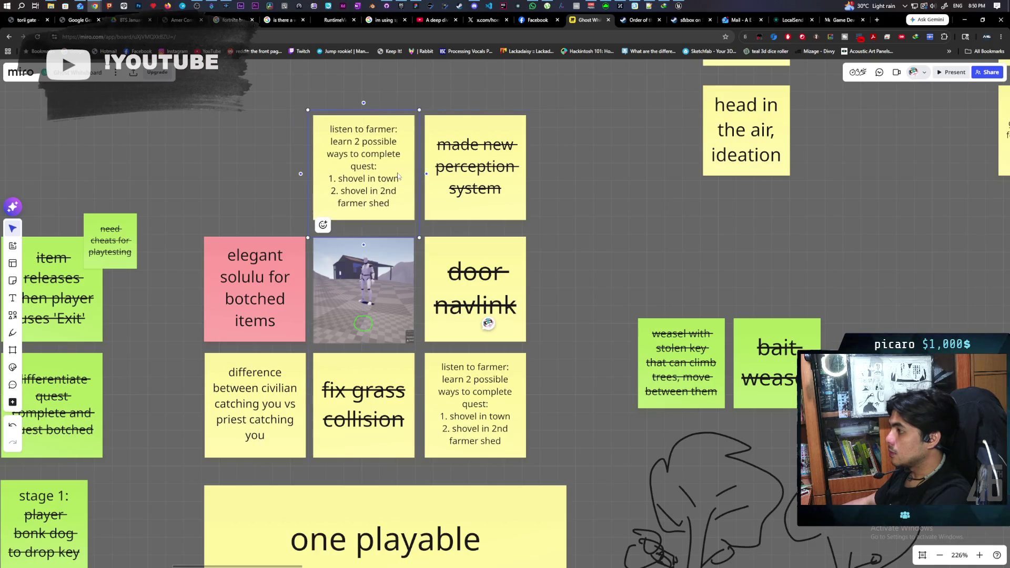
pyautogui.doubleClick(397, 177)
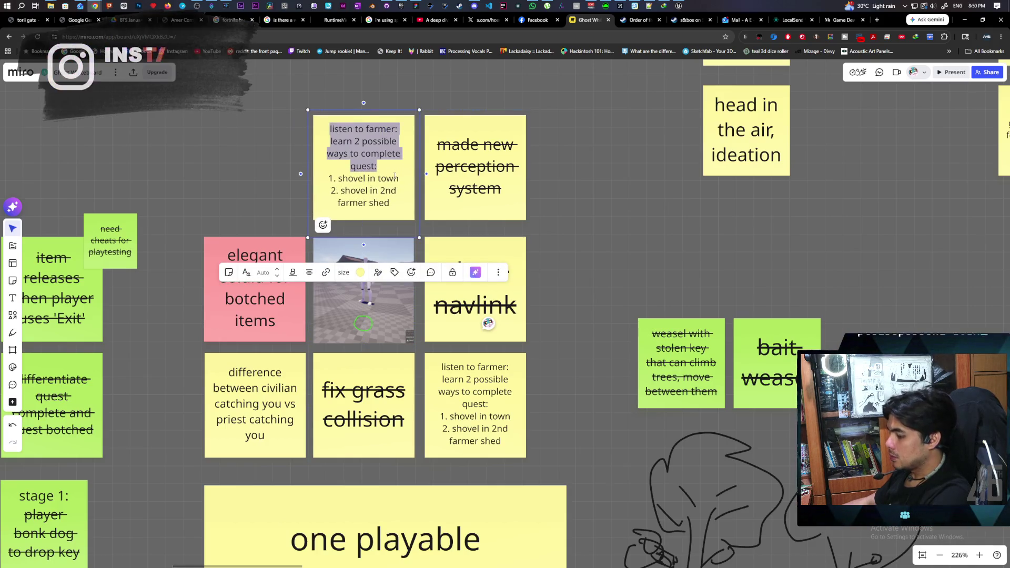
pyautogui.hotkey('ctrl', 'a')
pyautogui.write('pro')
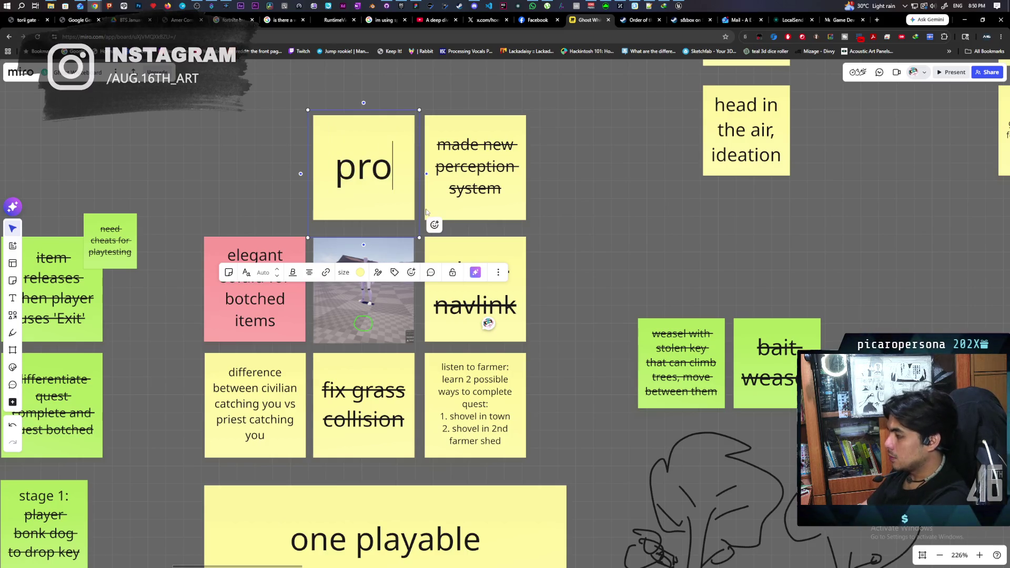
pyautogui.write('totype ball mode')
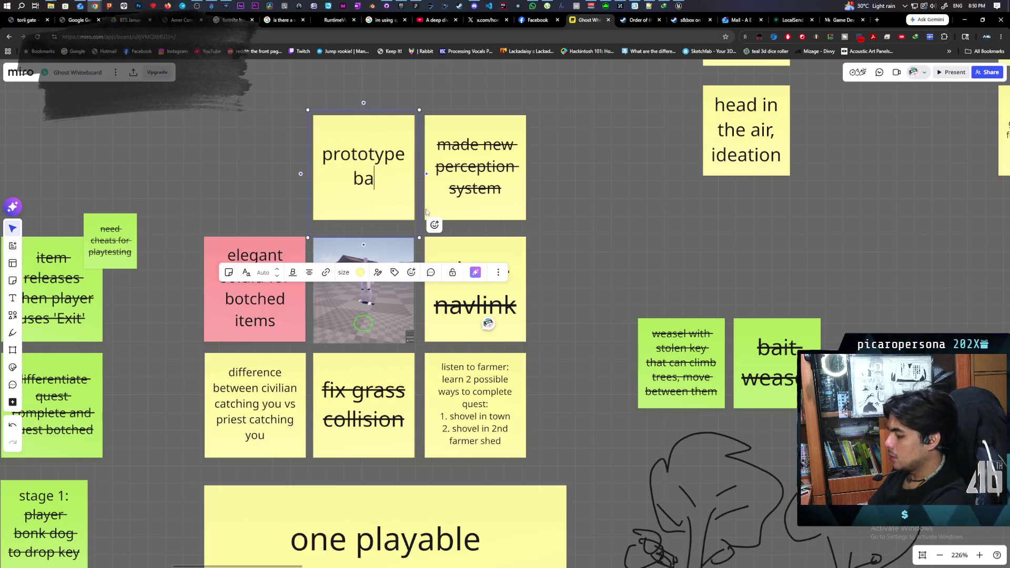
pyautogui.click(589, 226)
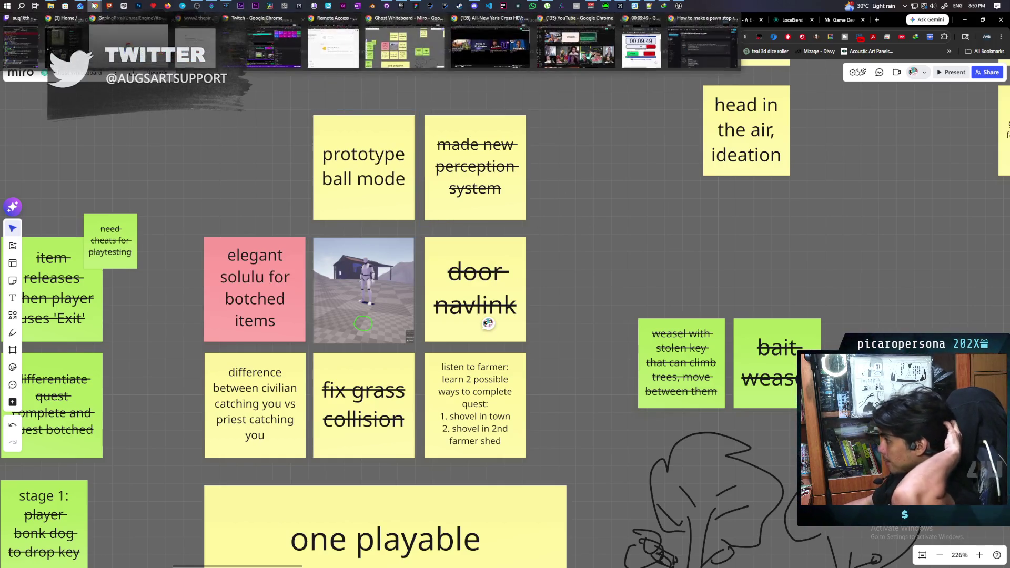
pyautogui.moveTo(398, 4)
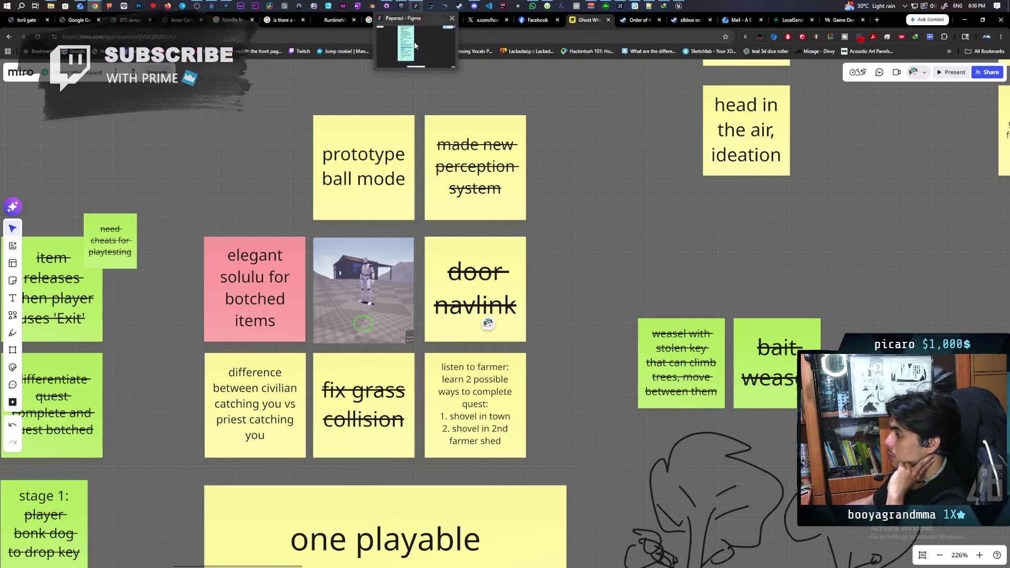
pyautogui.click(418, 5)
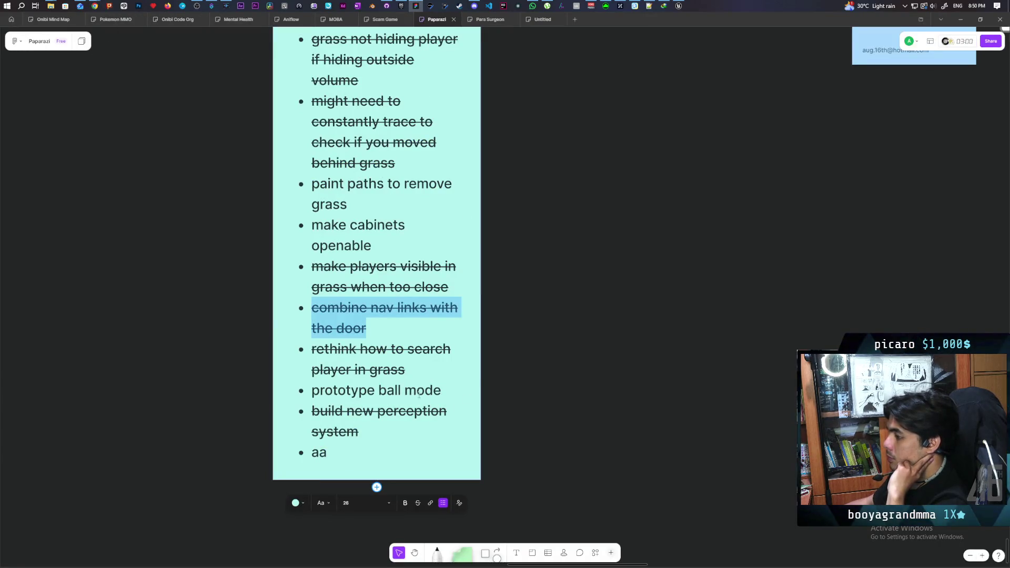
# Mark 'prototype ball mode' and 'make cabinets openable' with the purple highlighter
pyautogui.tripleClick(402, 390)
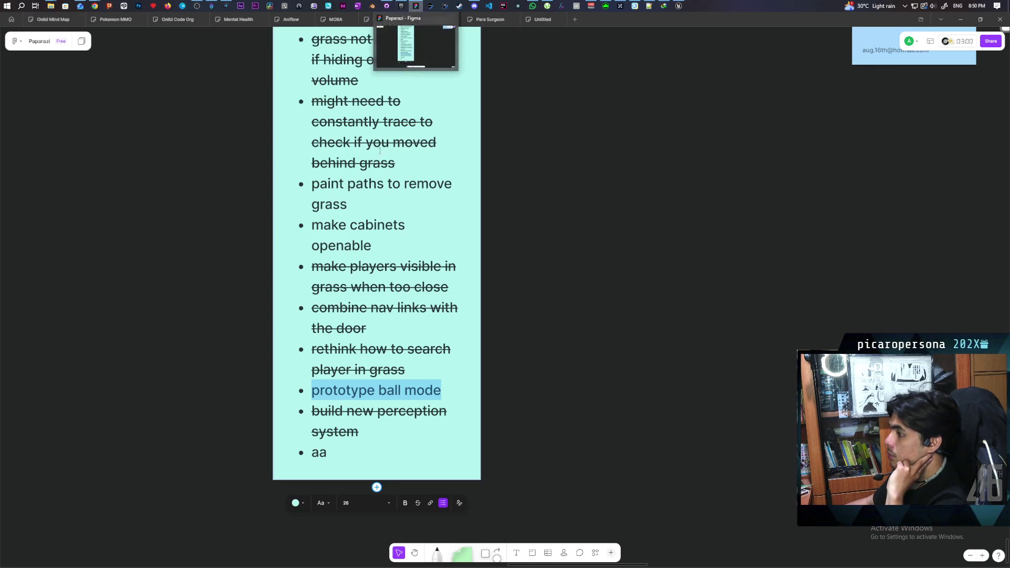
pyautogui.click(547, 331)
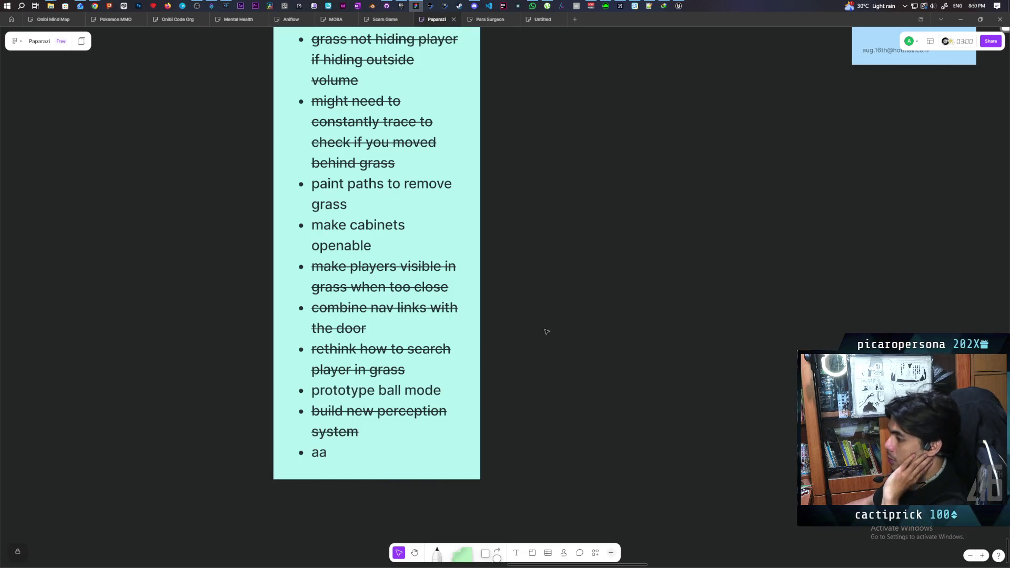
pyautogui.click(433, 555)
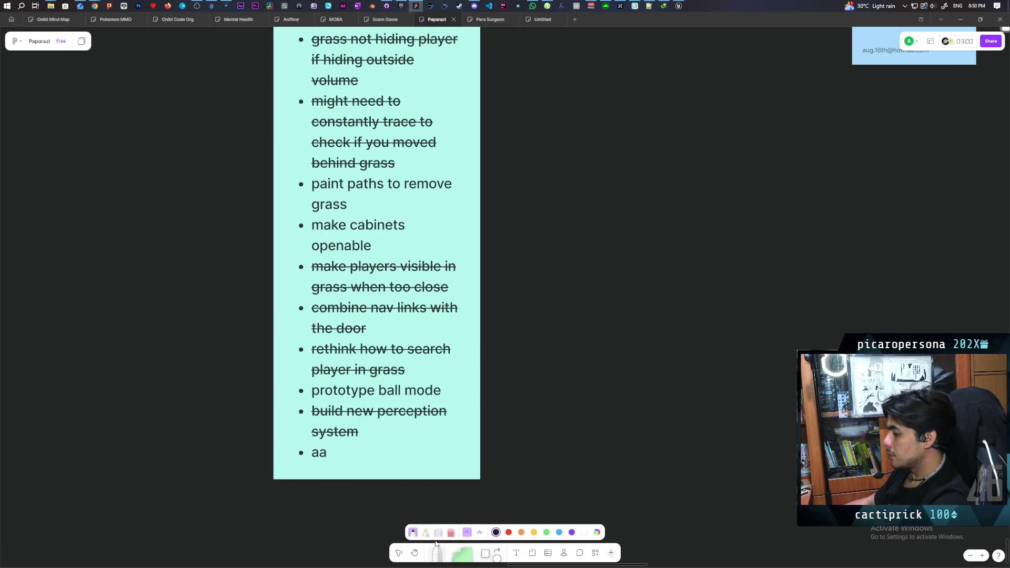
pyautogui.click(425, 533)
pyautogui.click(571, 532)
pyautogui.moveTo(311, 391); pyautogui.dragTo(461, 390)
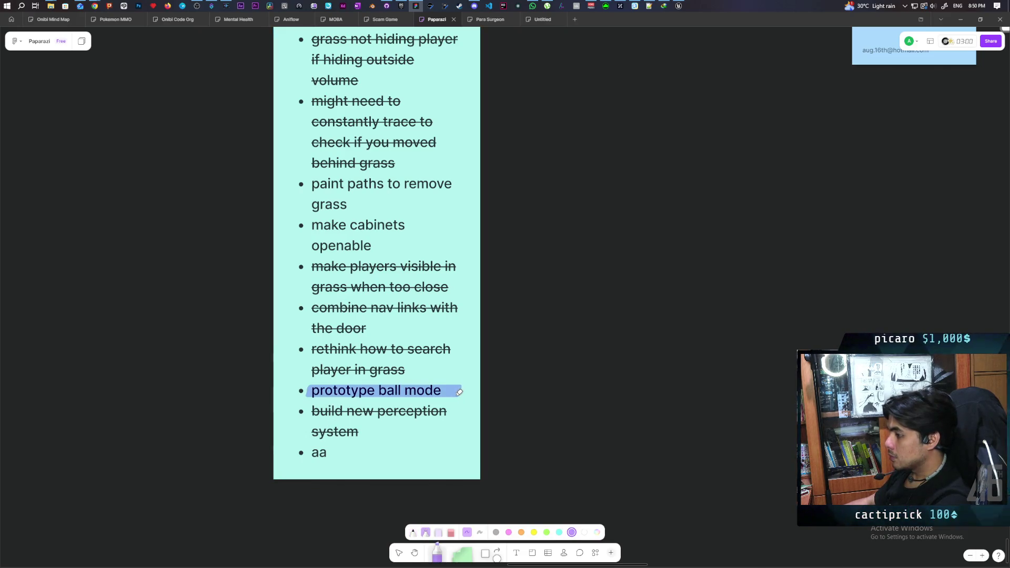
pyautogui.moveTo(314, 225); pyautogui.dragTo(406, 225)
pyautogui.moveTo(314, 244); pyautogui.dragTo(376, 246)
pyautogui.scroll(5, 445, 253)
# Scroll up and down through the Figma task list
pyautogui.scroll(1, 444, 253)
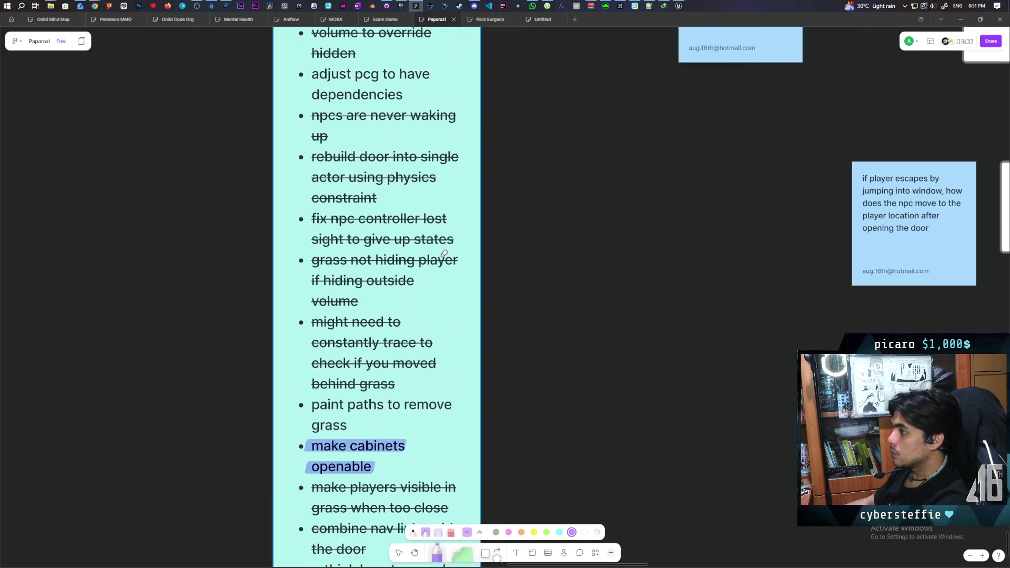
pyautogui.scroll(3, 444, 253)
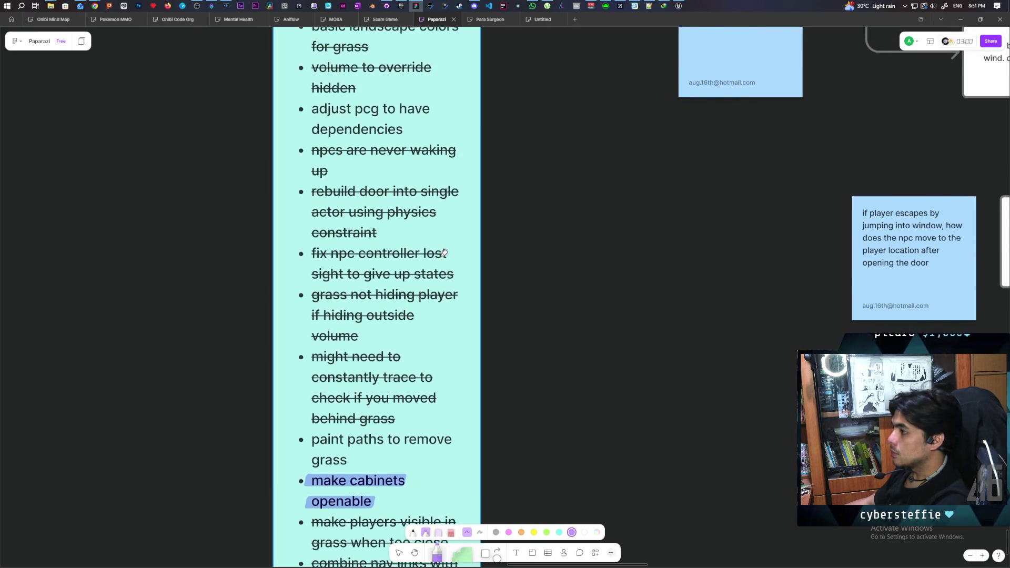
pyautogui.scroll(6, 444, 253)
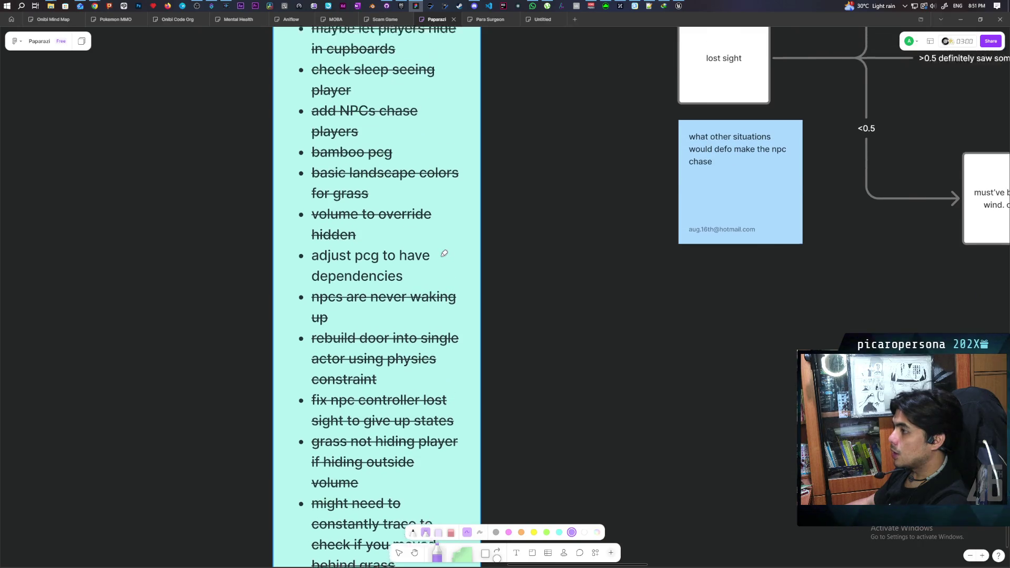
pyautogui.scroll(10, 445, 253)
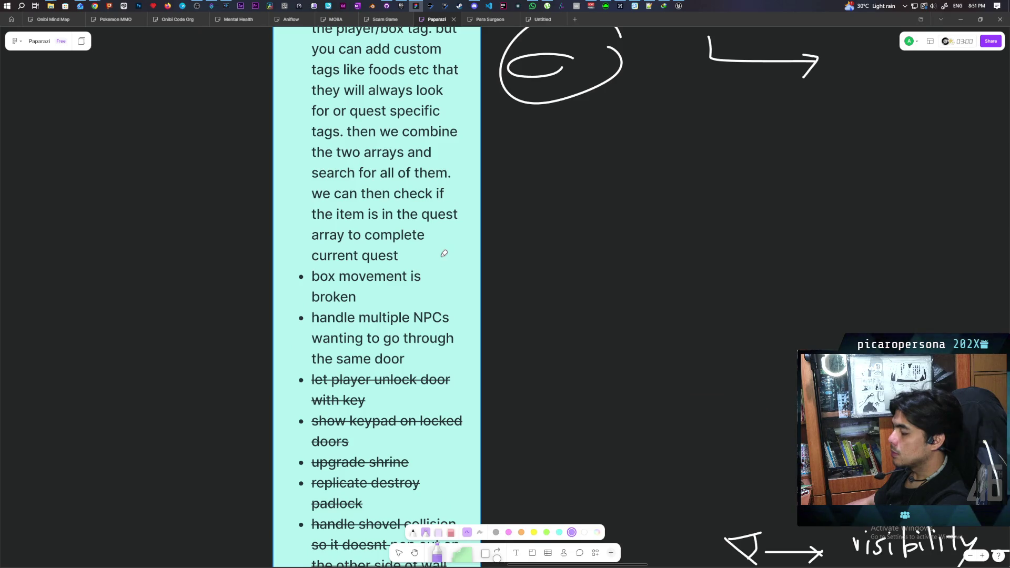
pyautogui.scroll(3, 445, 253)
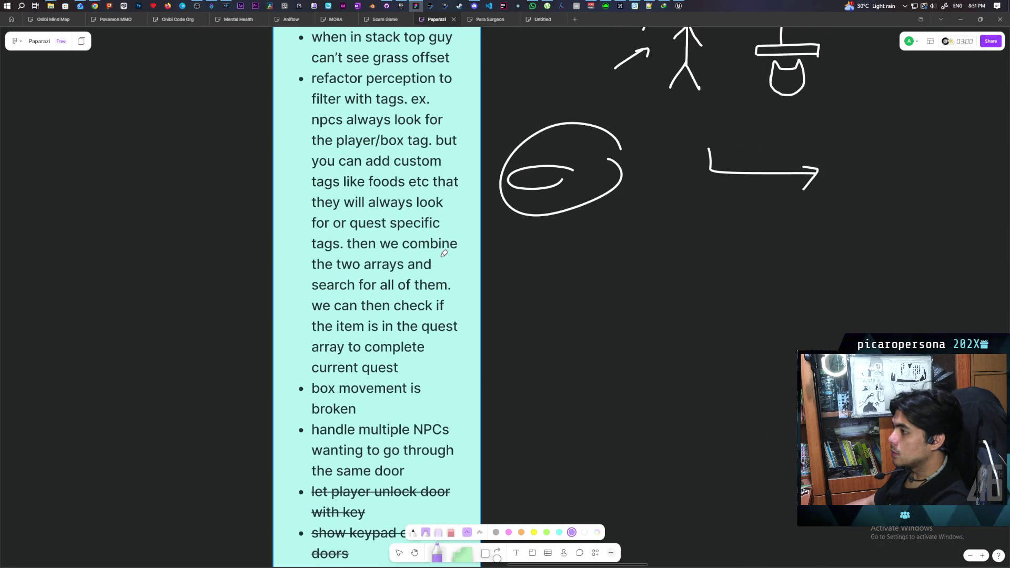
pyautogui.scroll(1, 444, 253)
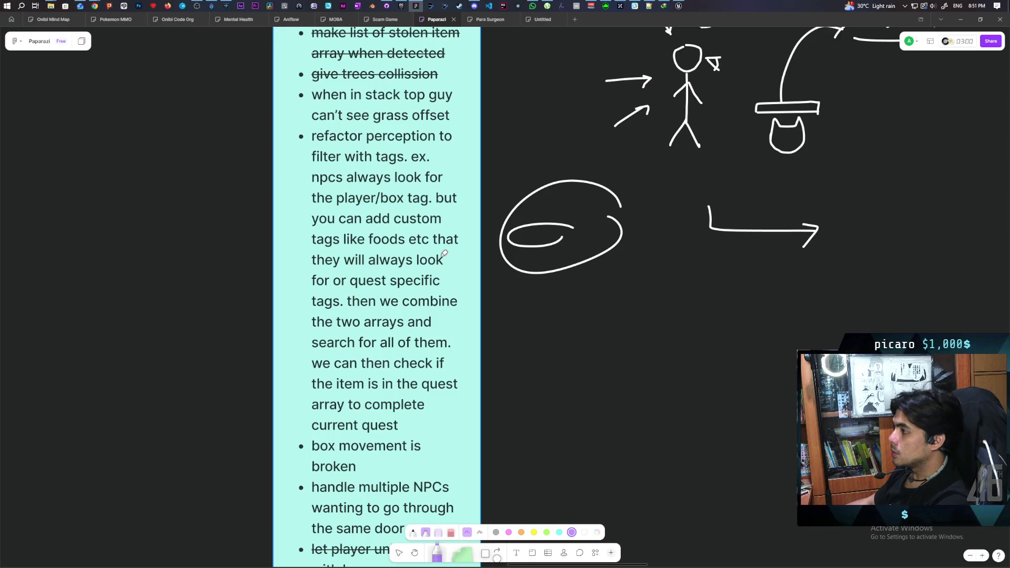
pyautogui.scroll(-7, 445, 253)
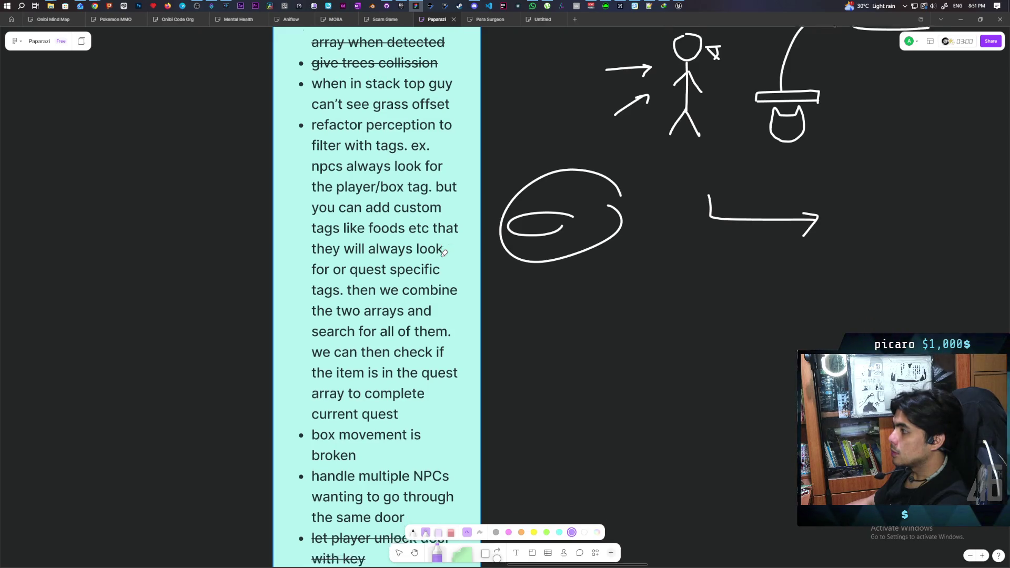
pyautogui.scroll(-15, 444, 253)
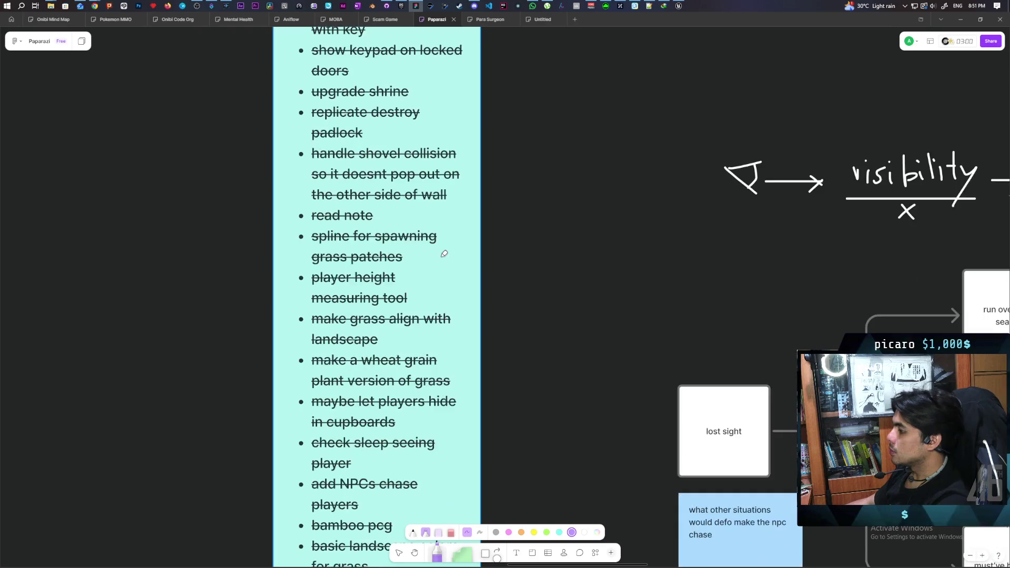
pyautogui.scroll(-6, 444, 256)
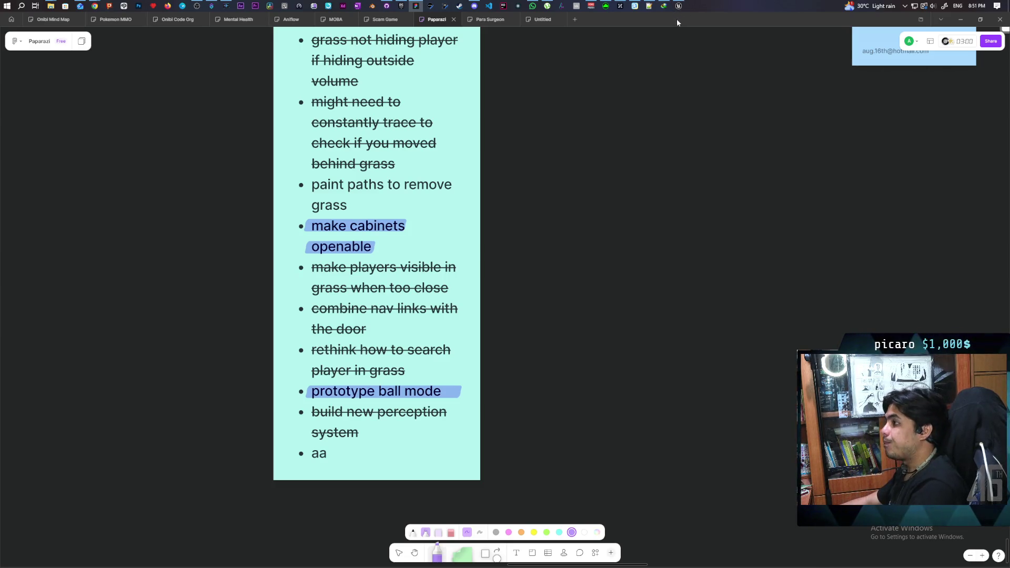
# Pan and zoom around the Miro Ghost Whiteboard's notes, then return to the Unreal Editor
pyautogui.hotkey('alt', 'Tab')
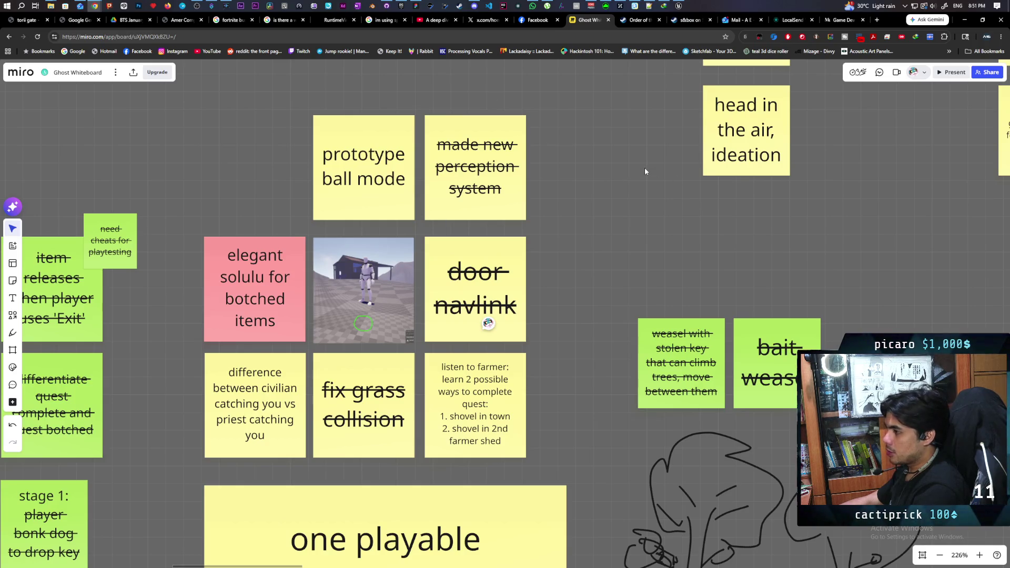
pyautogui.scroll(5, 642, 165)
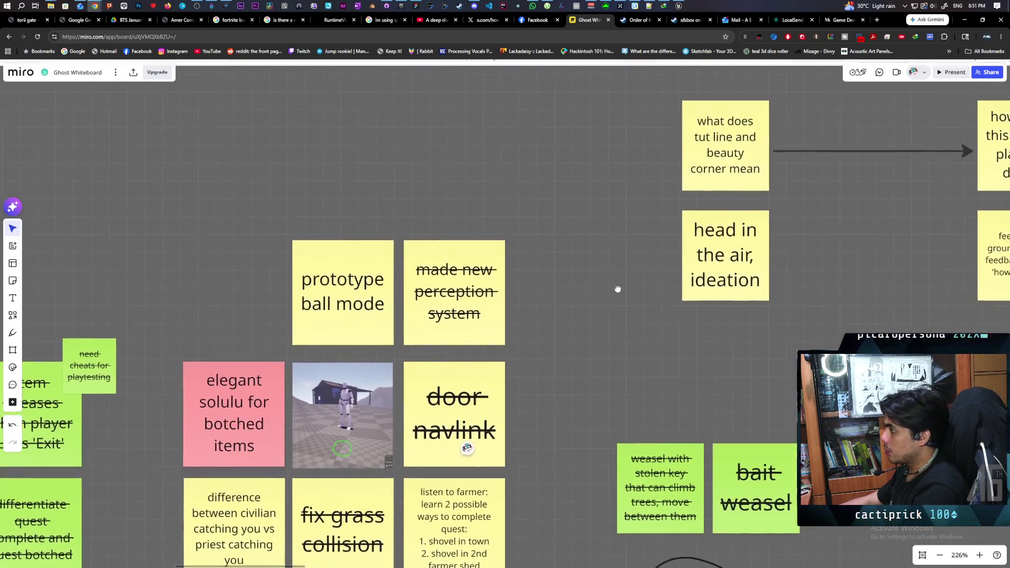
pyautogui.moveTo(616, 232)
pyautogui.mouseDown()
pyautogui.moveTo(551, 266)
pyautogui.moveTo(521, 268)
pyautogui.mouseUp()
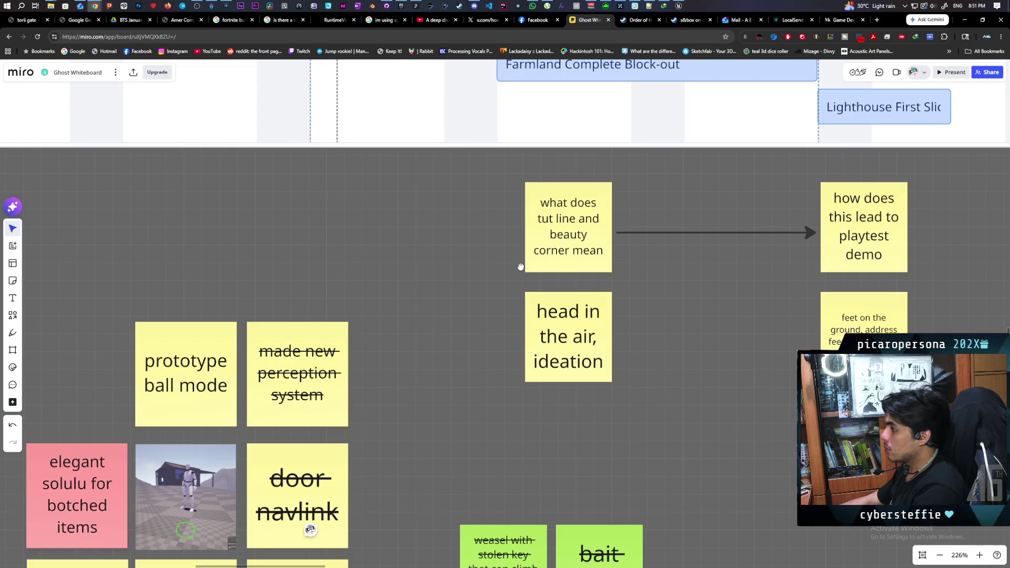
pyautogui.moveTo(520, 265)
pyautogui.mouseDown()
pyautogui.moveTo(532, 228)
pyautogui.moveTo(585, 219)
pyautogui.mouseUp()
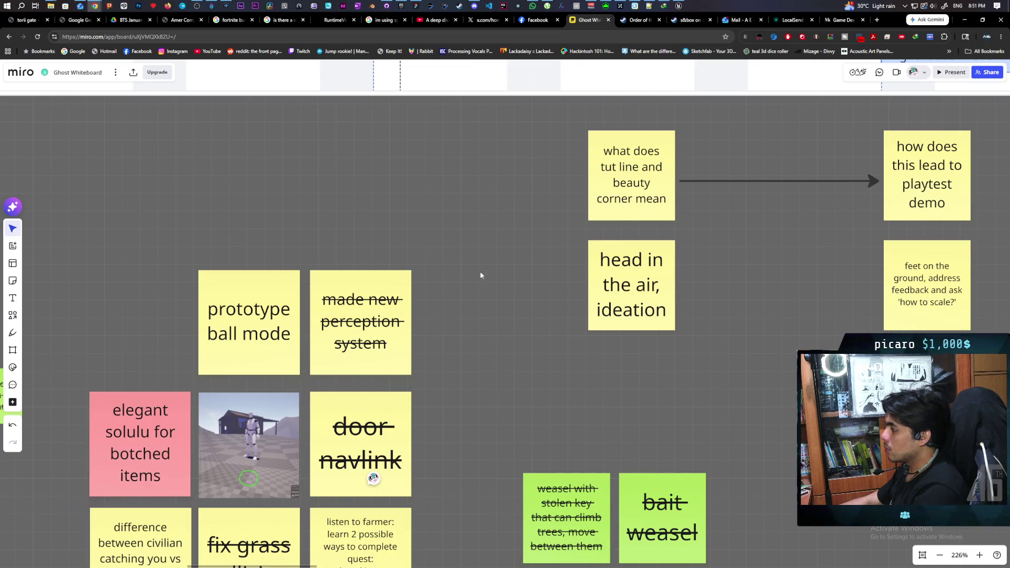
pyautogui.scroll(-5, 448, 276)
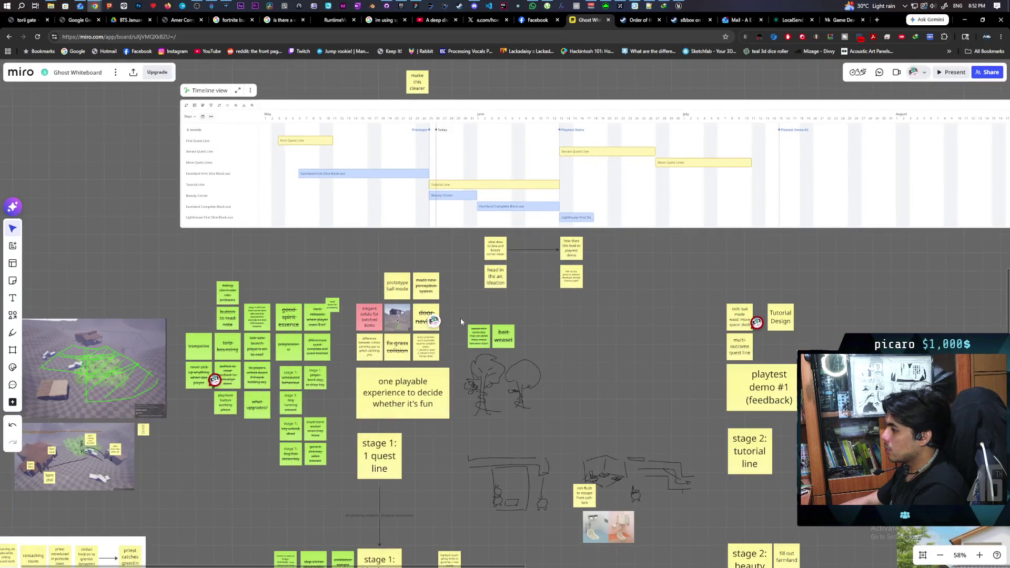
pyautogui.moveTo(460, 323)
pyautogui.mouseDown()
pyautogui.moveTo(529, 223)
pyautogui.moveTo(439, 197)
pyautogui.moveTo(378, 196)
pyautogui.mouseUp()
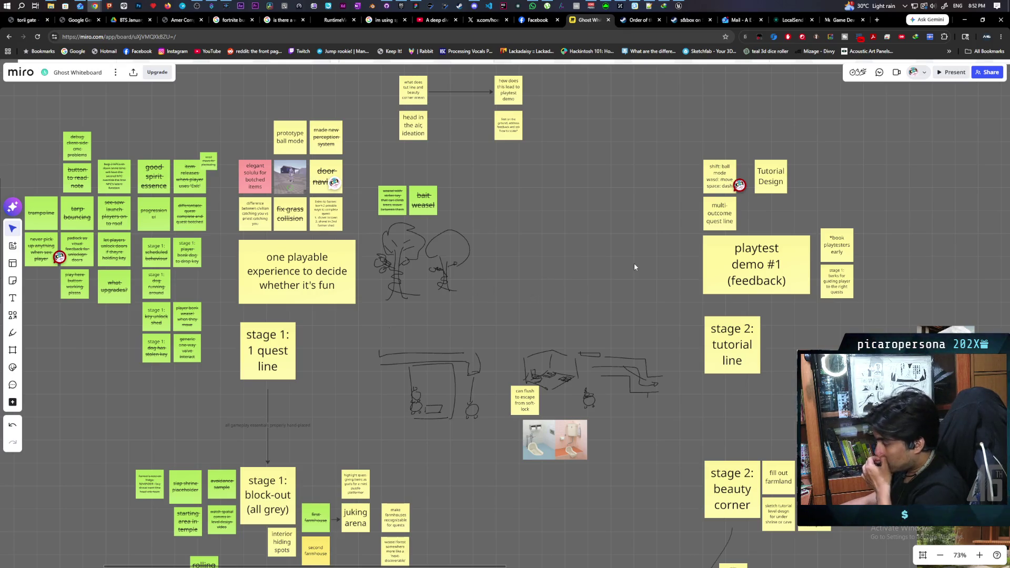
pyautogui.moveTo(579, 277)
pyautogui.mouseDown()
pyautogui.moveTo(643, 203)
pyautogui.moveTo(662, 200)
pyautogui.moveTo(652, 284)
pyautogui.moveTo(750, 293)
pyautogui.moveTo(651, 275)
pyautogui.moveTo(615, 226)
pyautogui.mouseUp()
pyautogui.scroll(-5, 614, 226)
pyautogui.hscroll(3, 615, 226)
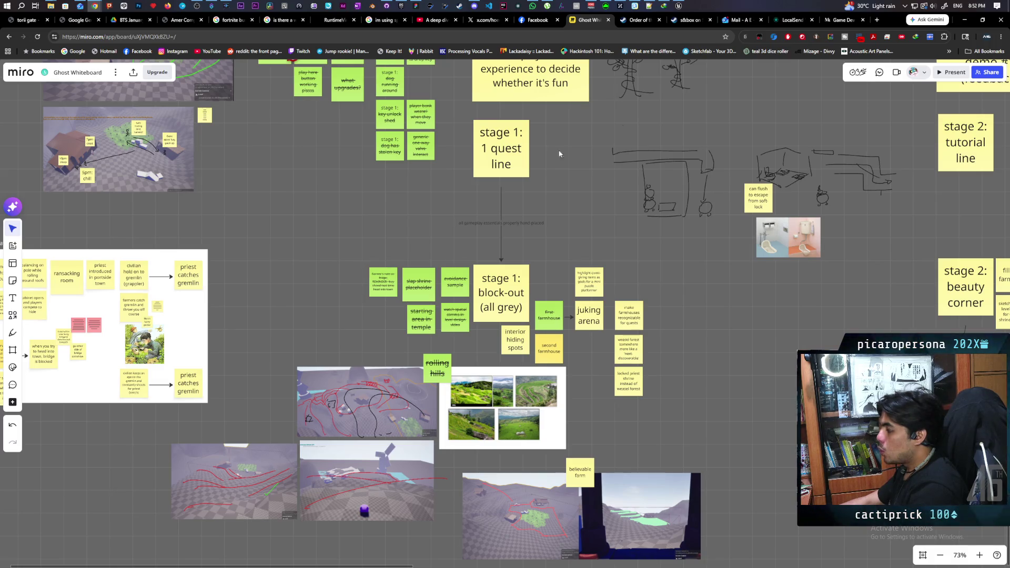
pyautogui.scroll(-3, 668, 247)
pyautogui.moveTo(679, 231)
pyautogui.mouseDown()
pyautogui.moveTo(517, 223)
pyautogui.moveTo(574, 263)
pyautogui.moveTo(597, 299)
pyautogui.mouseUp()
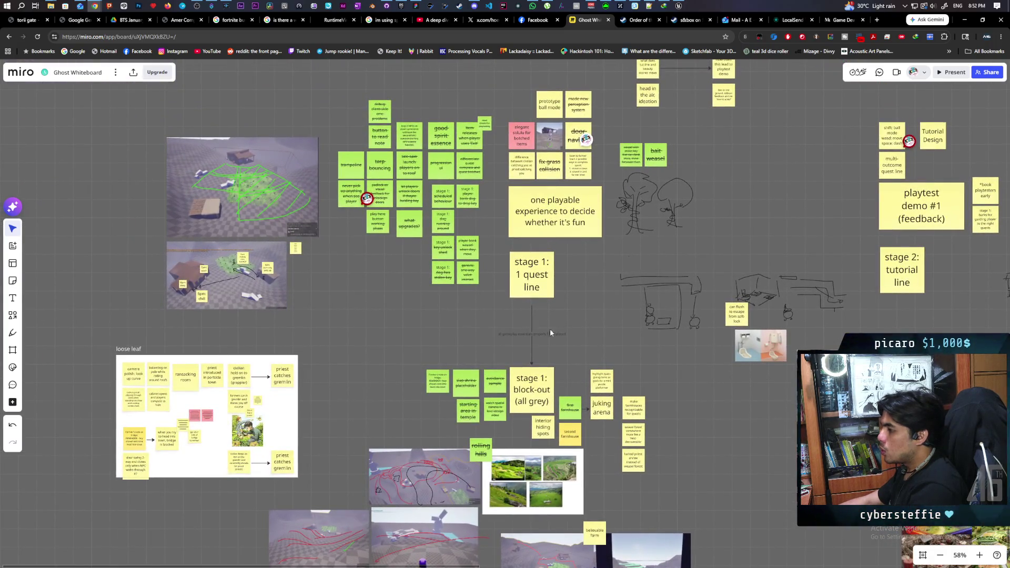
pyautogui.scroll(5, 550, 330)
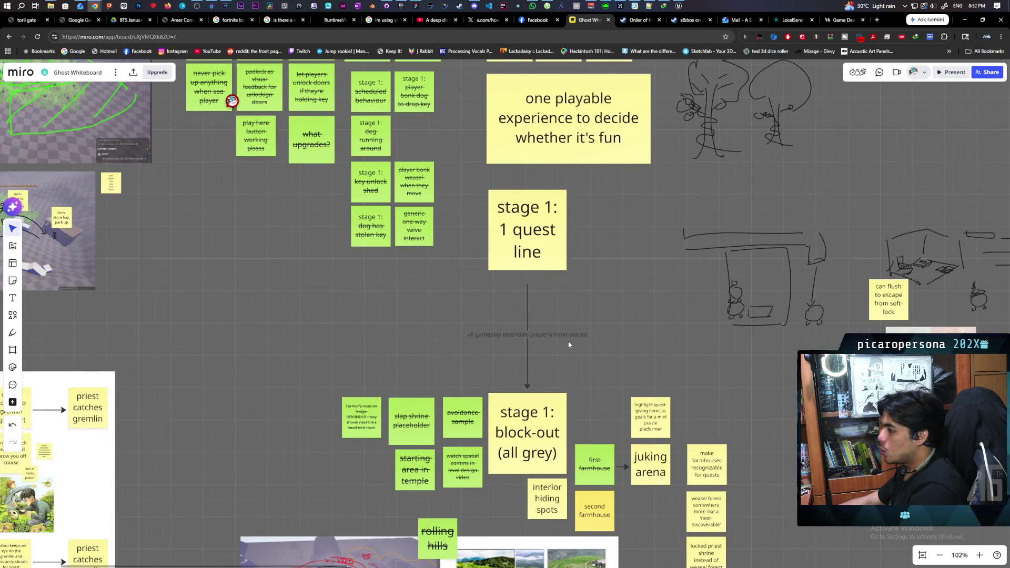
pyautogui.scroll(1, 569, 345)
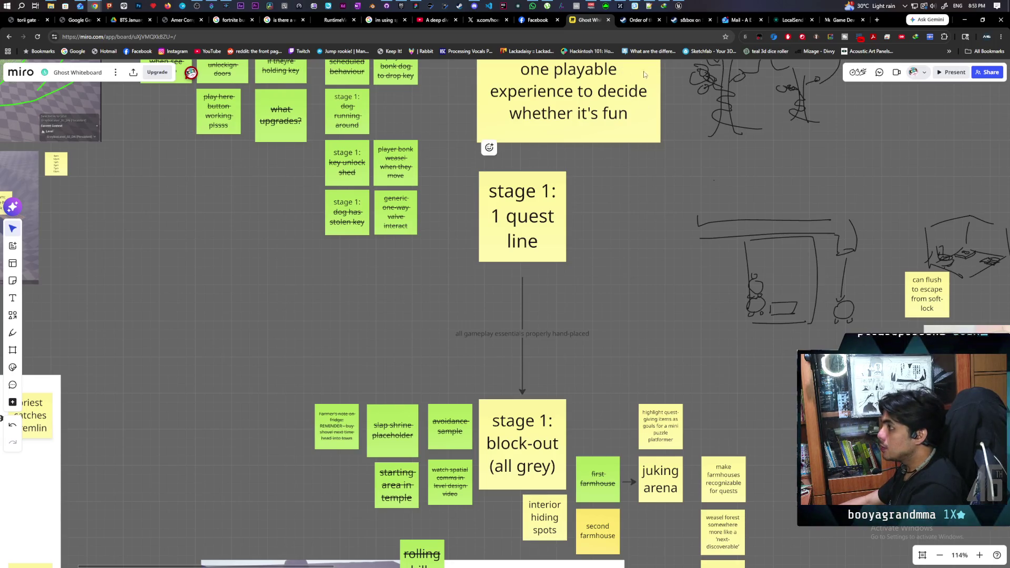
pyautogui.moveTo(678, 6)
pyautogui.click(672, 42)
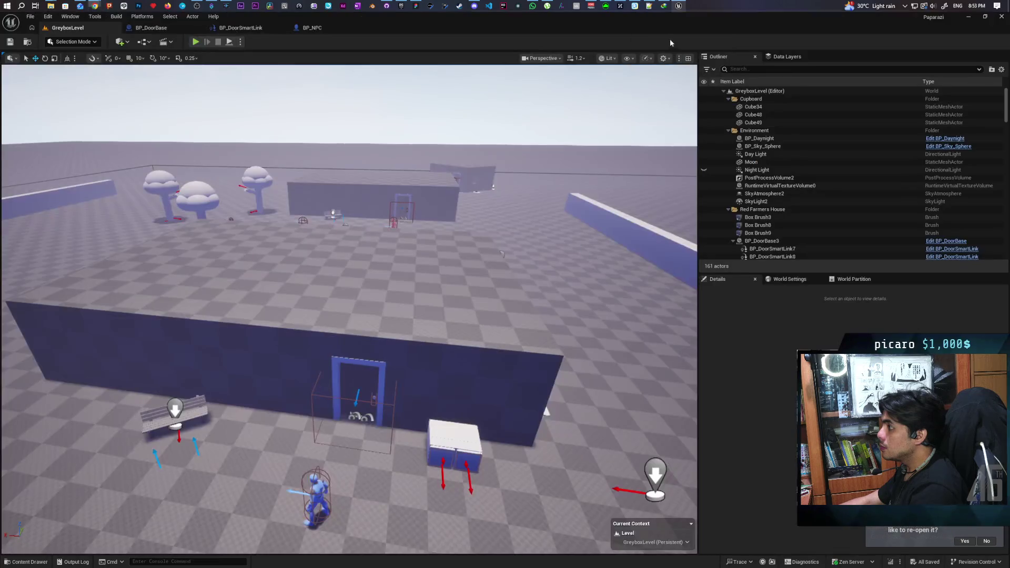
# Load the OniLevelTools map from Content > Aug > Maps and fly closer to the wheat fields
pyautogui.moveTo(527, 304)
pyautogui.mouseDown()
pyautogui.moveTo(513, 184)
pyautogui.moveTo(494, 300)
pyautogui.moveTo(487, 237)
pyautogui.moveTo(478, 297)
pyautogui.moveTo(373, 246)
pyautogui.mouseUp()
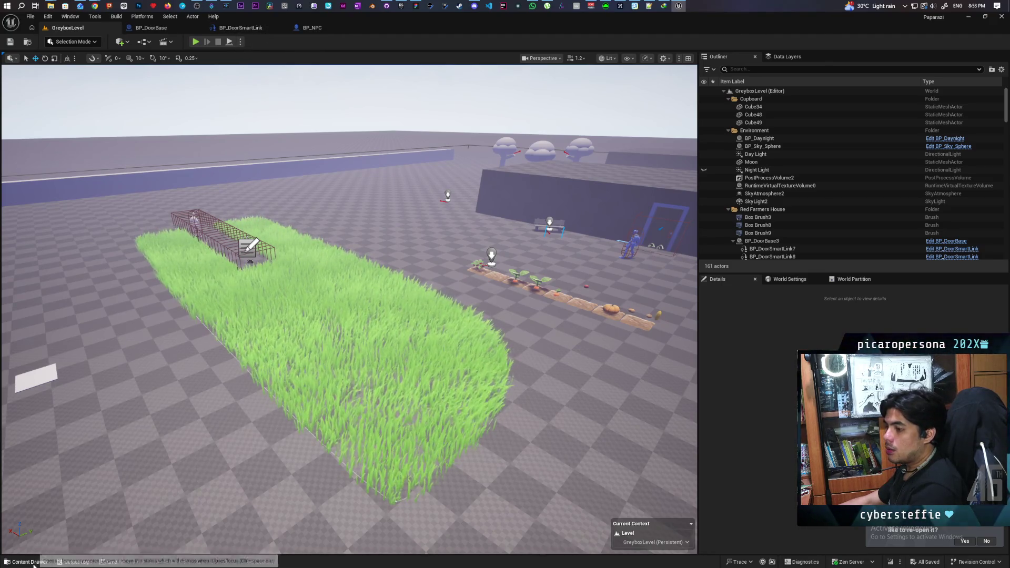
pyautogui.hotkey('ctrl', 'space')
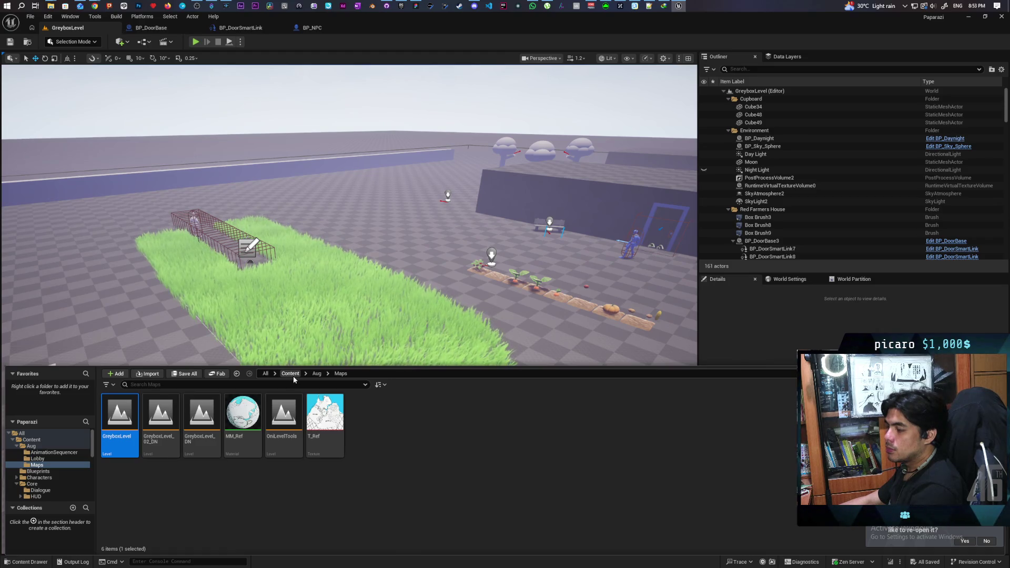
pyautogui.doubleClick(284, 410)
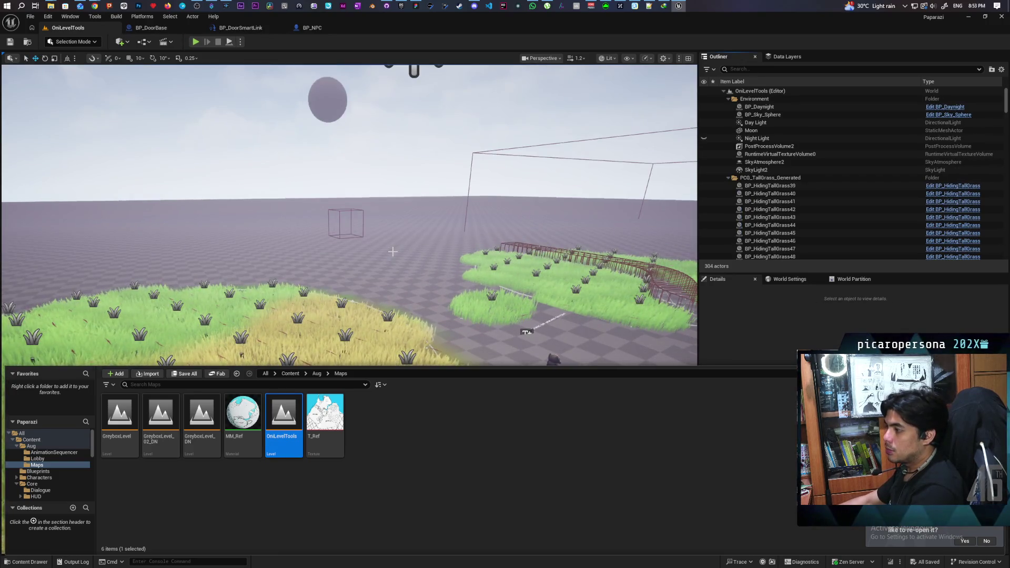
pyautogui.moveTo(392, 251)
pyautogui.mouseDown()
pyautogui.moveTo(368, 247)
pyautogui.moveTo(379, 263)
pyautogui.moveTo(400, 247)
pyautogui.moveTo(204, 344)
pyautogui.mouseUp()
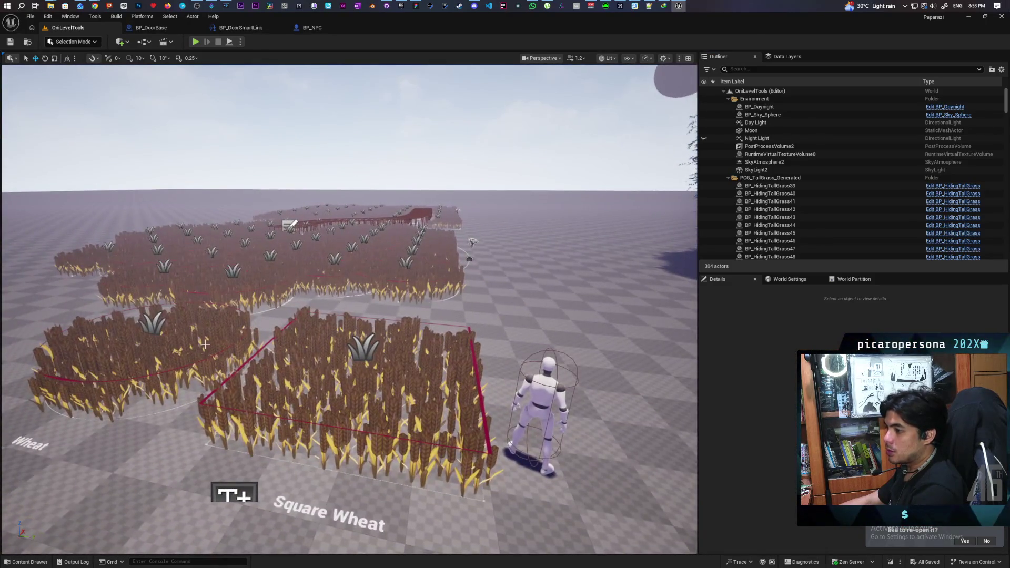
# Select the Wheat_3 component of the wheat PCG field and open its Wheat mesh in the Static Mesh Editor
pyautogui.click(204, 344)
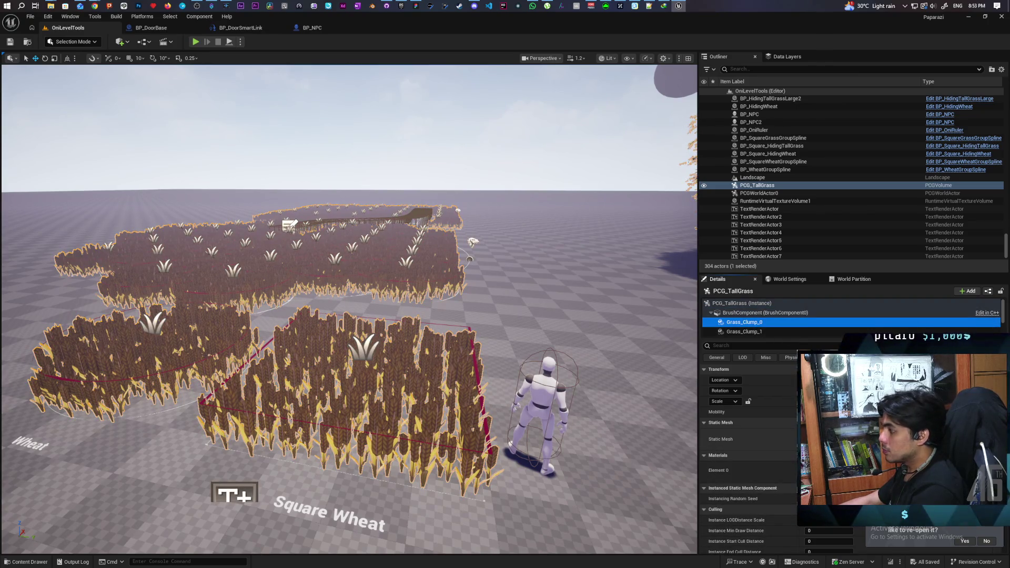
pyautogui.click(741, 333)
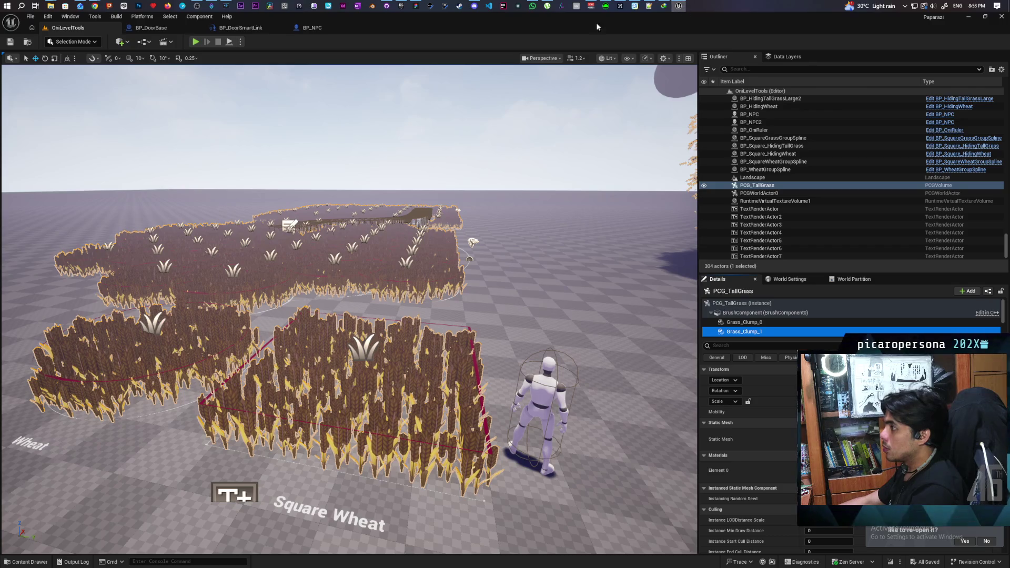
pyautogui.scroll(-5, 759, 317)
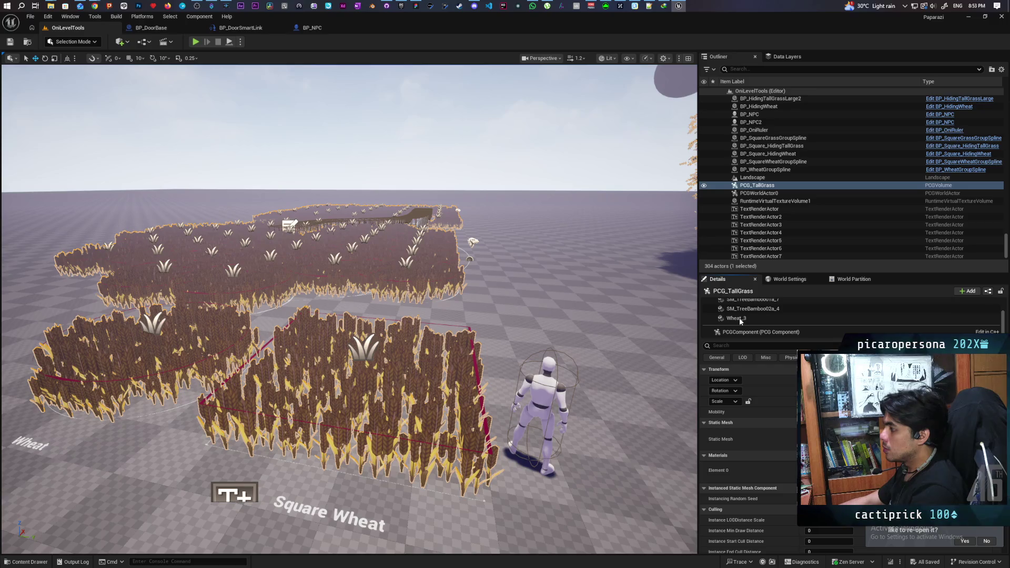
pyautogui.click(740, 318)
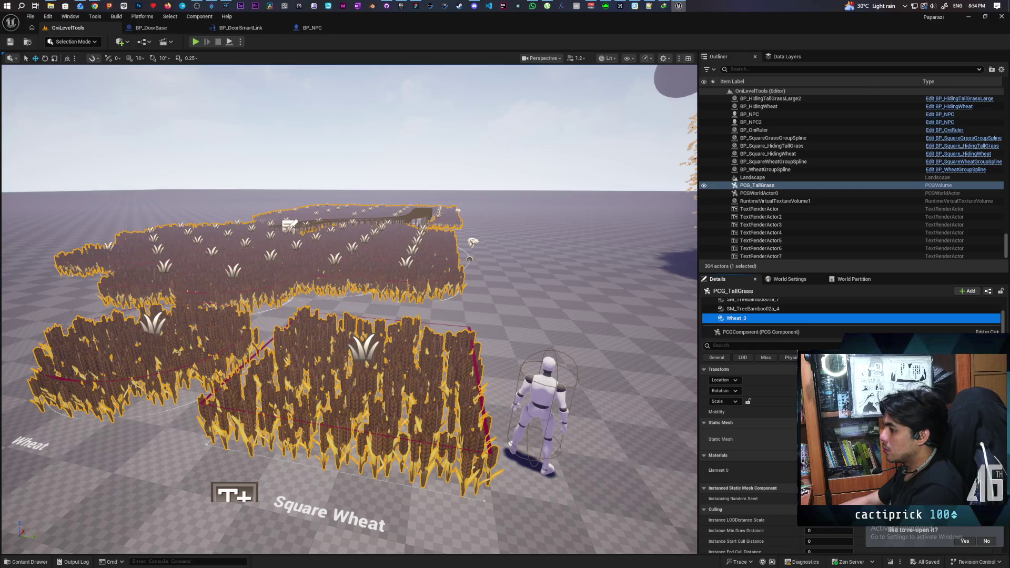
pyautogui.doubleClick(821, 439)
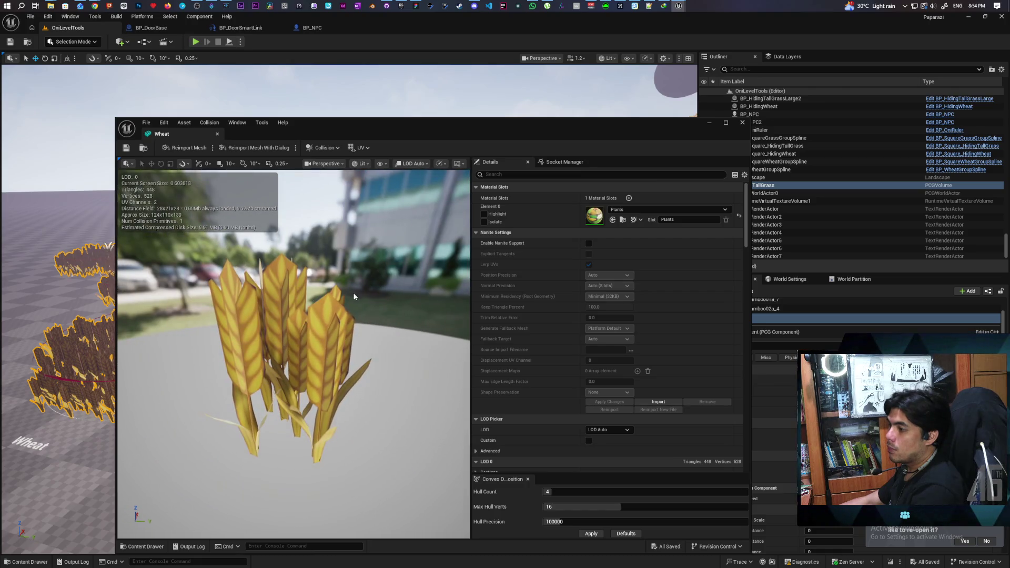
# Frame the PCG_TallGrass field, reopen the Wheat mesh editor and open its Plants material instance
pyautogui.click(709, 125)
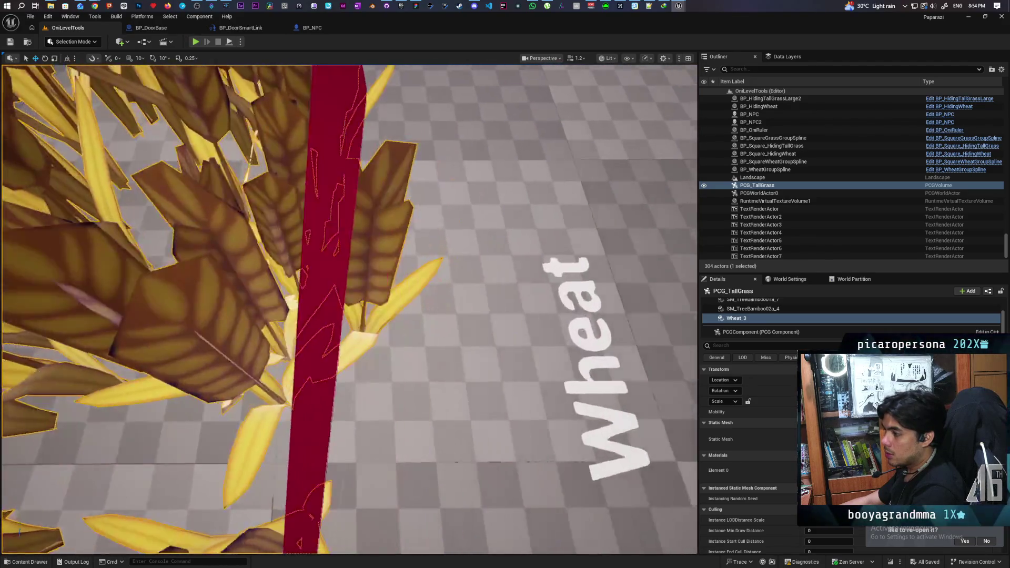
pyautogui.press('f')
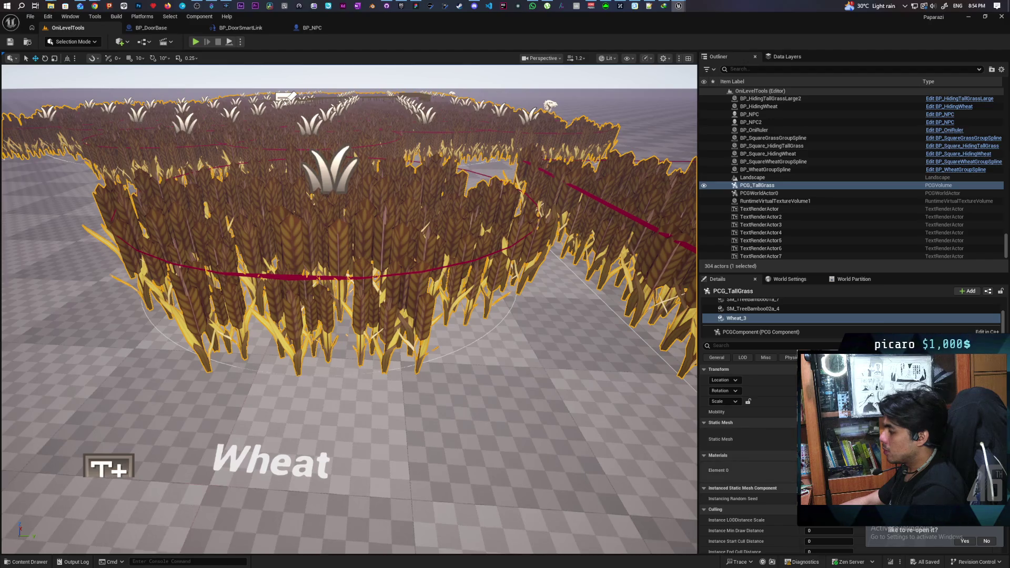
pyautogui.doubleClick(823, 440)
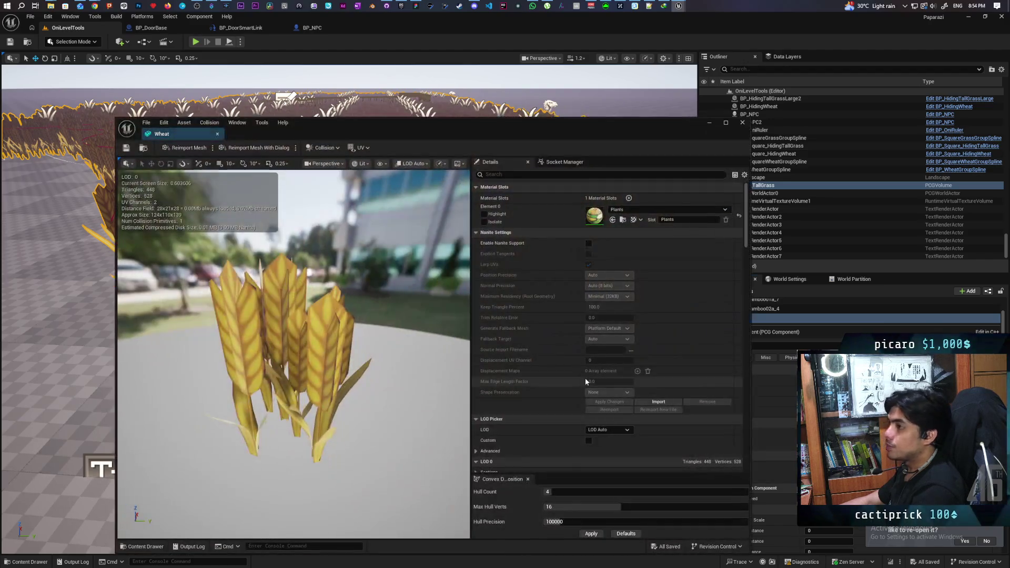
pyautogui.doubleClick(594, 216)
pyautogui.moveTo(503, 135)
pyautogui.mouseDown()
pyautogui.moveTo(523, 444)
pyautogui.moveTo(511, 457)
pyautogui.moveTo(497, 419)
pyautogui.moveTo(498, 435)
pyautogui.moveTo(466, 203)
pyautogui.moveTo(508, 126)
pyautogui.mouseUp()
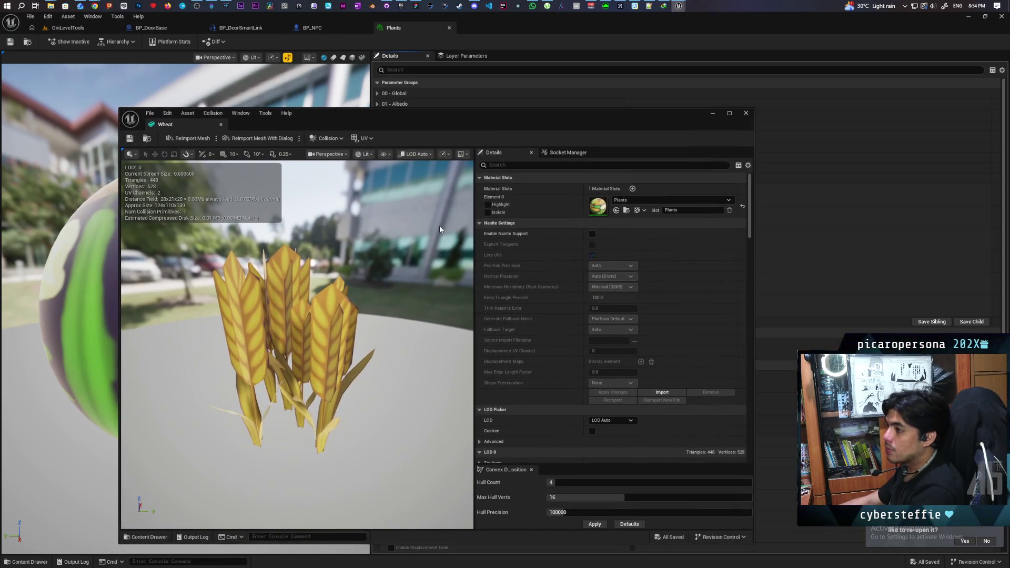
# Zoom in on the wheat and turn on Show > Simple Collision in the preview
pyautogui.moveTo(390, 229); pyautogui.dragTo(390, 229)
pyautogui.moveTo(382, 268); pyautogui.dragTo(382, 268)
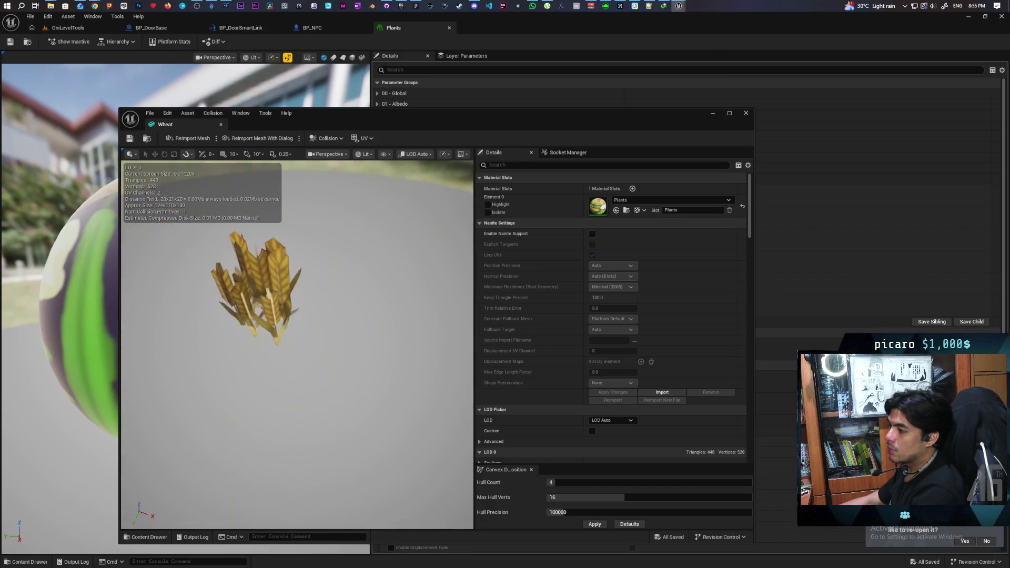
pyautogui.scroll(5, 381, 268)
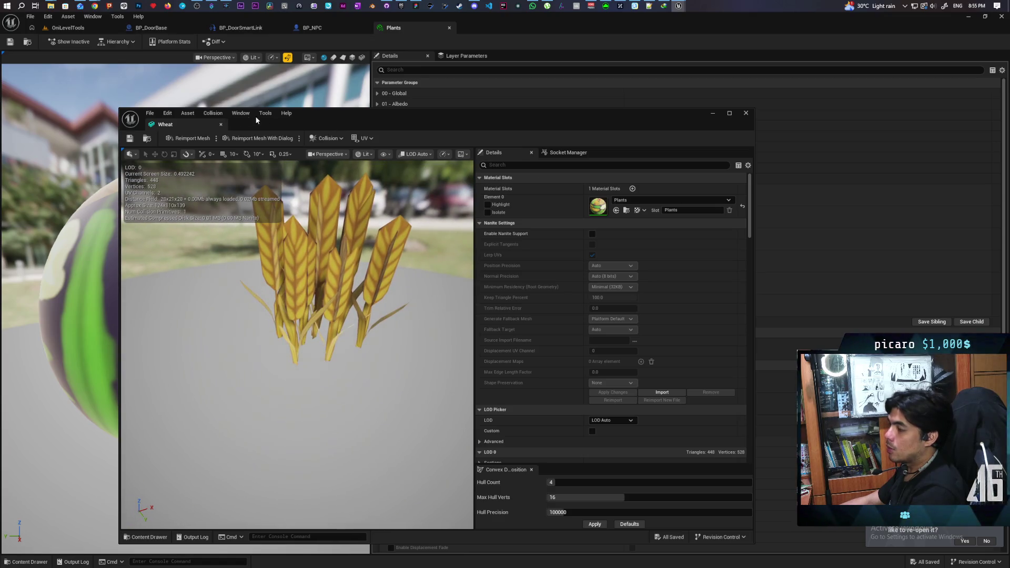
pyautogui.click(385, 154)
pyautogui.click(427, 298)
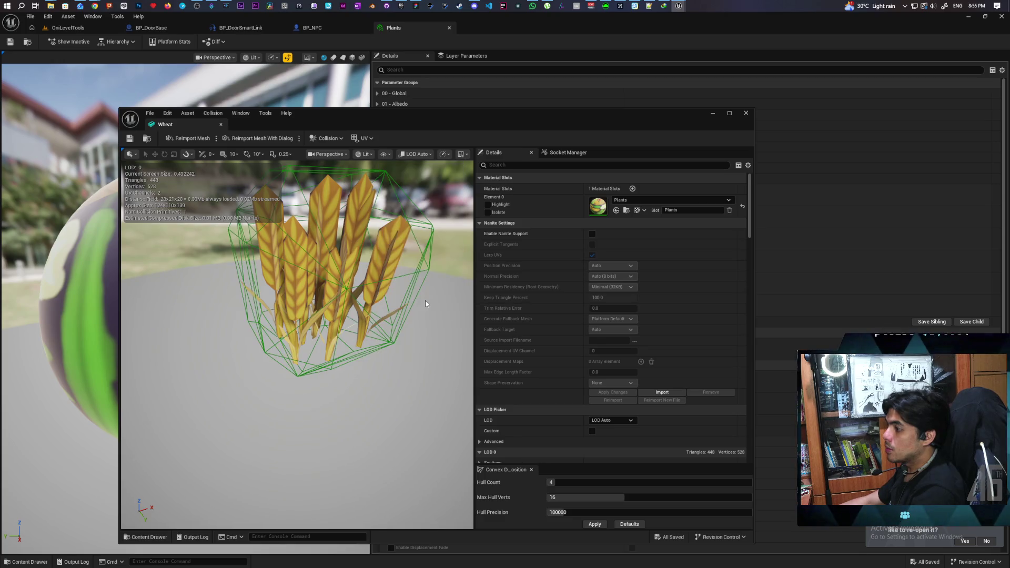
# Orbit around and refocus on the wheat to inspect its green convex collision hull
pyautogui.scroll(-5, 412, 298)
pyautogui.moveTo(413, 297); pyautogui.dragTo(358, 300)
pyautogui.scroll(5, 298, 344)
pyautogui.scroll(-5, 297, 345)
pyautogui.moveTo(298, 344)
pyautogui.mouseDown()
pyautogui.moveTo(327, 344)
pyautogui.moveTo(263, 326)
pyautogui.mouseUp()
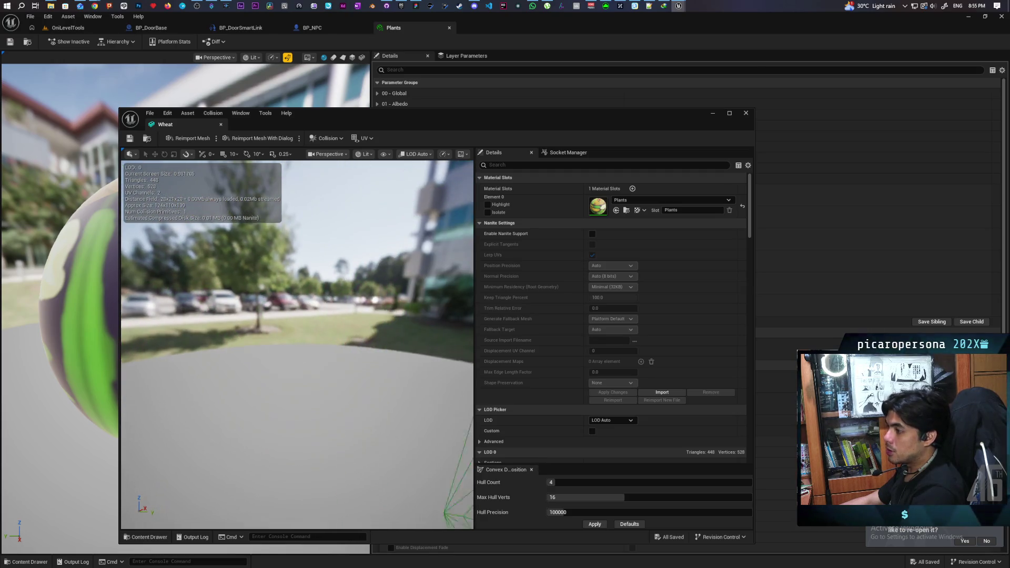
pyautogui.press('f')
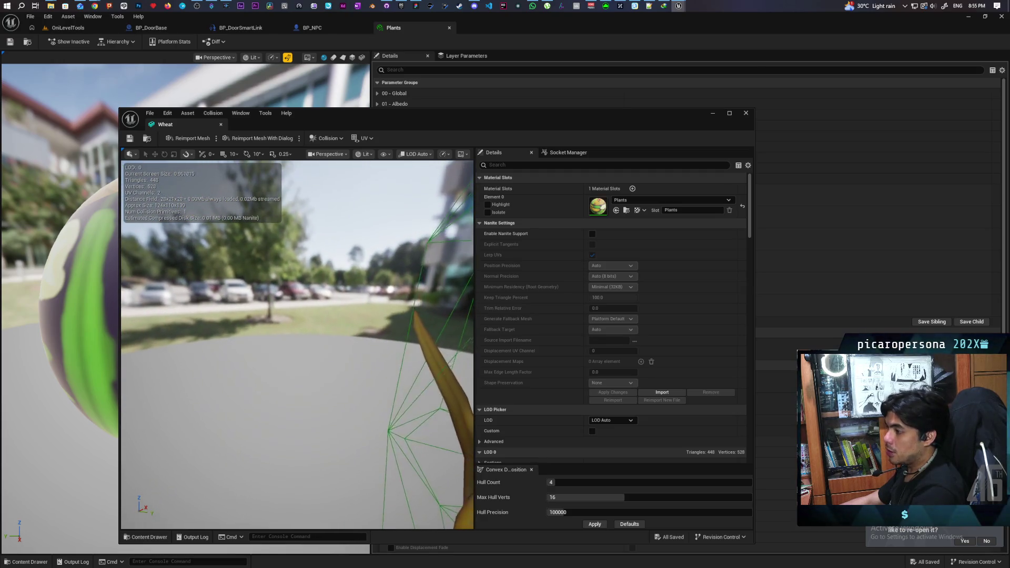
pyautogui.scroll(-4, 298, 344)
pyautogui.scroll(1, 297, 344)
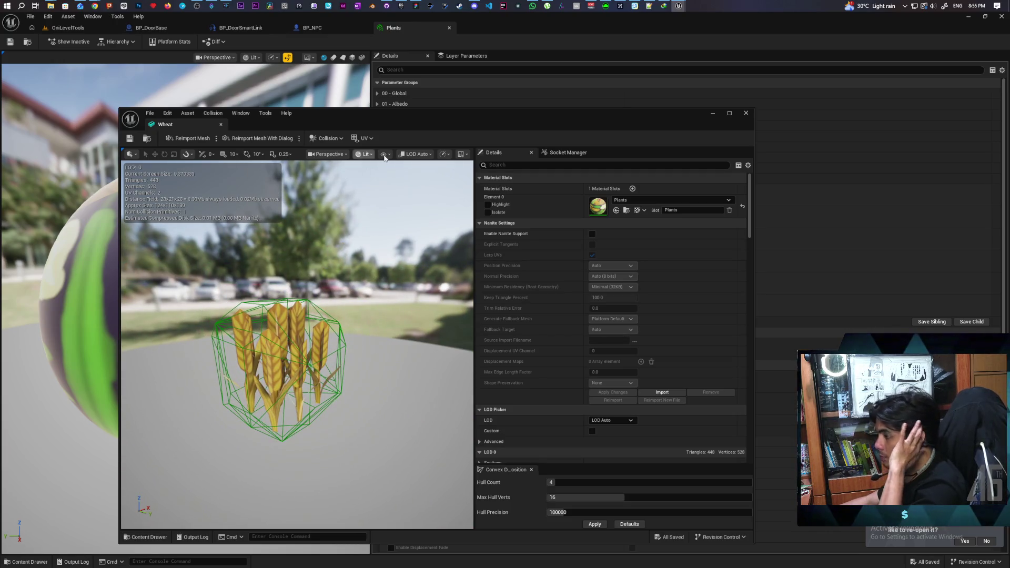
pyautogui.click(341, 139)
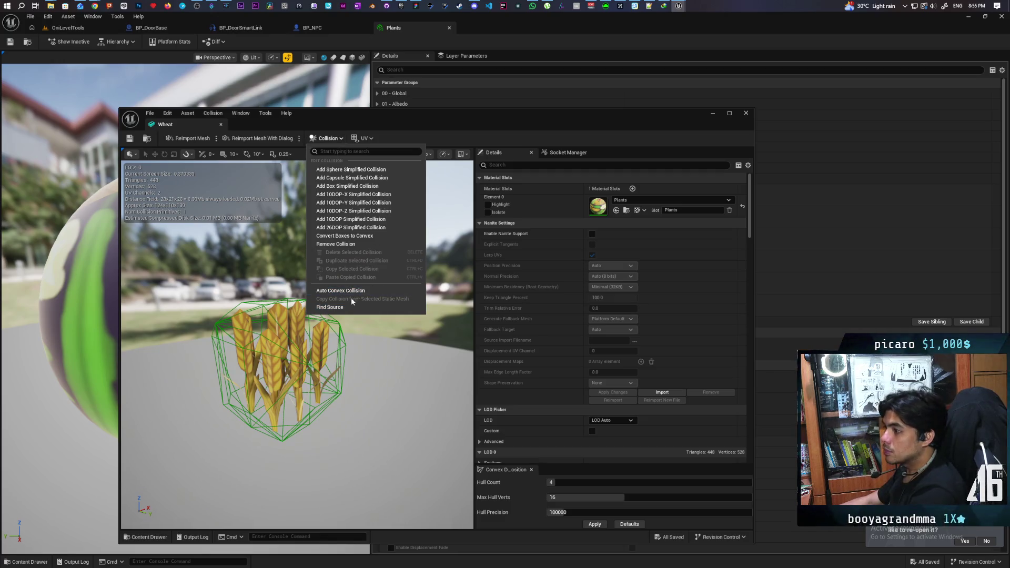
# Replace the convex hull with a single box simplified collision and check it from another angle
pyautogui.click(354, 246)
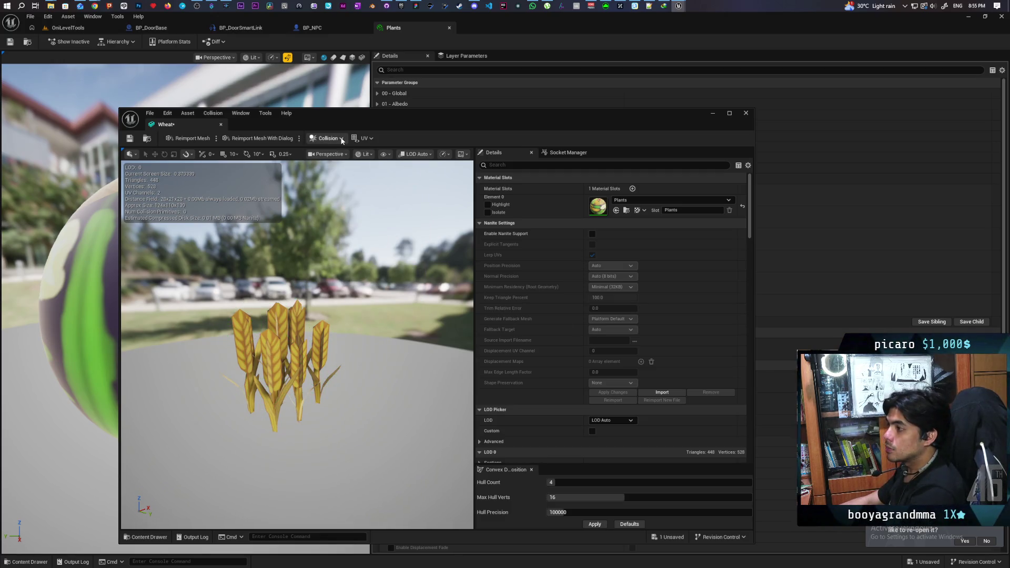
pyautogui.click(342, 140)
pyautogui.click(378, 186)
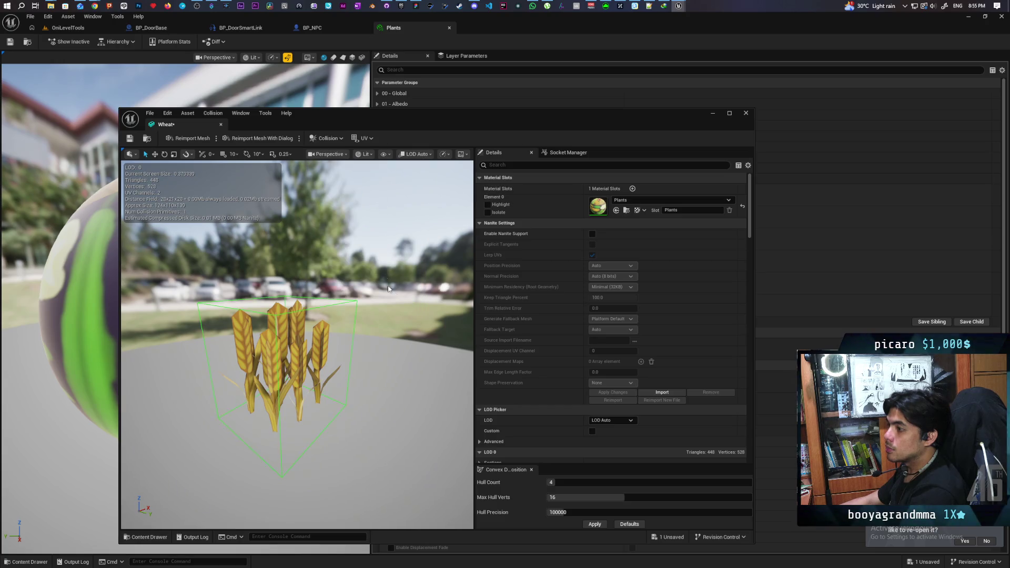
pyautogui.moveTo(295, 342)
pyautogui.mouseDown()
pyautogui.moveTo(263, 305)
pyautogui.moveTo(226, 342)
pyautogui.moveTo(242, 289)
pyautogui.moveTo(229, 297)
pyautogui.moveTo(263, 292)
pyautogui.mouseUp()
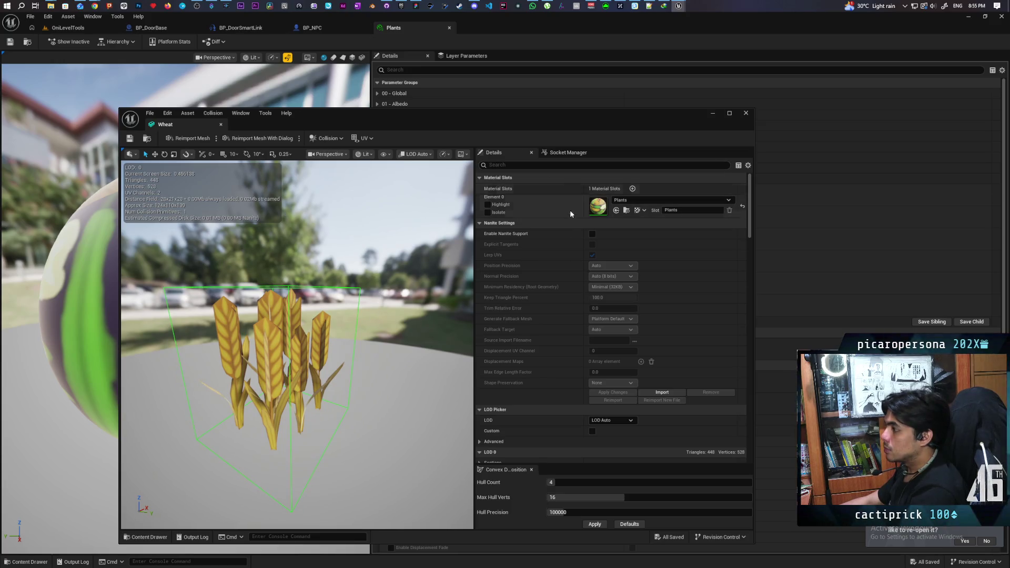
pyautogui.scroll(-3, 540, 307)
pyautogui.click(525, 165)
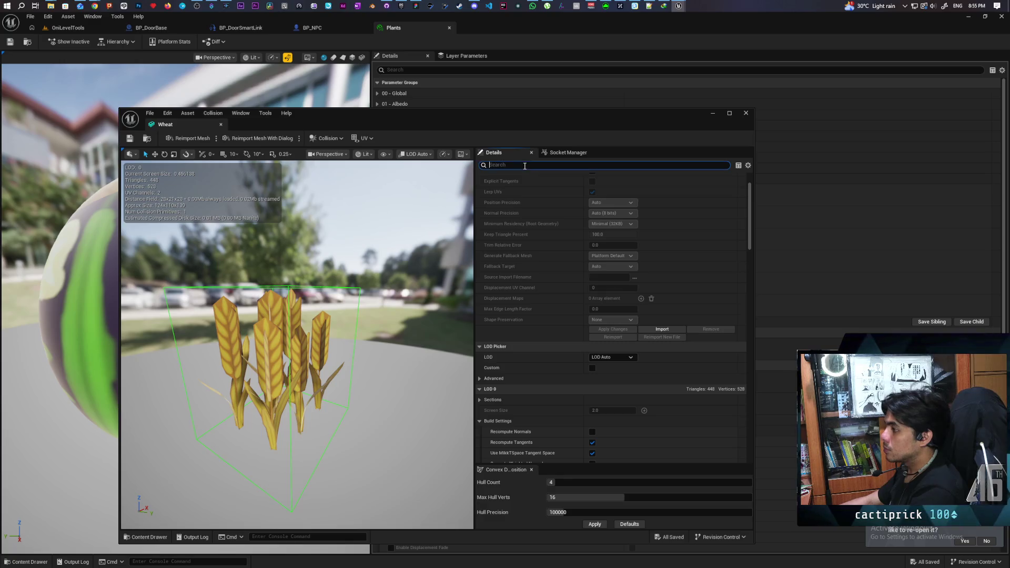
# Filter the Details panel by 'colli' and set the box's Collision Enabled to Query Only
pyautogui.write('colli')
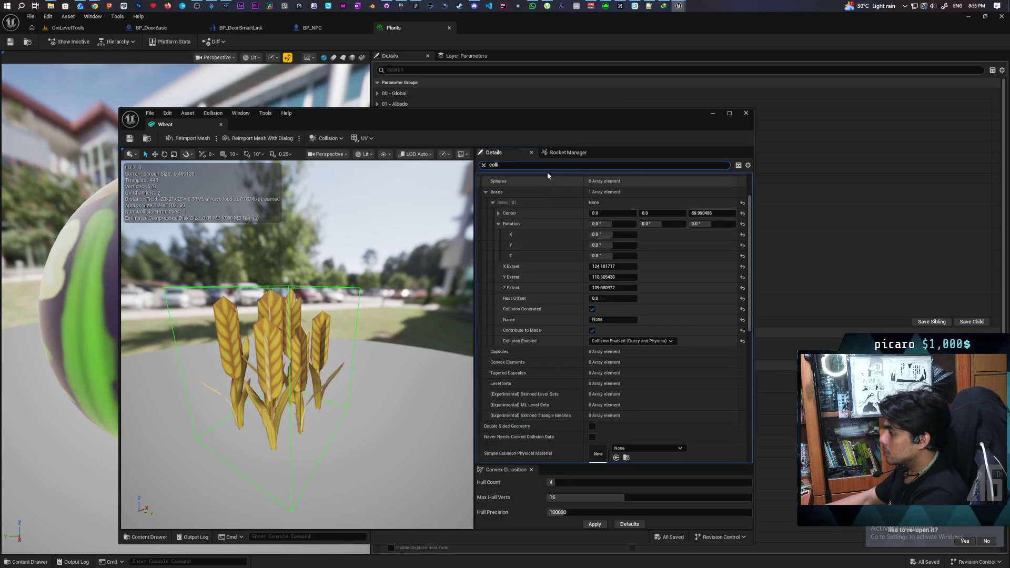
pyautogui.scroll(2, 548, 342)
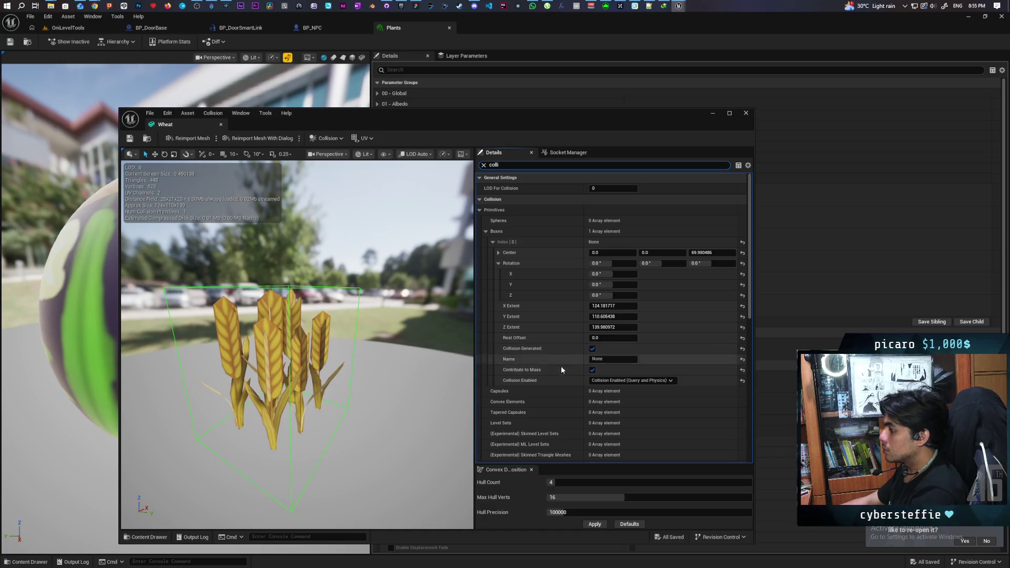
pyautogui.click(654, 381)
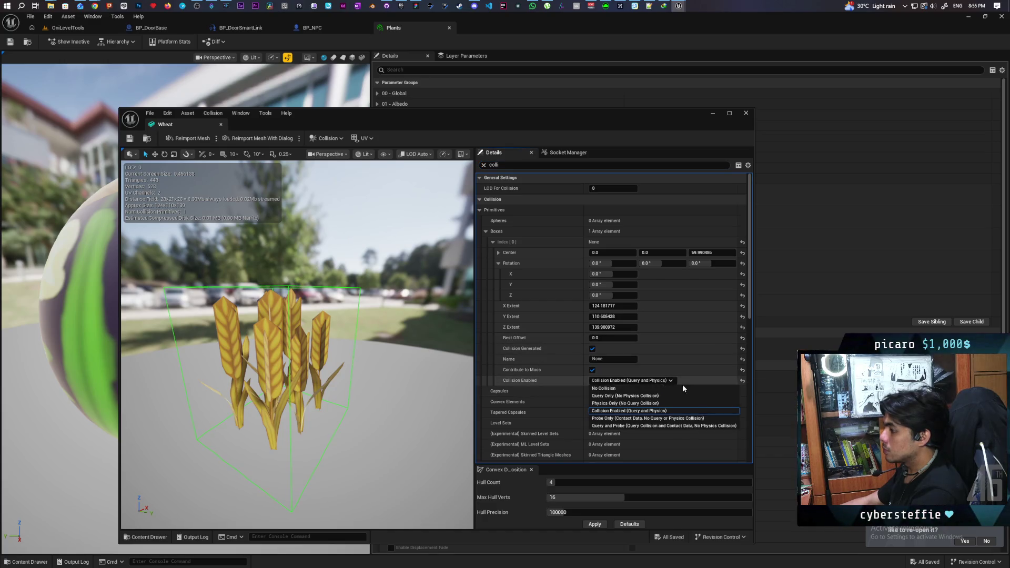
pyautogui.click(665, 395)
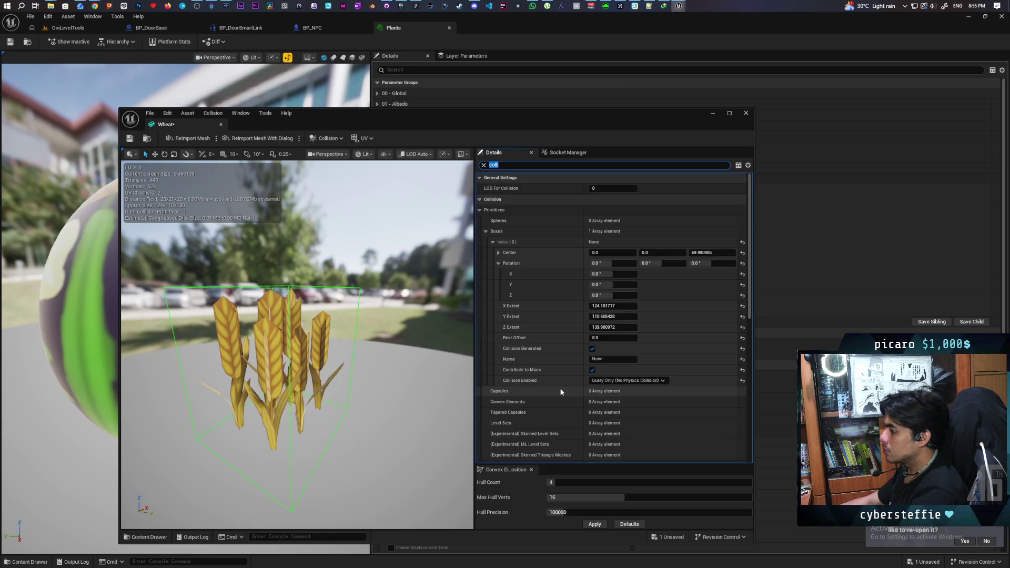
pyautogui.scroll(-3, 560, 387)
pyautogui.scroll(-8, 560, 390)
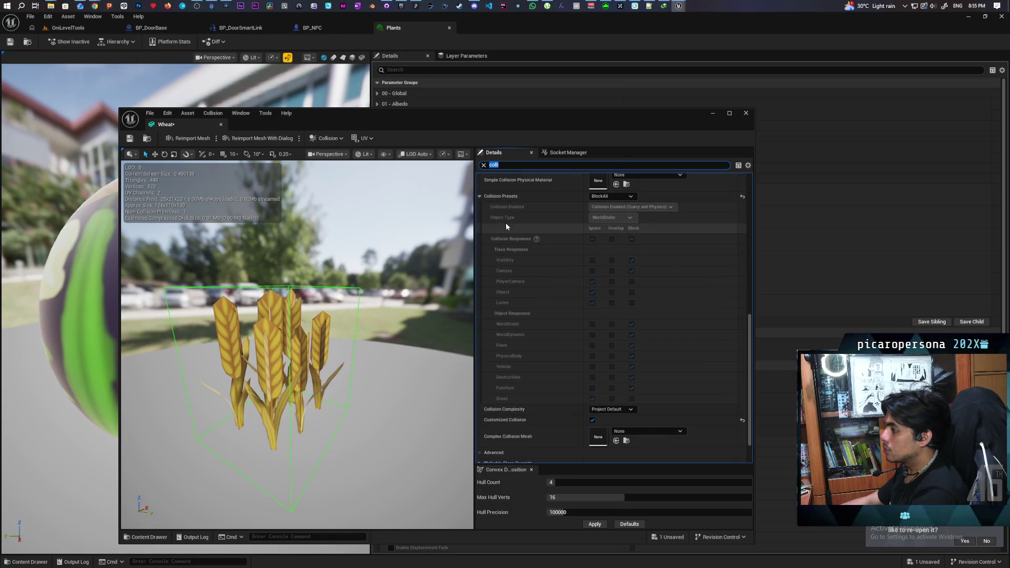
# Switch the preset to Custom with Query Only, Ignore responses and object type Grass, then save
pyautogui.click(617, 197)
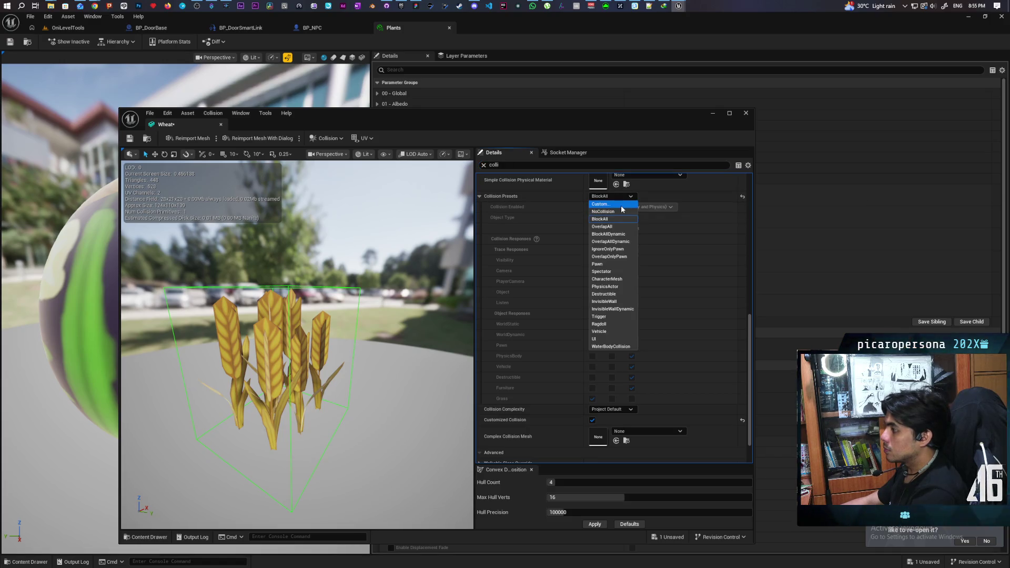
pyautogui.click(615, 204)
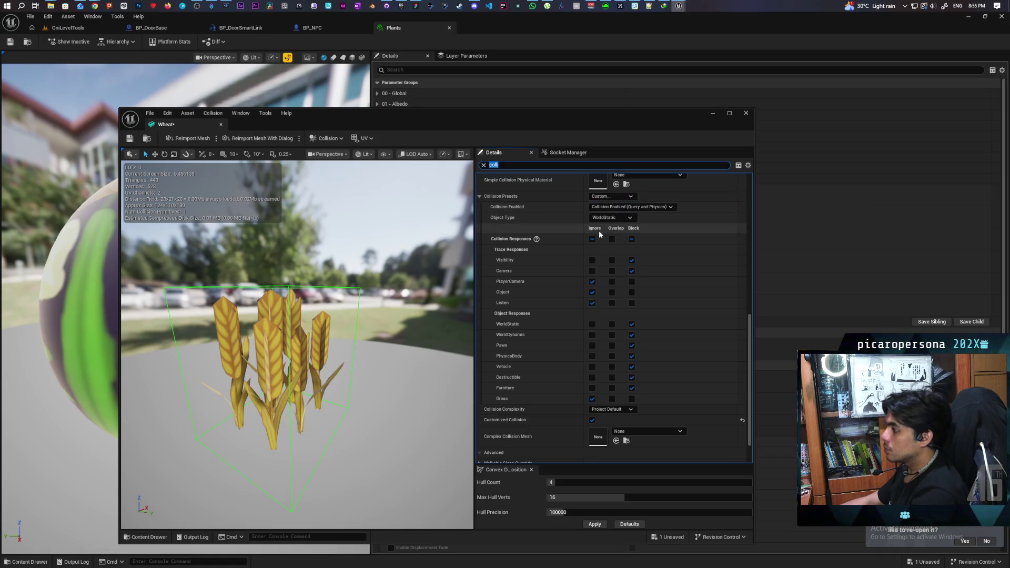
pyautogui.click(647, 207)
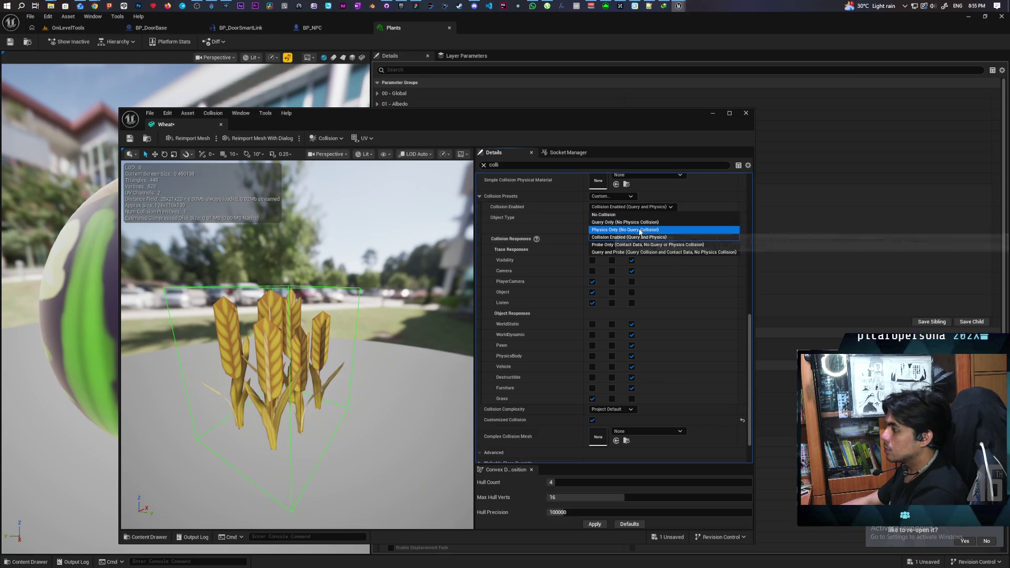
pyautogui.click(650, 222)
pyautogui.click(592, 239)
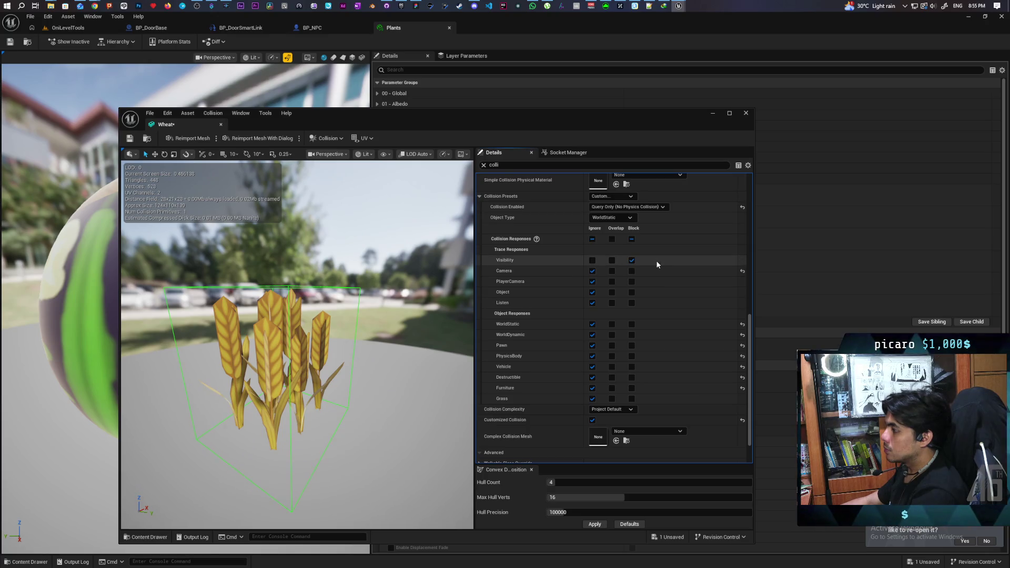
pyautogui.click(613, 217)
pyautogui.click(626, 279)
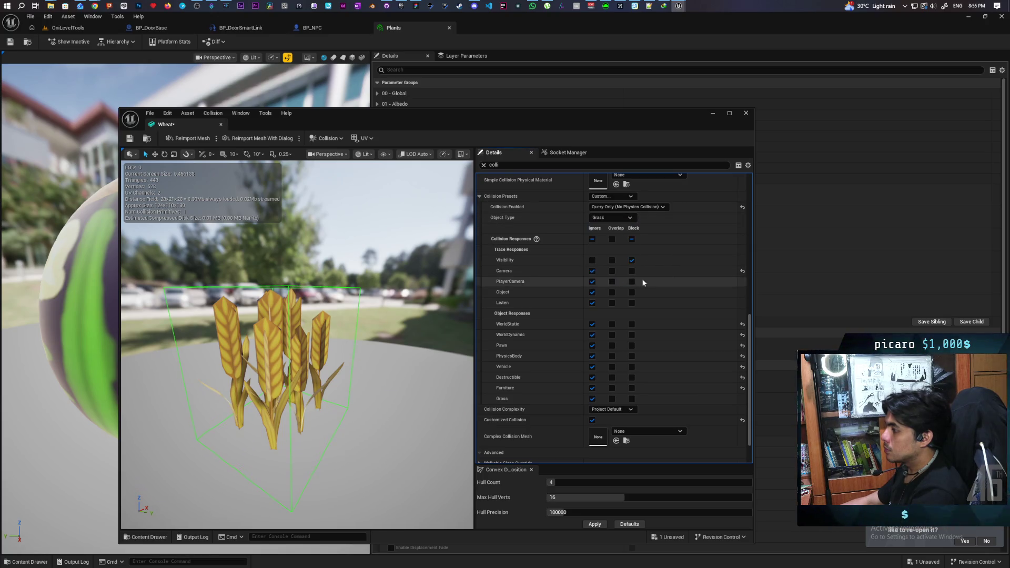
pyautogui.click(131, 140)
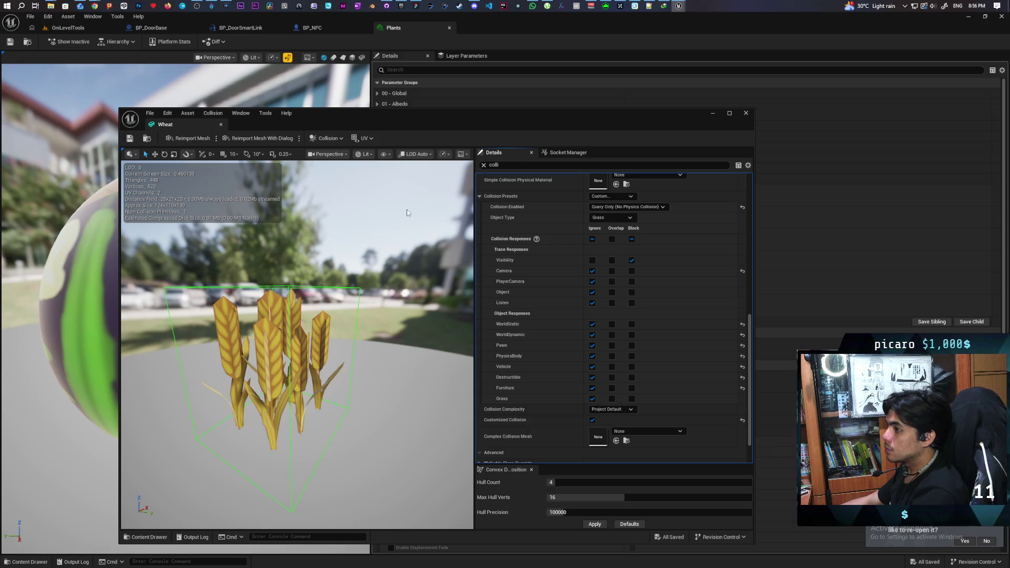
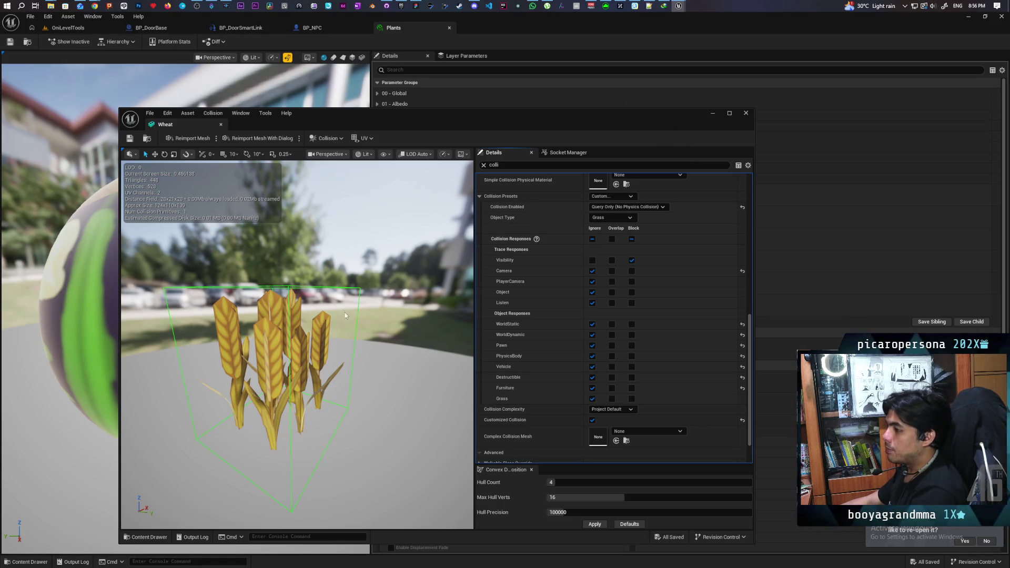
# Close the Wheat mesh editor and bring the OniLevelTools wheat field back into view
pyautogui.click(744, 113)
pyautogui.click(66, 29)
pyautogui.moveTo(354, 202); pyautogui.dragTo(354, 316)
pyautogui.click(401, 289)
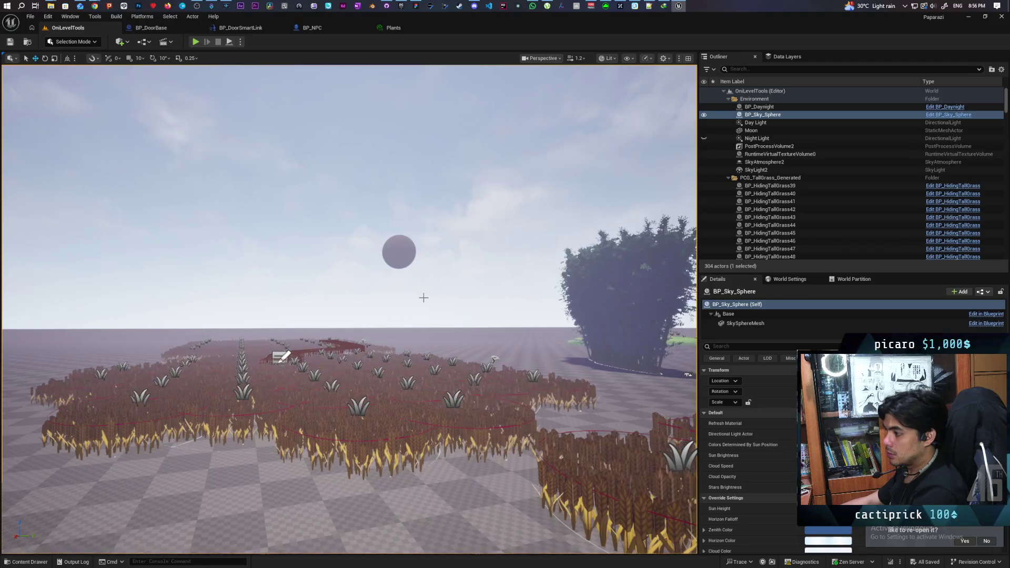
# Play-test the level, walking the character in and out of the wheat near the NPC, then stop
pyautogui.moveTo(424, 298)
pyautogui.mouseDown()
pyautogui.moveTo(537, 307)
pyautogui.moveTo(426, 290)
pyautogui.mouseUp()
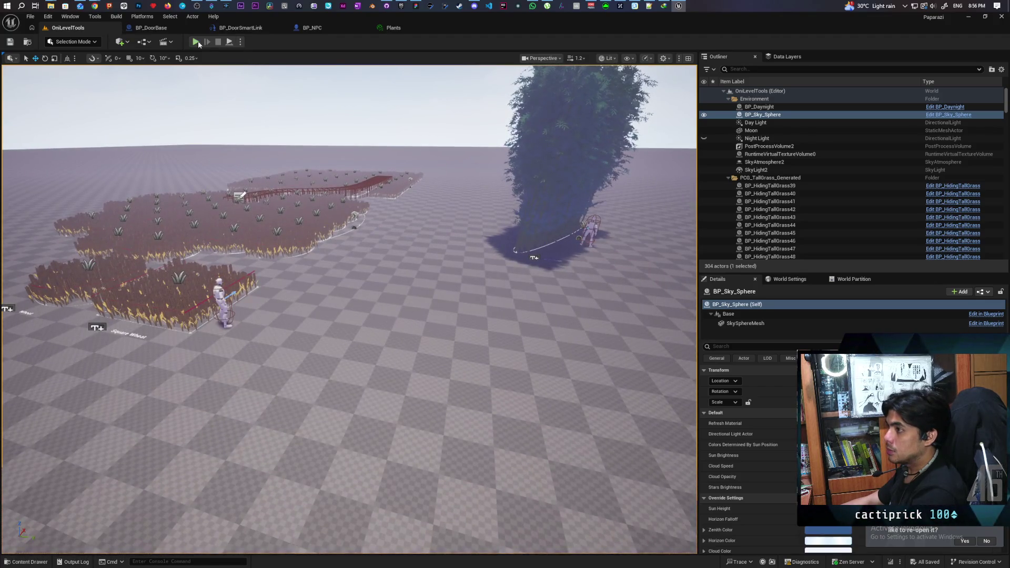
pyautogui.rightClick(263, 325)
pyautogui.click(300, 323)
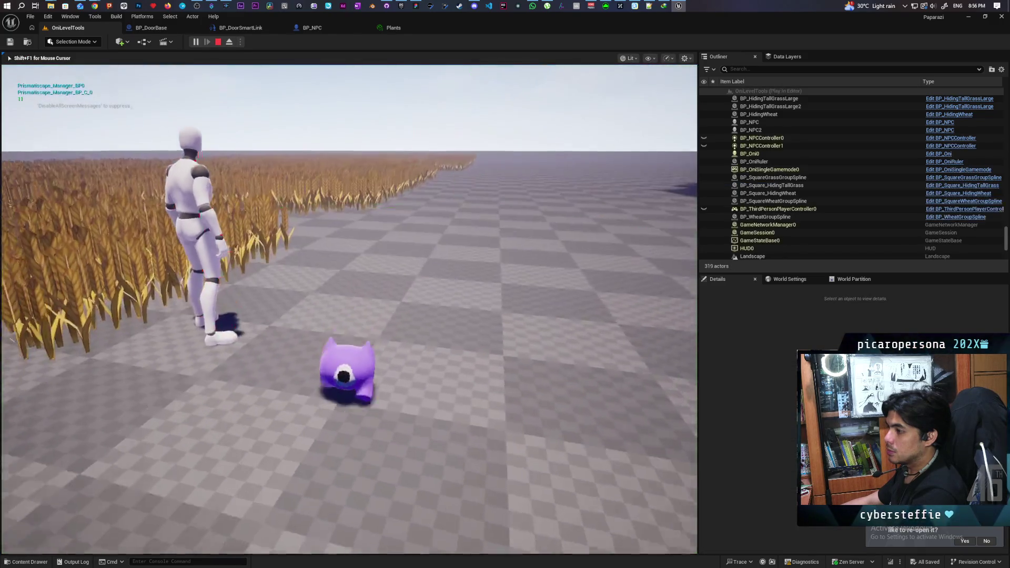
pyautogui.press('w')
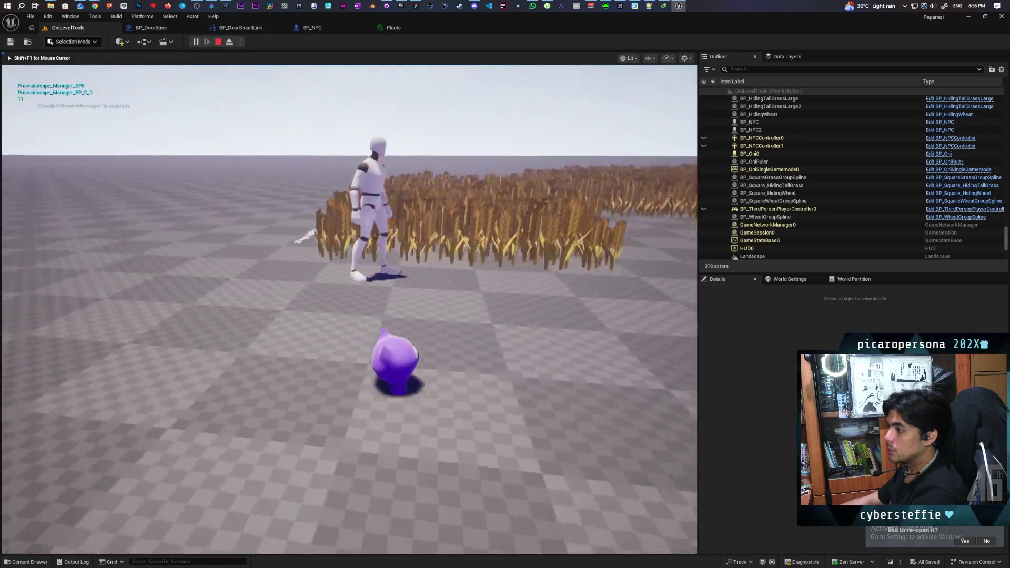
pyautogui.press('w')
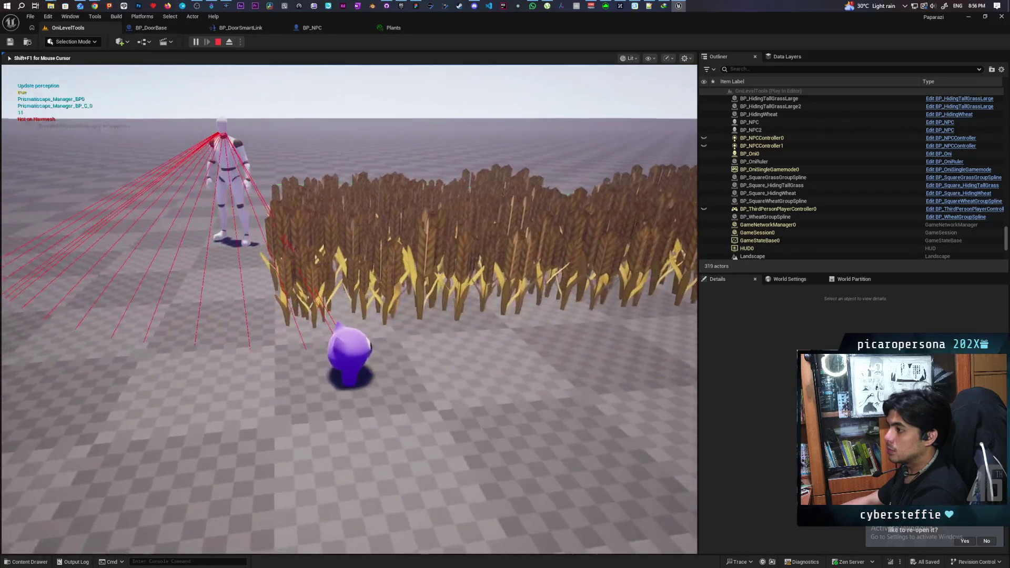
pyautogui.press('s')
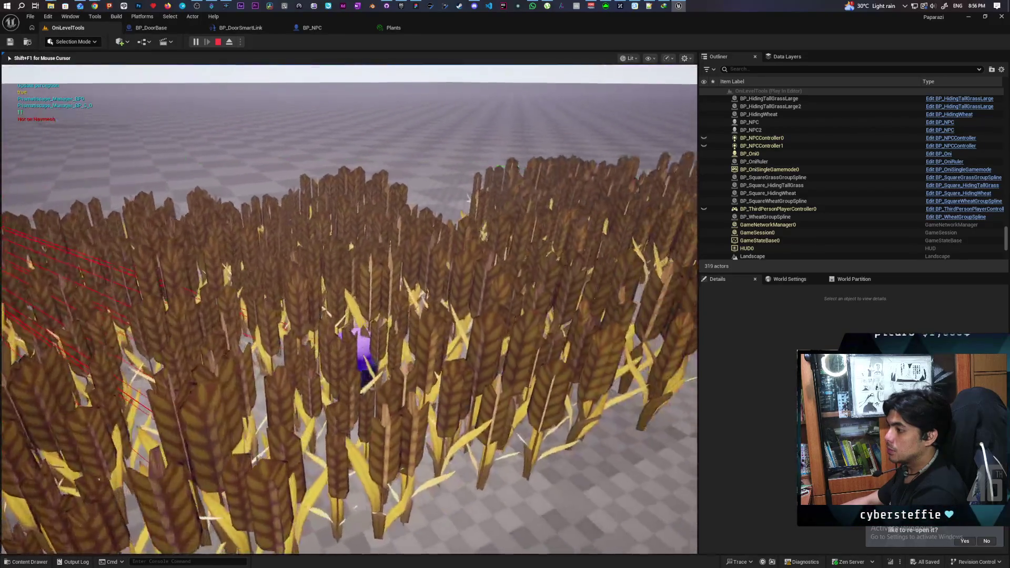
pyautogui.press('w')
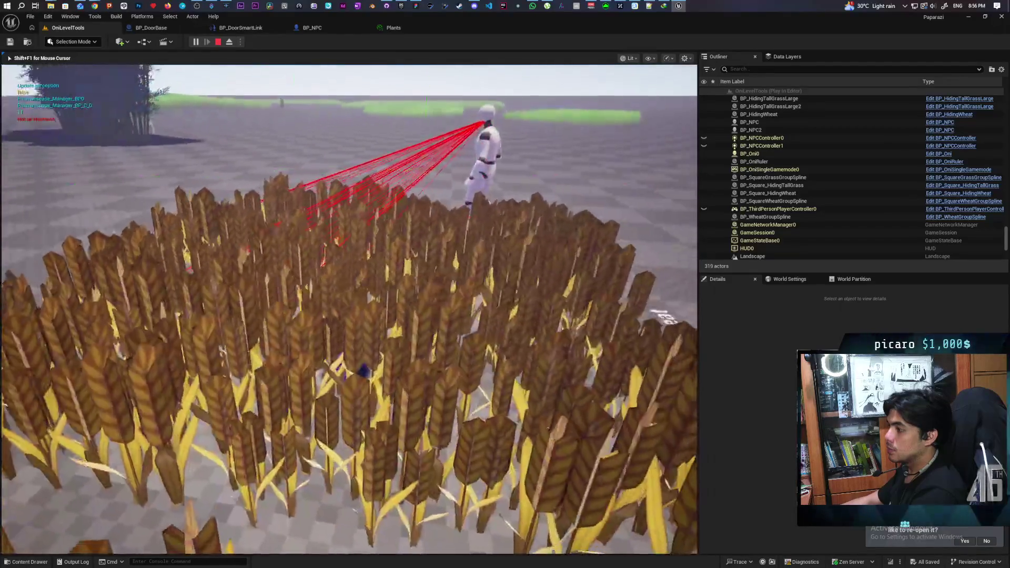
pyautogui.press('w')
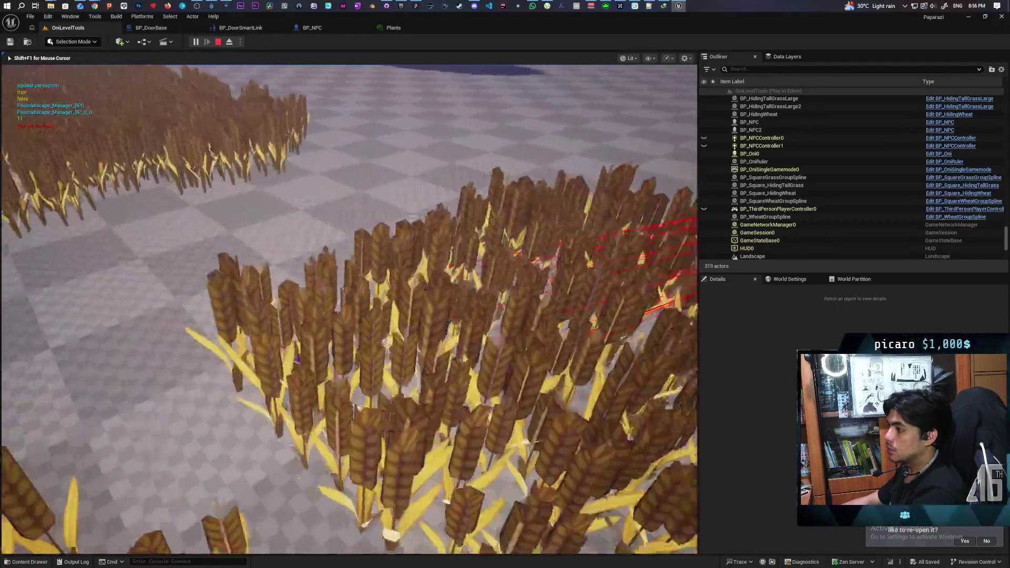
pyautogui.press('w')
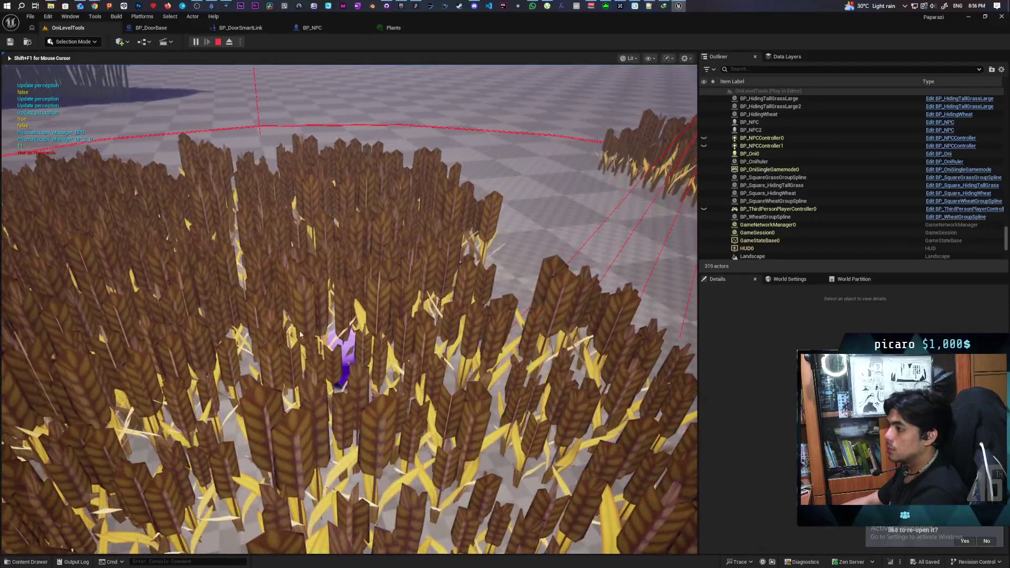
pyautogui.press('Escape')
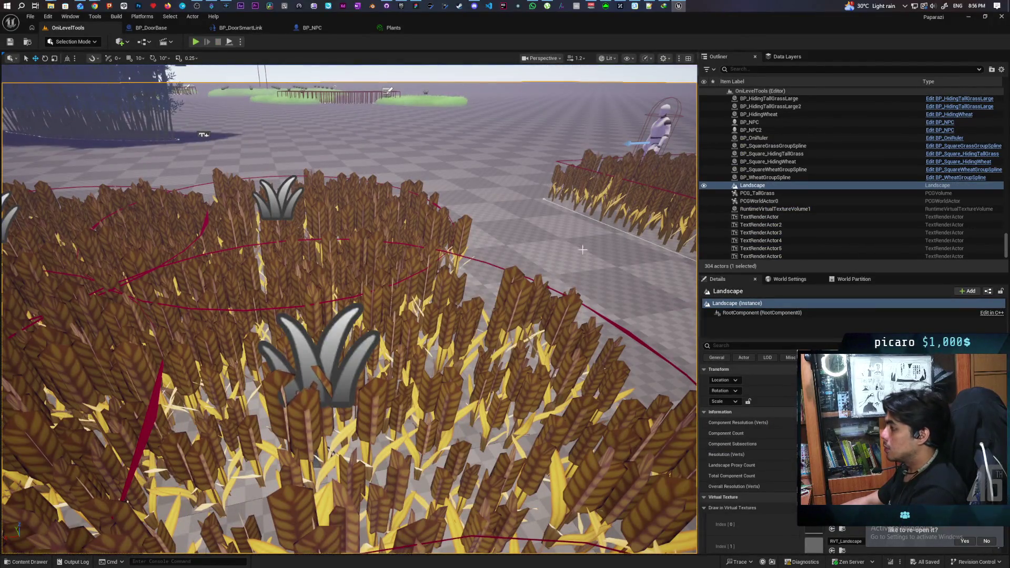
# Set the PCG_TallGrass Wheat_3 component's Collision Presets to OverlapAll and save the map
pyautogui.click(758, 193)
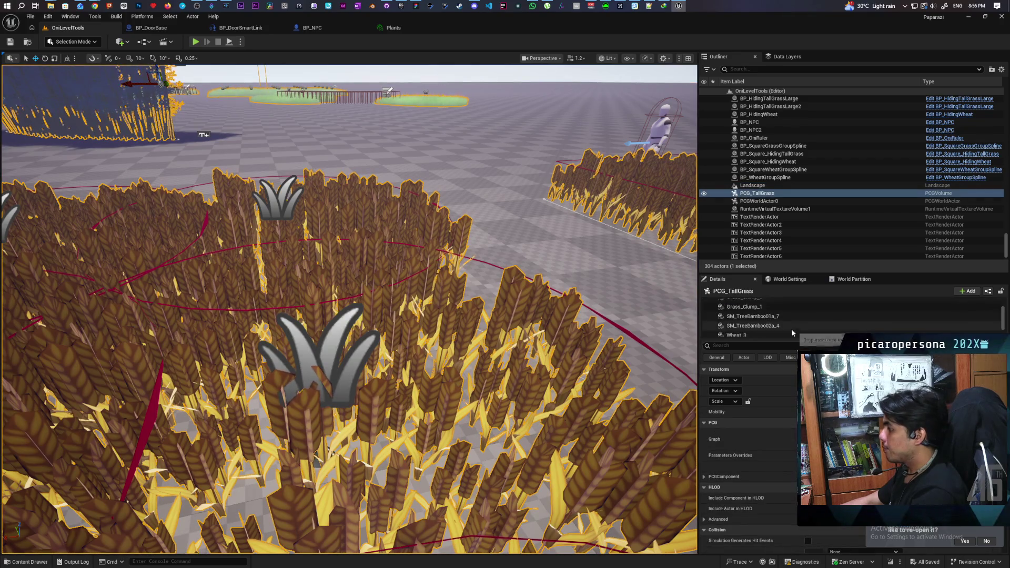
pyautogui.click(769, 319)
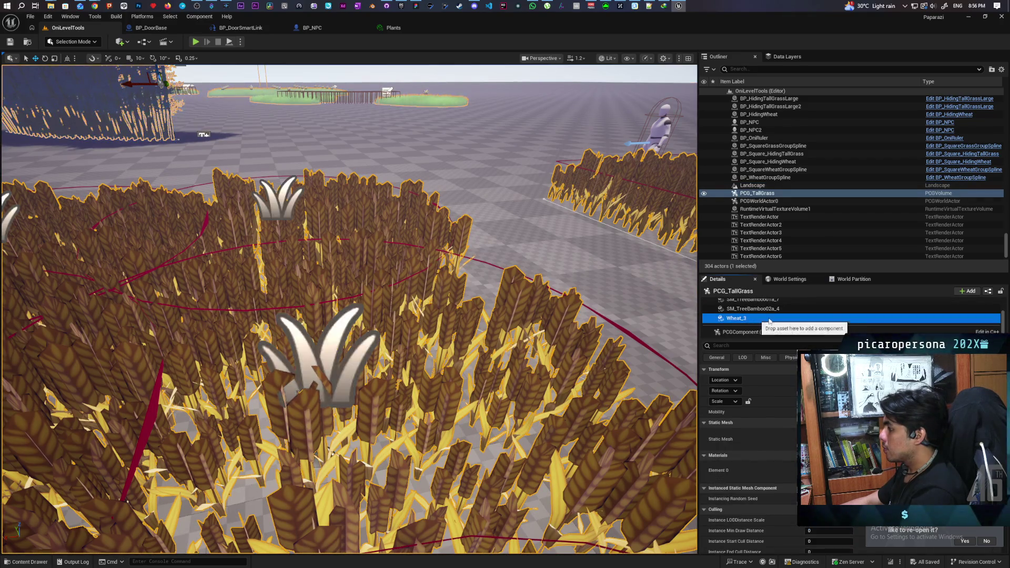
pyautogui.click(760, 347)
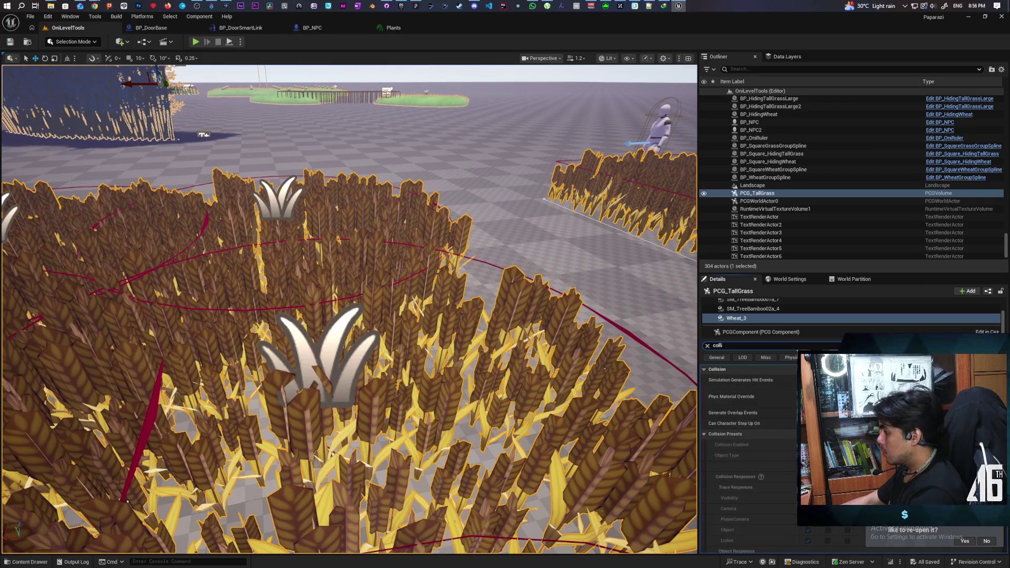
pyautogui.click(821, 434)
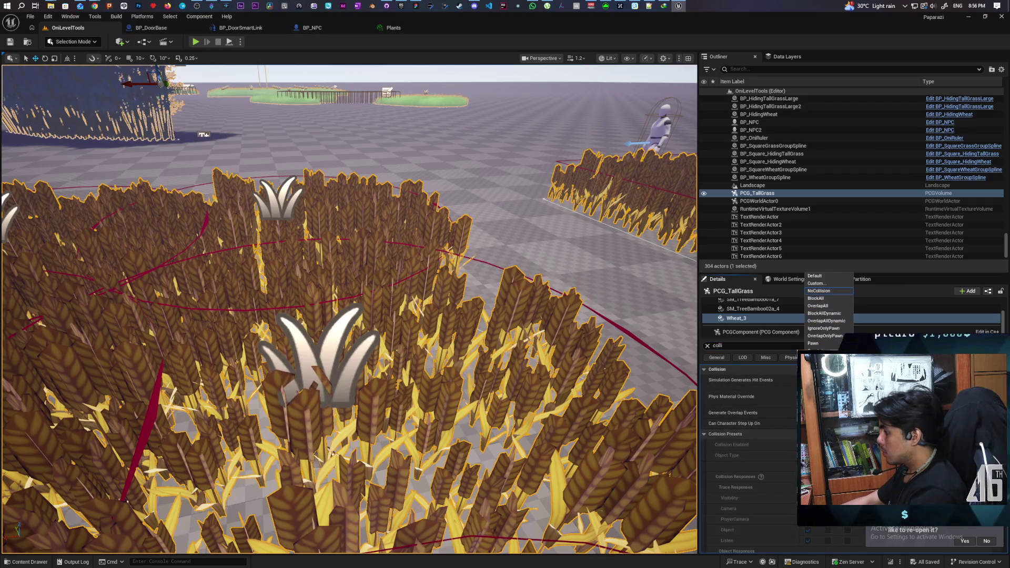
pyautogui.click(841, 306)
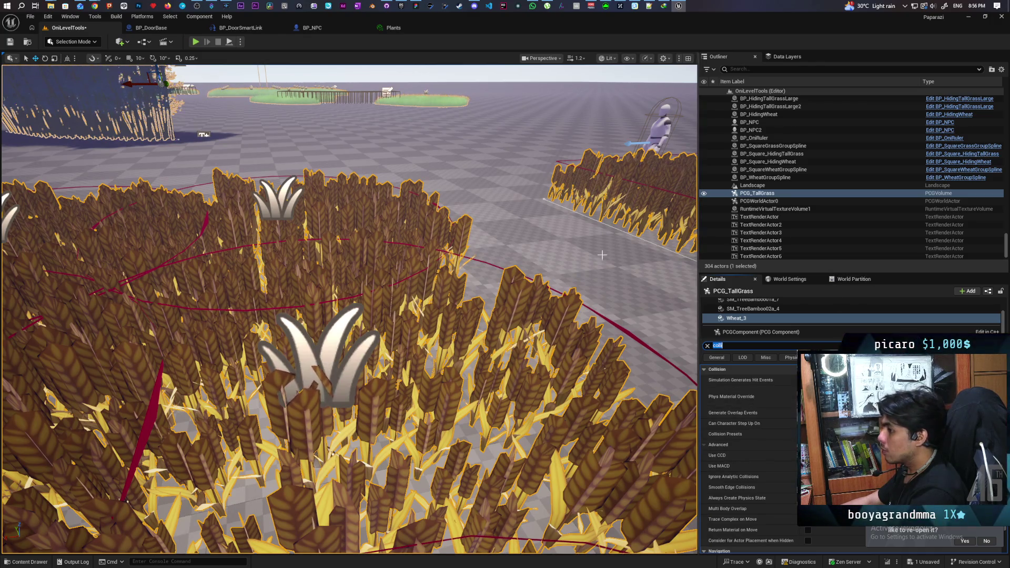
pyautogui.hotkey('ctrl', 's')
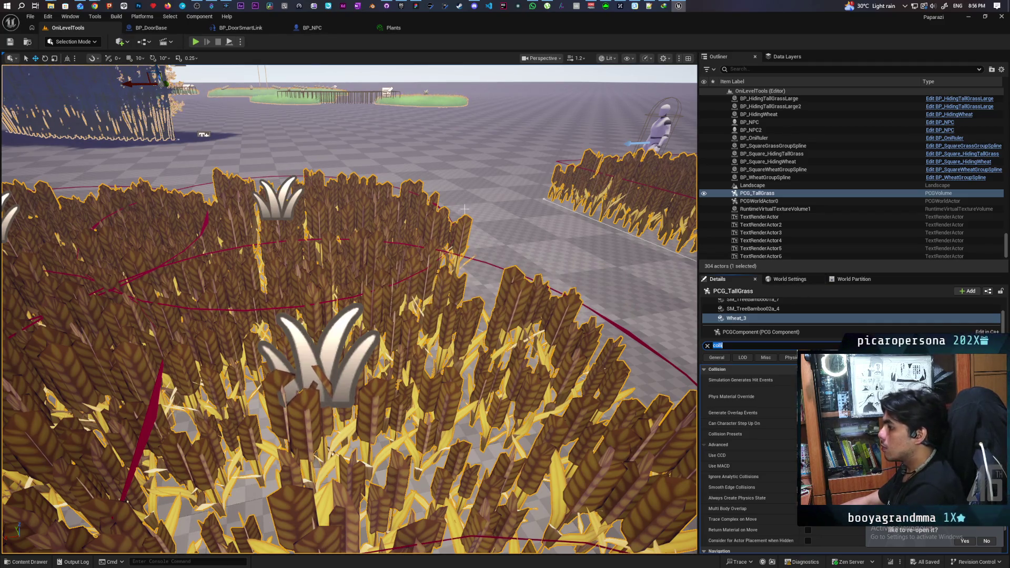
# Clear the Details property filter and open the PCG_TallGrass graph
pyautogui.click(782, 326)
pyautogui.scroll(5, 782, 321)
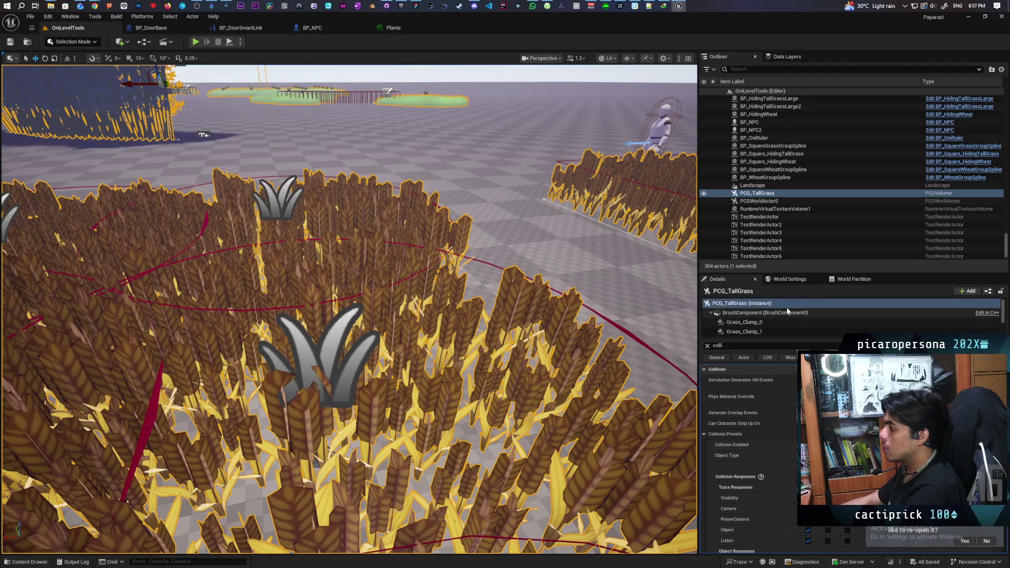
pyautogui.click(708, 346)
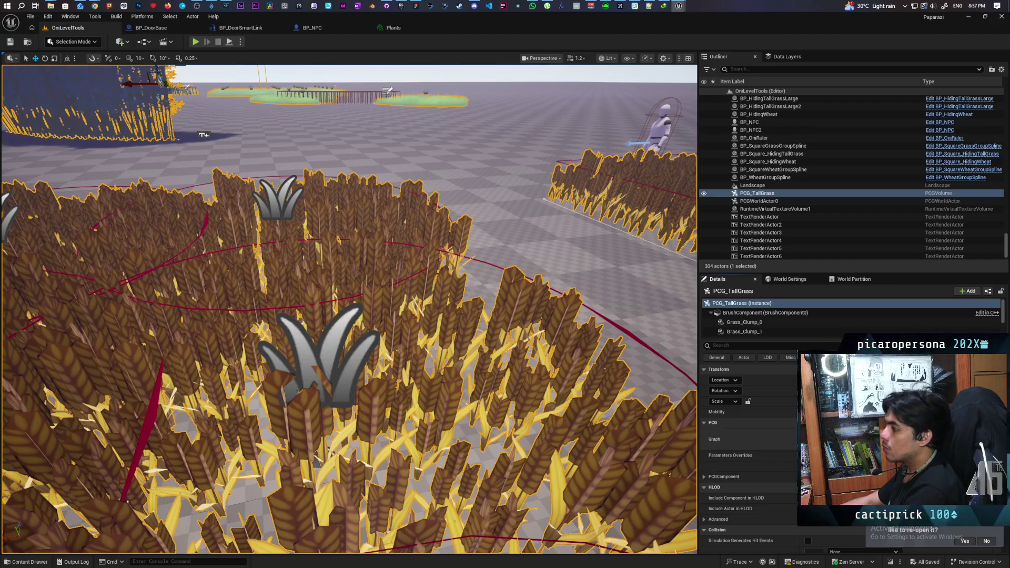
pyautogui.doubleClick(783, 424)
# Select the Static Mesh Spawner node and filter its details for collision settings
pyautogui.scroll(7, 376, 267)
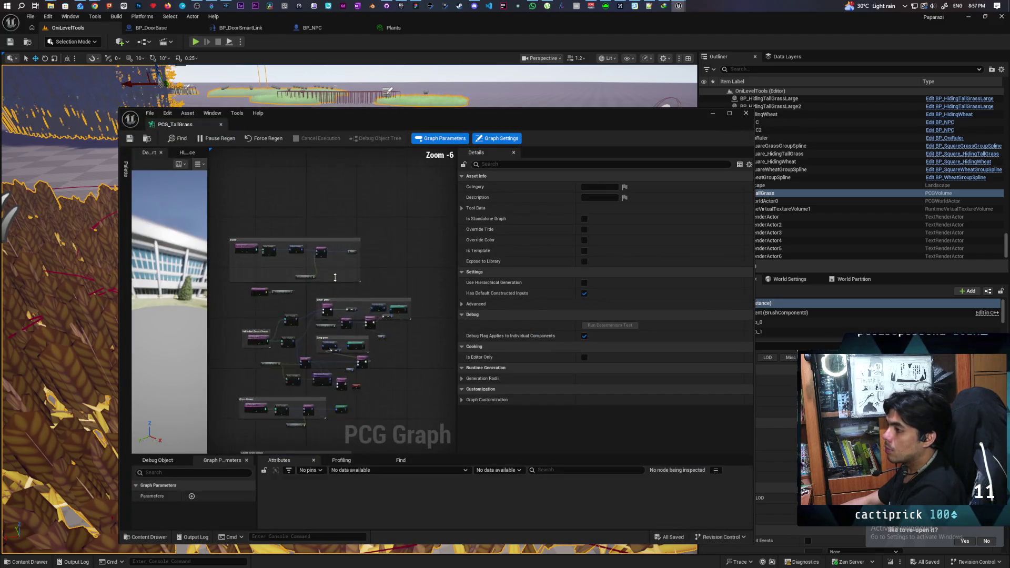
pyautogui.scroll(2, 308, 269)
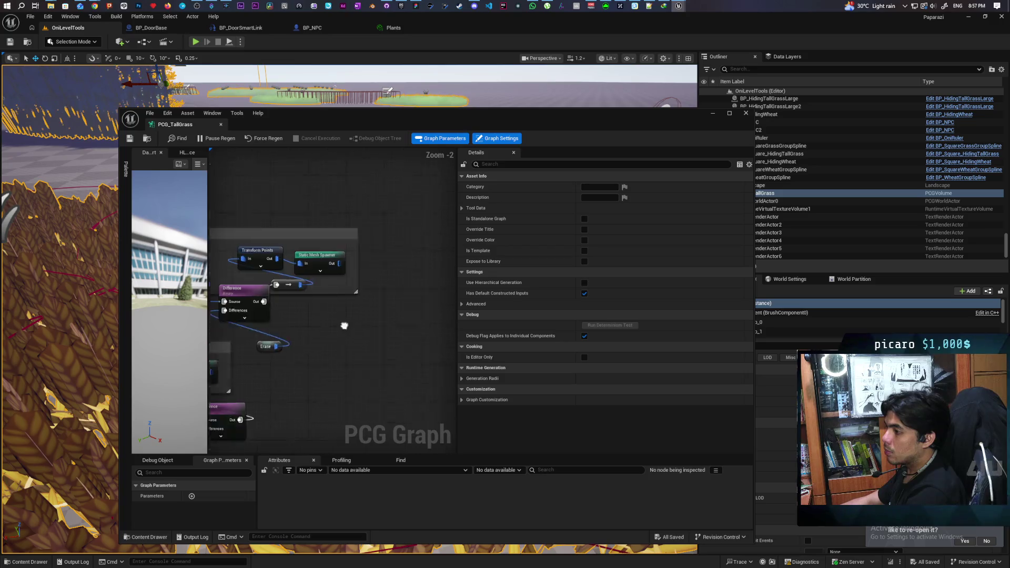
pyautogui.click(359, 187)
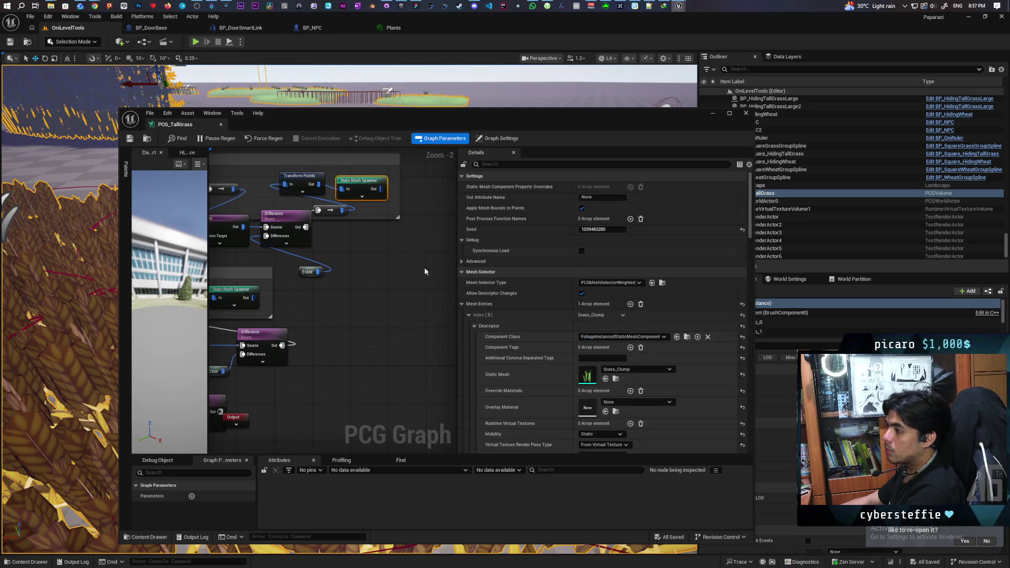
pyautogui.moveTo(349, 339); pyautogui.dragTo(399, 295)
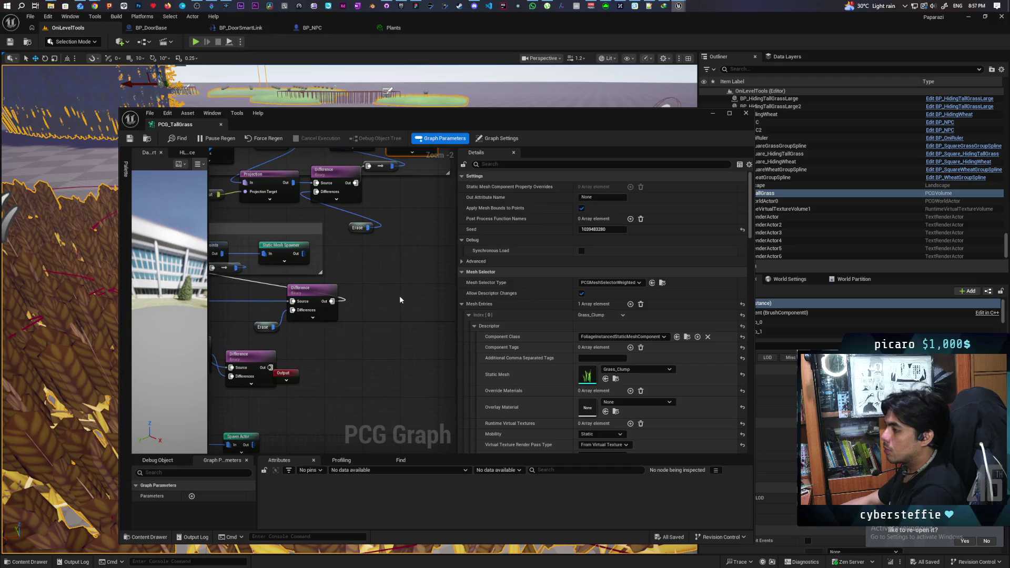
pyautogui.moveTo(390, 235); pyautogui.dragTo(364, 281)
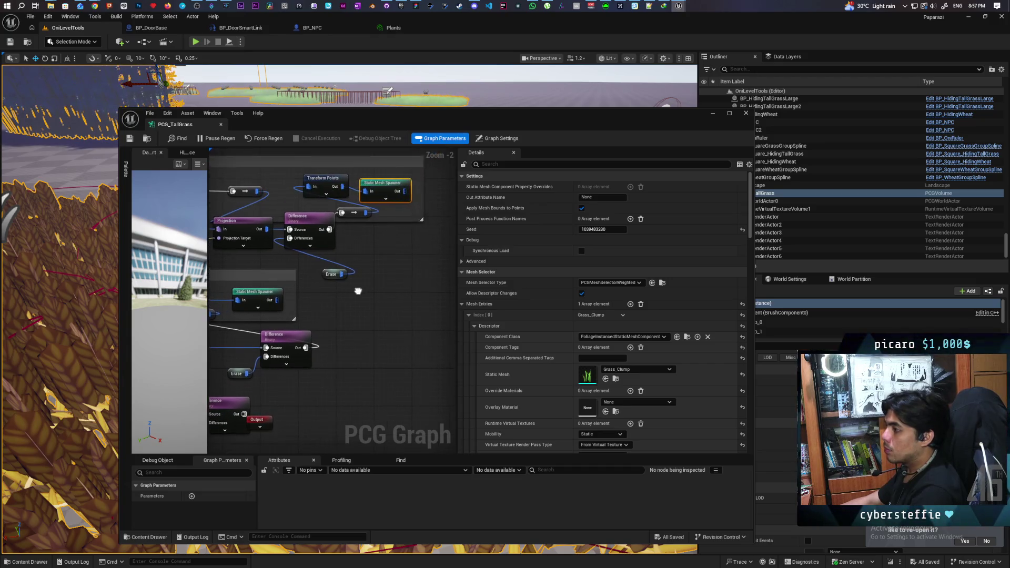
pyautogui.write('collisi')
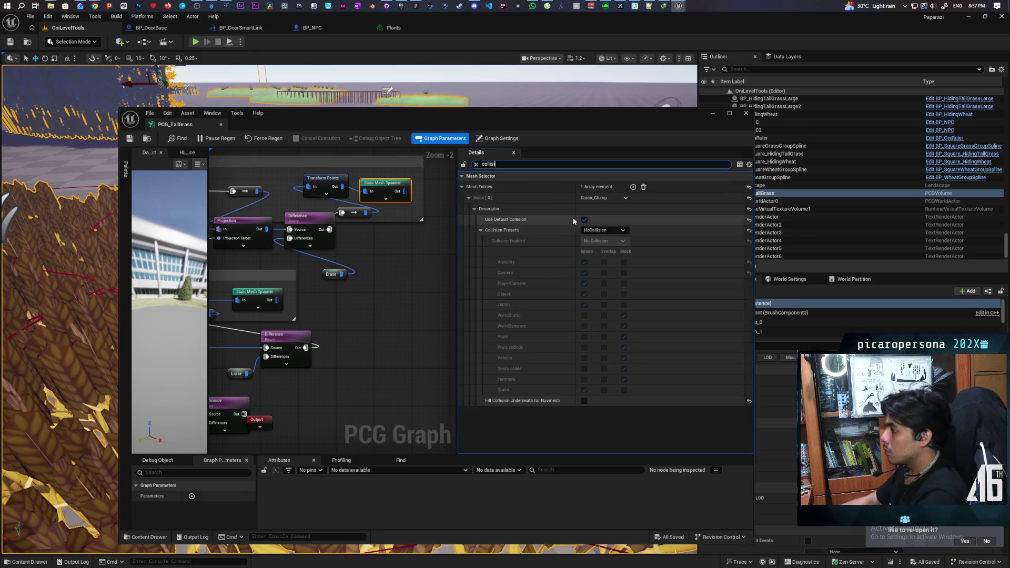
# Set the Grass_Clump mesh entry's Collision Presets to Custom
pyautogui.click(605, 230)
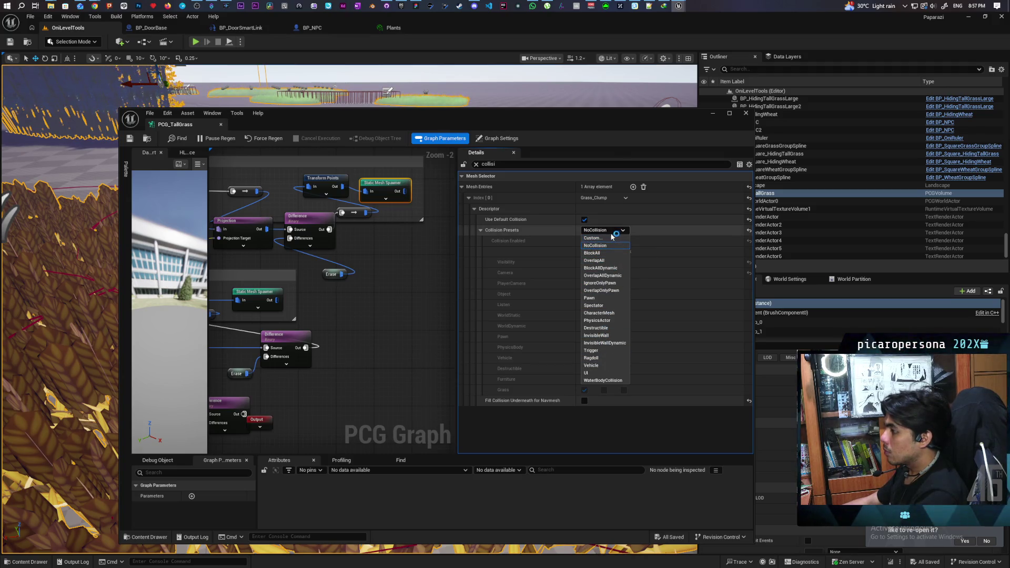
pyautogui.click(567, 235)
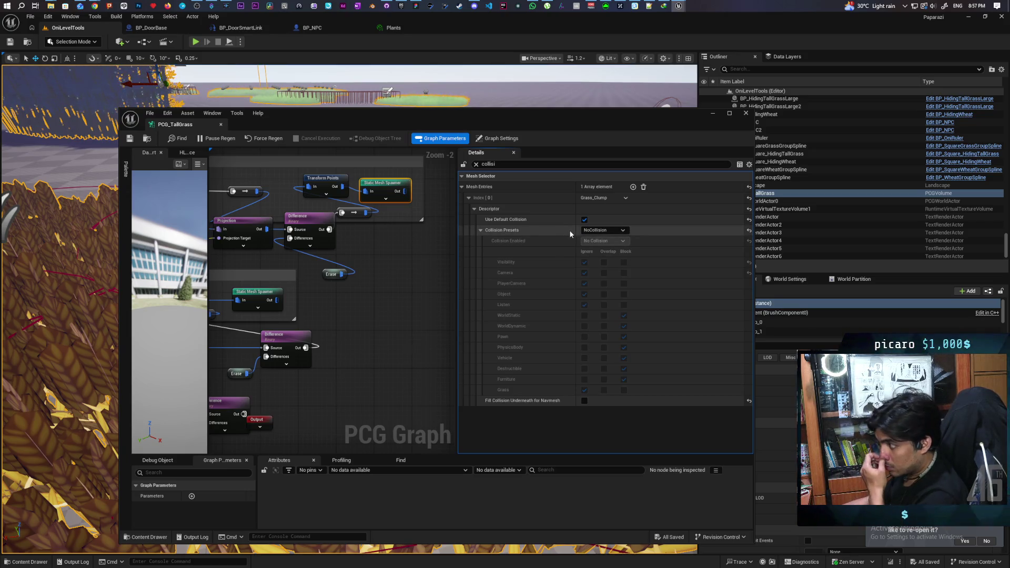
pyautogui.click(749, 231)
pyautogui.click(748, 220)
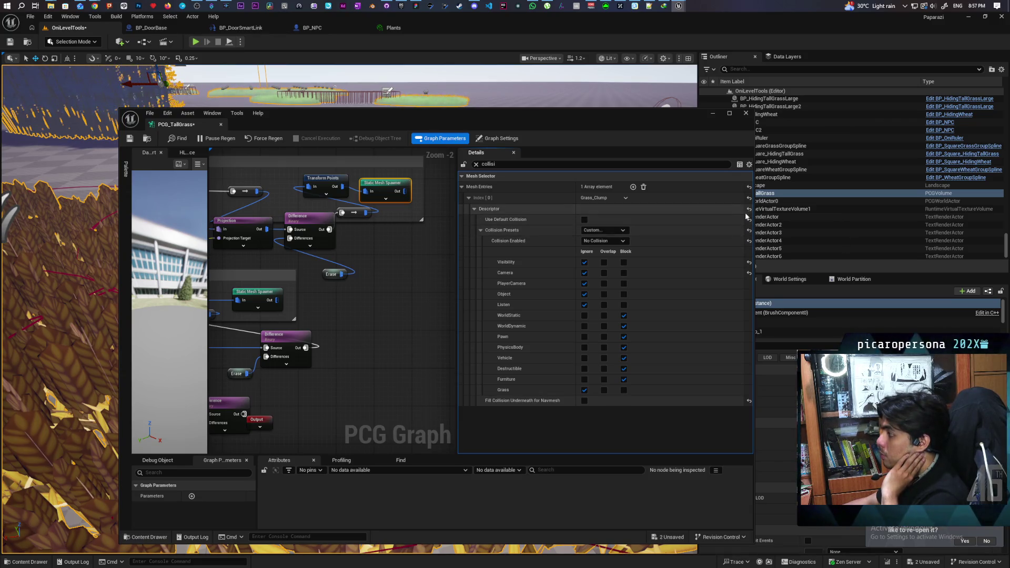
pyautogui.click(749, 210)
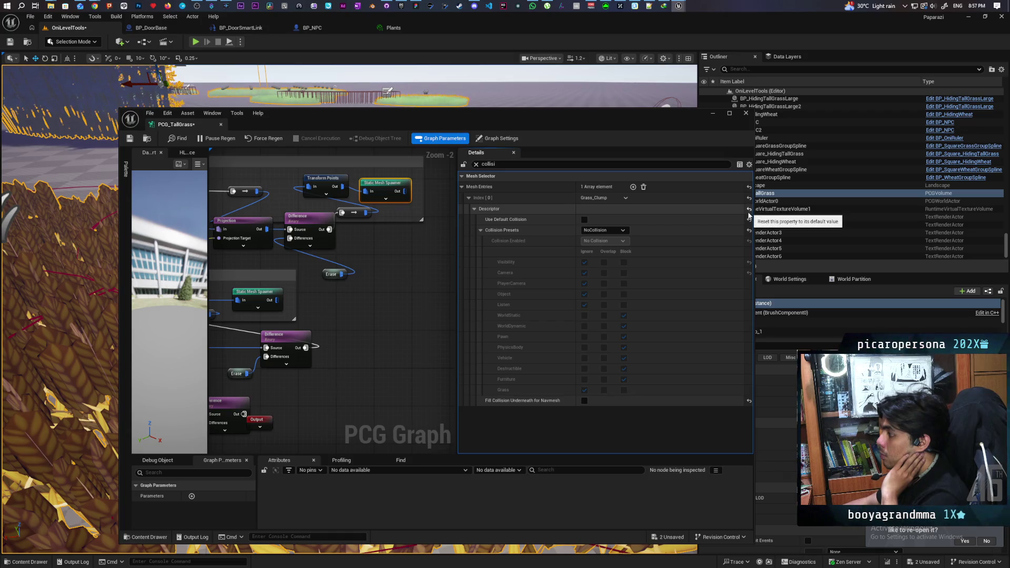
pyautogui.click(750, 230)
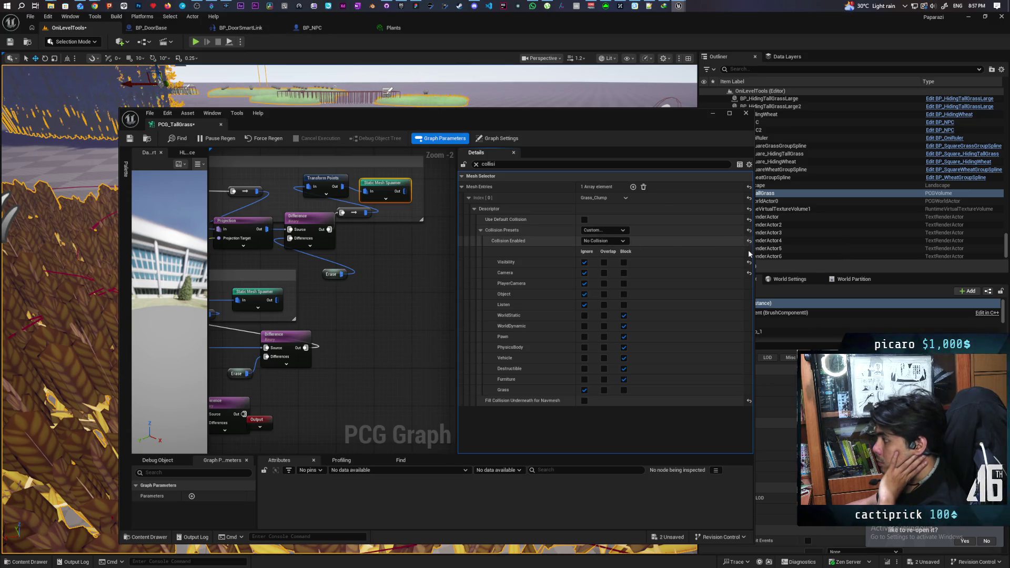
pyautogui.click(614, 231)
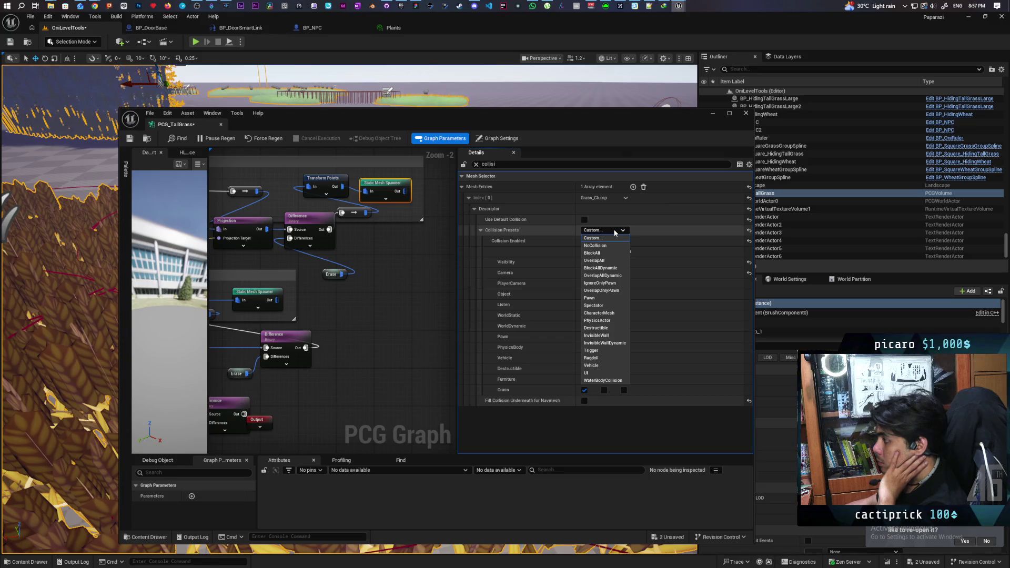
pyautogui.click(577, 218)
pyautogui.click(613, 231)
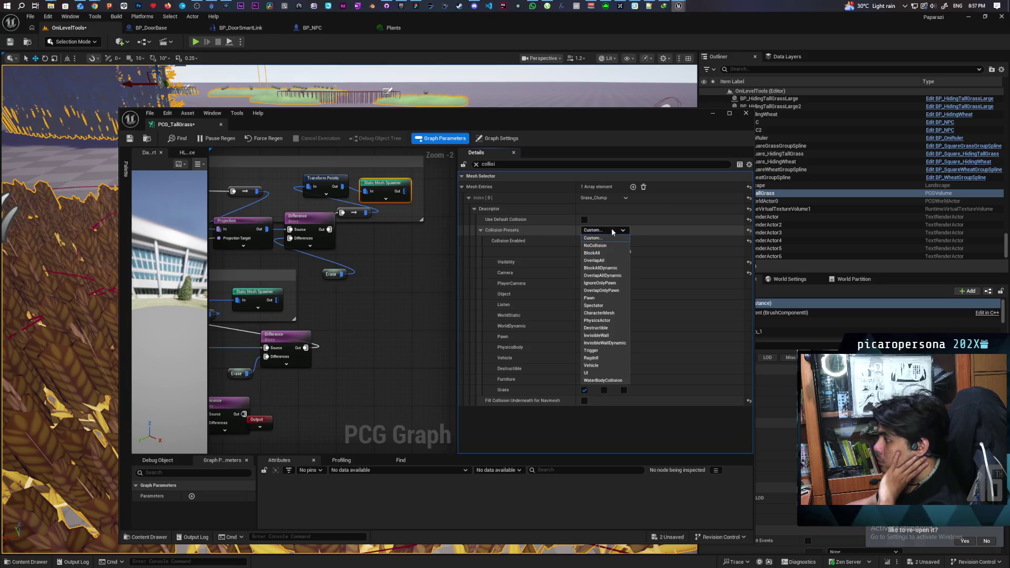
pyautogui.click(571, 240)
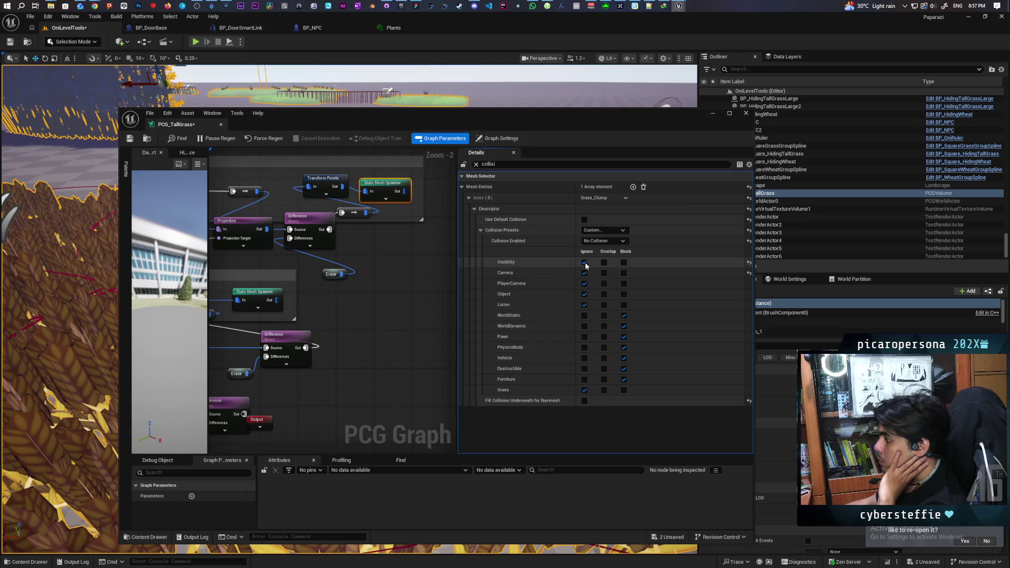
# Make Grass_Clump ignore all collision channels except Visibility, with Collision Enabled set to Query Only
pyautogui.click(584, 315)
pyautogui.click(584, 326)
pyautogui.click(584, 336)
pyautogui.click(584, 347)
pyautogui.click(584, 357)
pyautogui.click(584, 368)
pyautogui.click(584, 379)
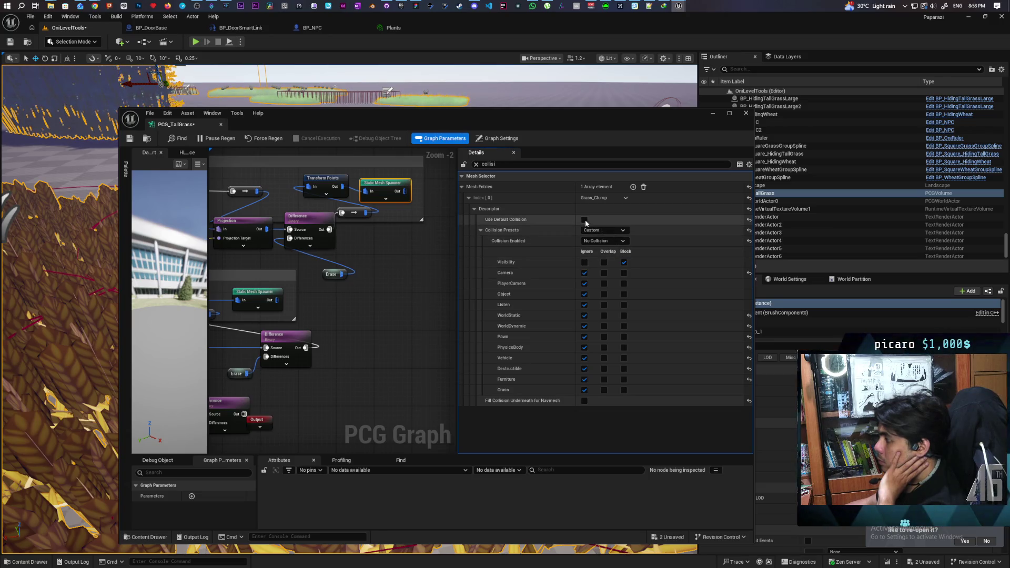
pyautogui.click(595, 241)
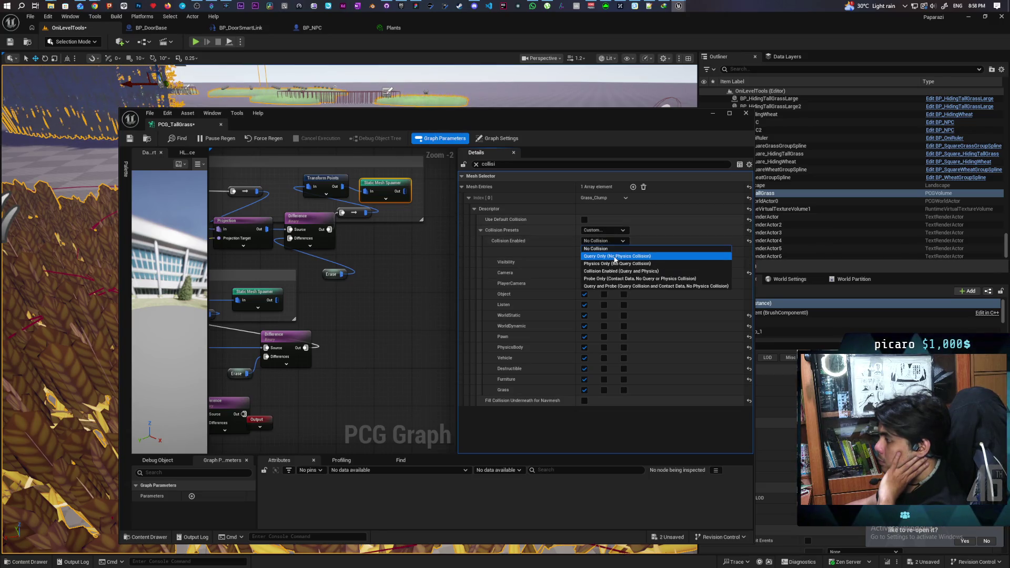
pyautogui.click(591, 263)
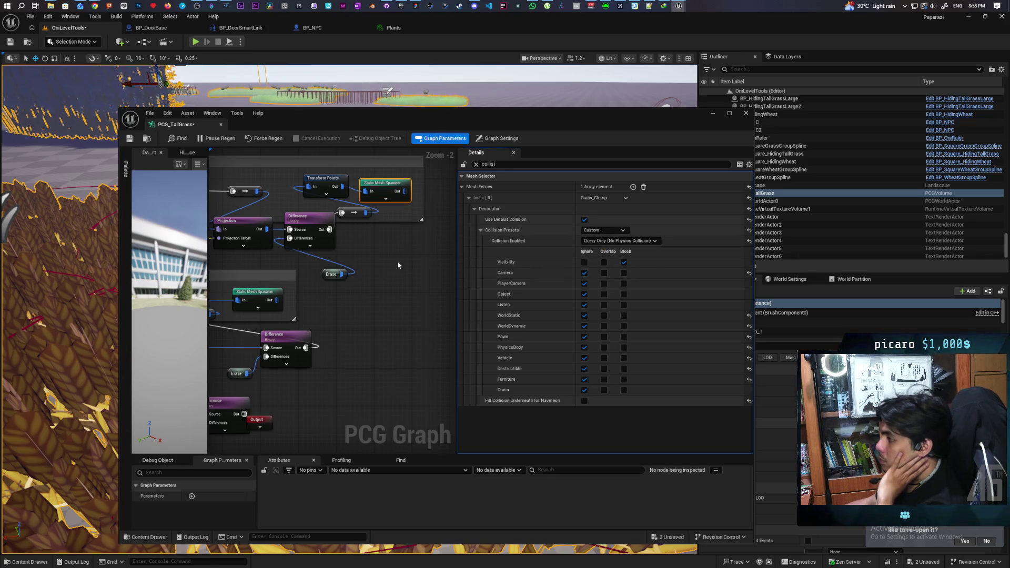
pyautogui.scroll(-2, 396, 263)
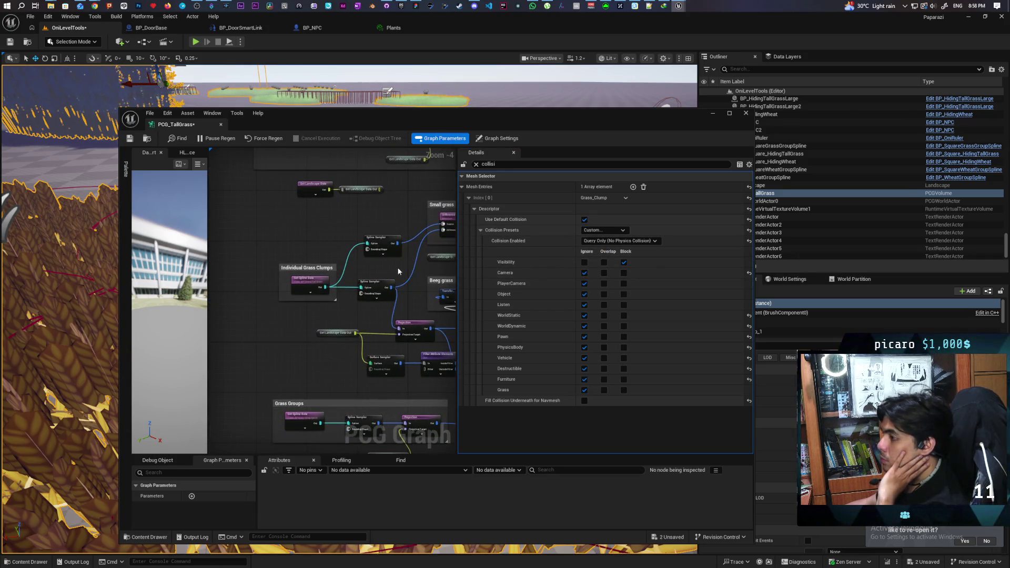
# Compare the Beeg grass and Small grass mesh spawner settings, then save the level
pyautogui.moveTo(398, 271); pyautogui.dragTo(228, 240)
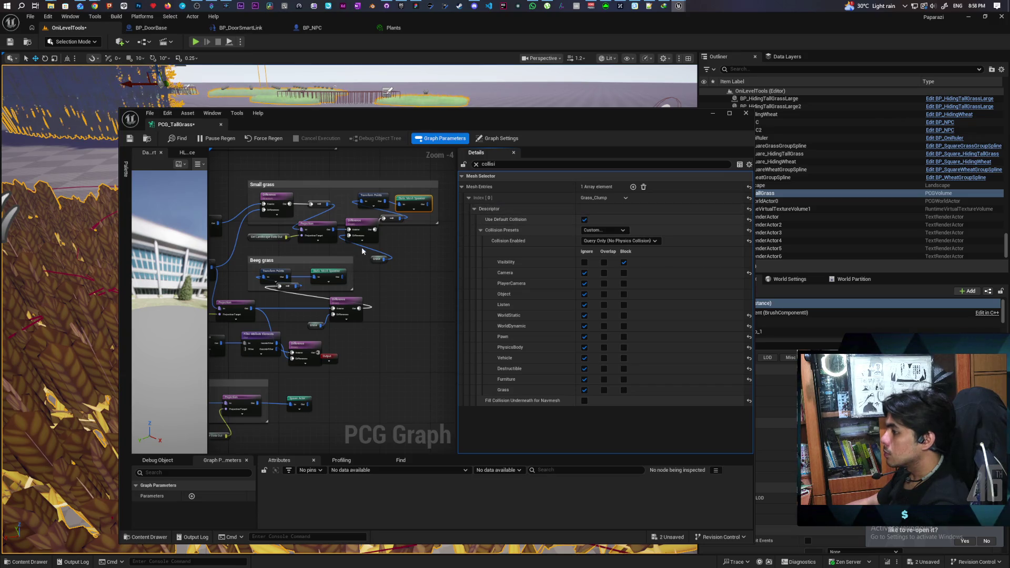
pyautogui.click(332, 274)
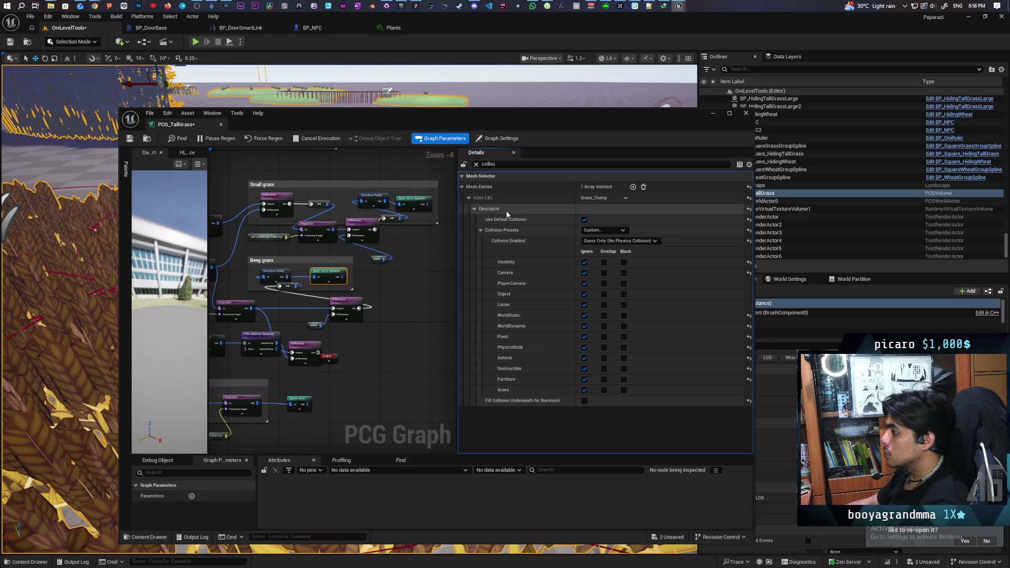
pyautogui.click(422, 202)
pyautogui.click(334, 278)
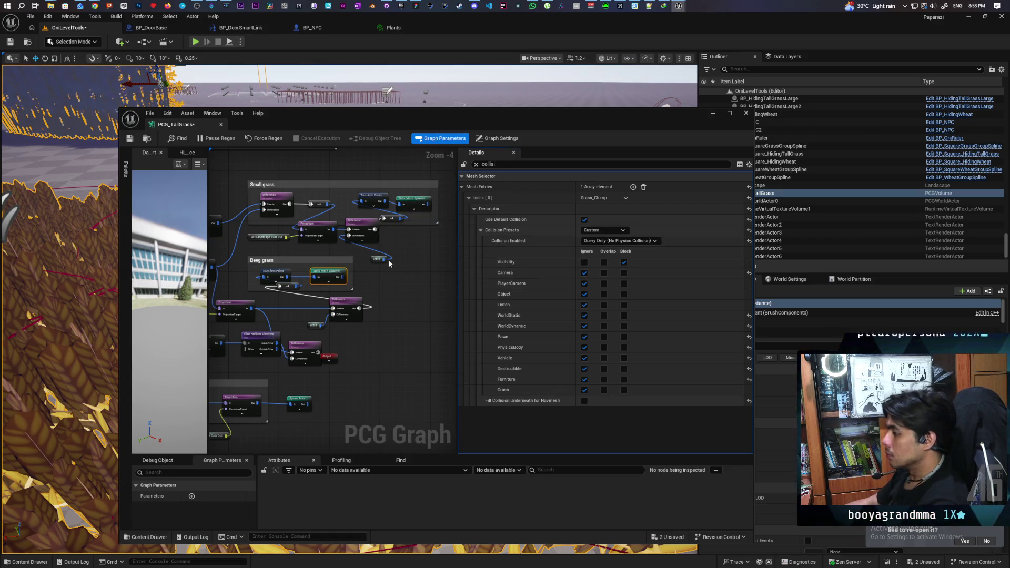
pyautogui.hotkey('ctrl', 'shift', 's')
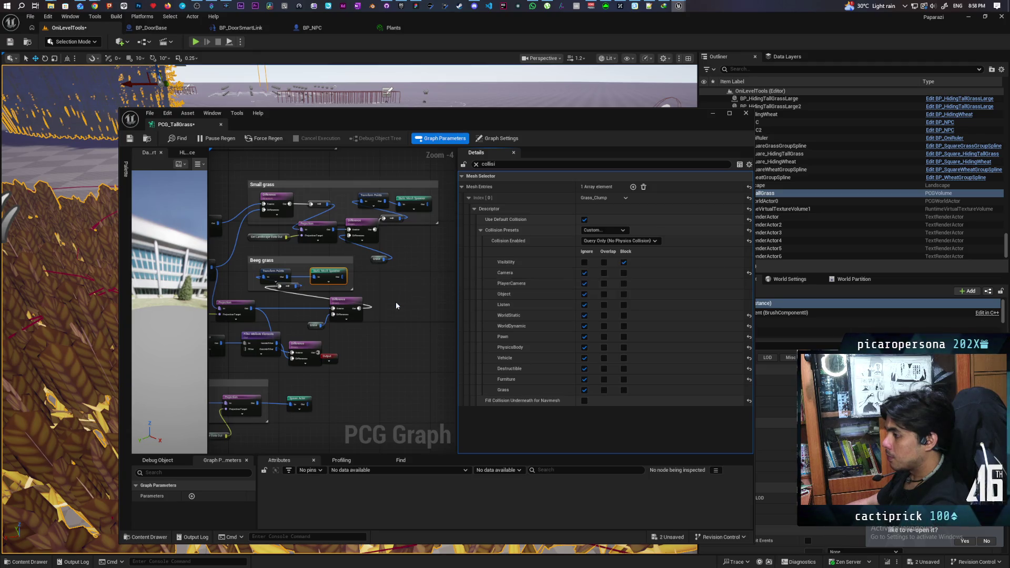
# Select the Beeg grass spawner's Wheat entry and turn on Use Default Collision
pyautogui.scroll(-1, 396, 301)
pyautogui.moveTo(365, 344)
pyautogui.mouseDown()
pyautogui.moveTo(291, 286)
pyautogui.moveTo(349, 168)
pyautogui.mouseUp()
pyautogui.scroll(1, 342, 230)
pyautogui.scroll(1, 365, 258)
pyautogui.moveTo(364, 261)
pyautogui.mouseDown()
pyautogui.moveTo(377, 267)
pyautogui.moveTo(334, 223)
pyautogui.moveTo(341, 259)
pyautogui.mouseUp()
pyautogui.click(341, 258)
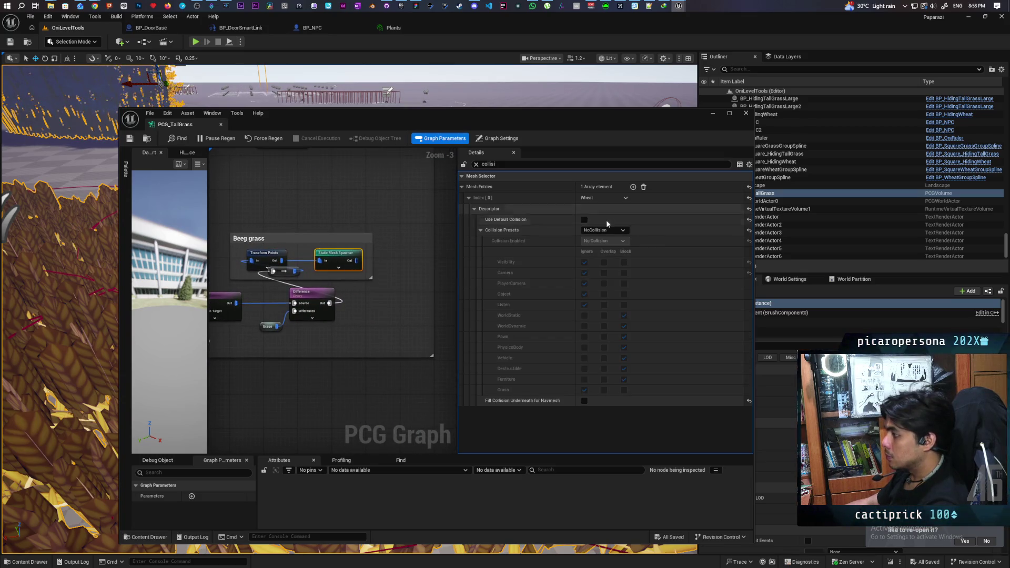
pyautogui.click(519, 215)
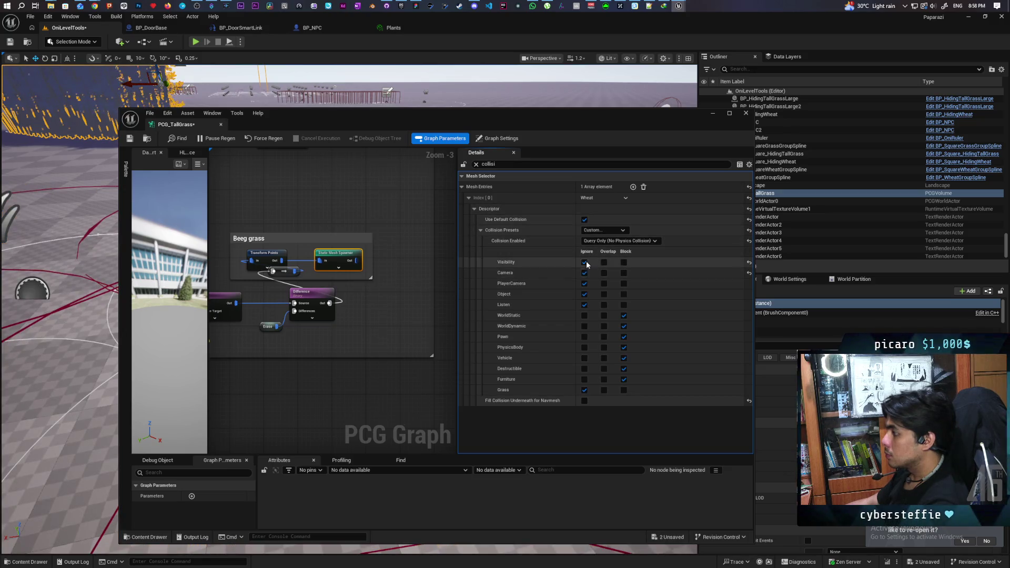
# Make the Wheat ignore all collision channels but block Visibility, and save
pyautogui.click(582, 315)
pyautogui.click(582, 326)
pyautogui.click(583, 336)
pyautogui.click(583, 347)
pyautogui.click(584, 357)
pyautogui.click(584, 369)
pyautogui.click(584, 379)
pyautogui.click(624, 262)
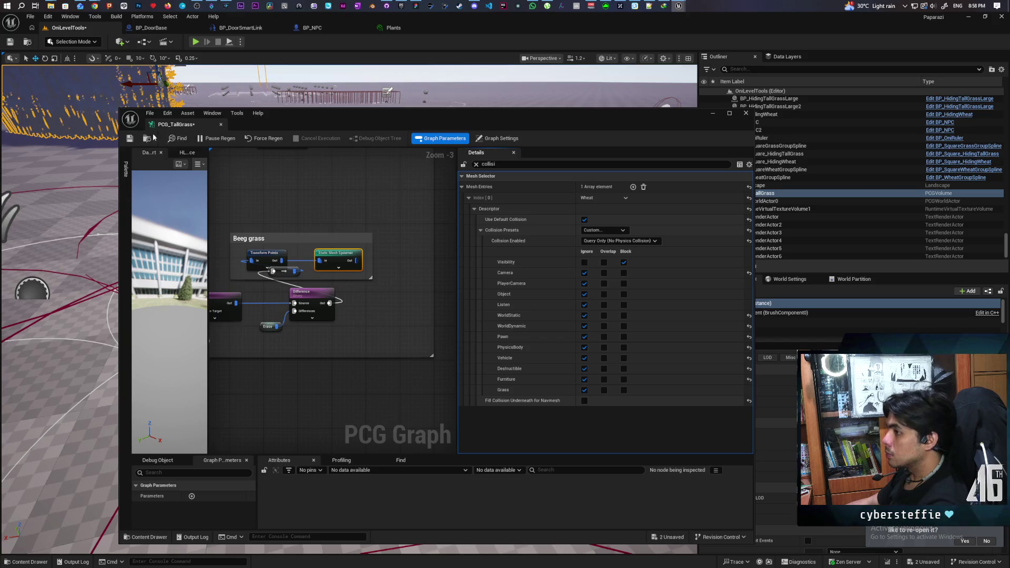
pyautogui.hotkey('ctrl', 's')
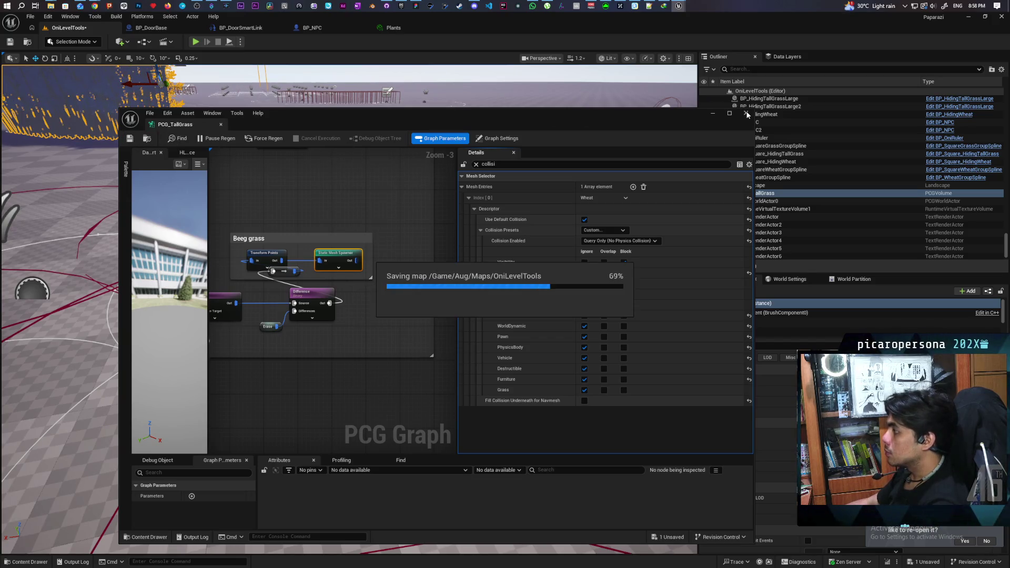
# Close the graph editor, frame the PCG_TallGrass volume, and reopen the graph beside the level view
pyautogui.click(748, 114)
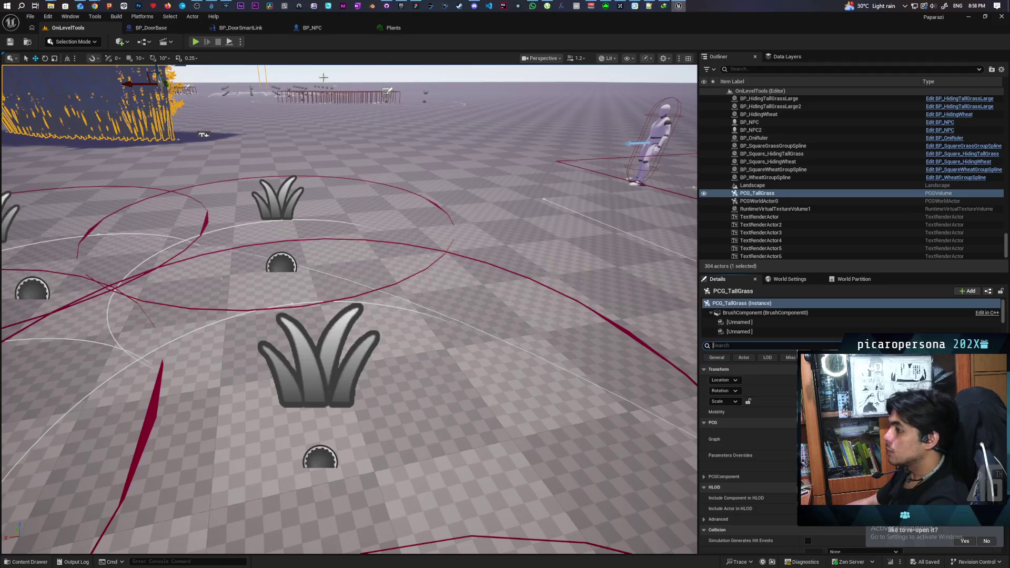
pyautogui.press('f')
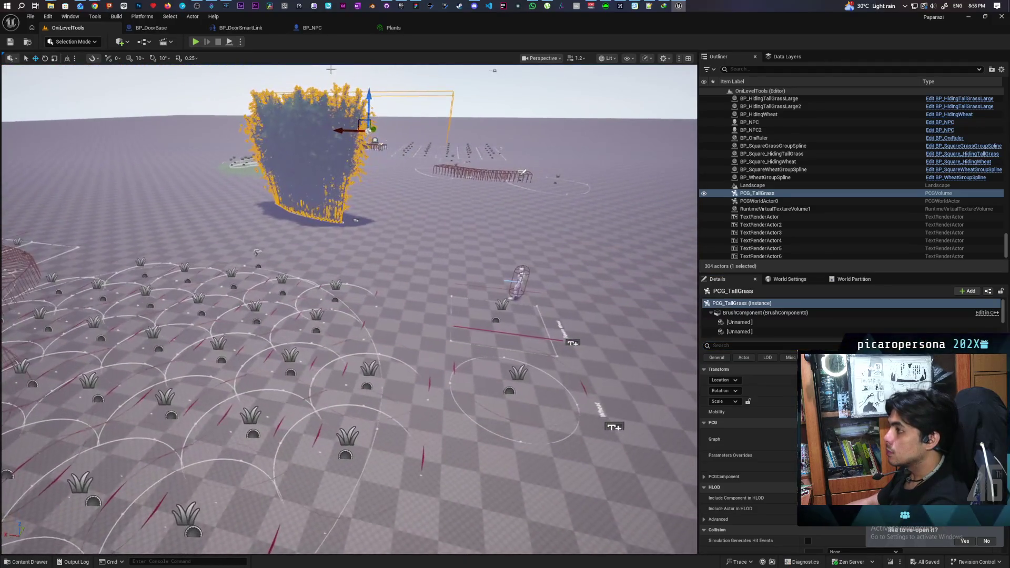
pyautogui.click(678, 5)
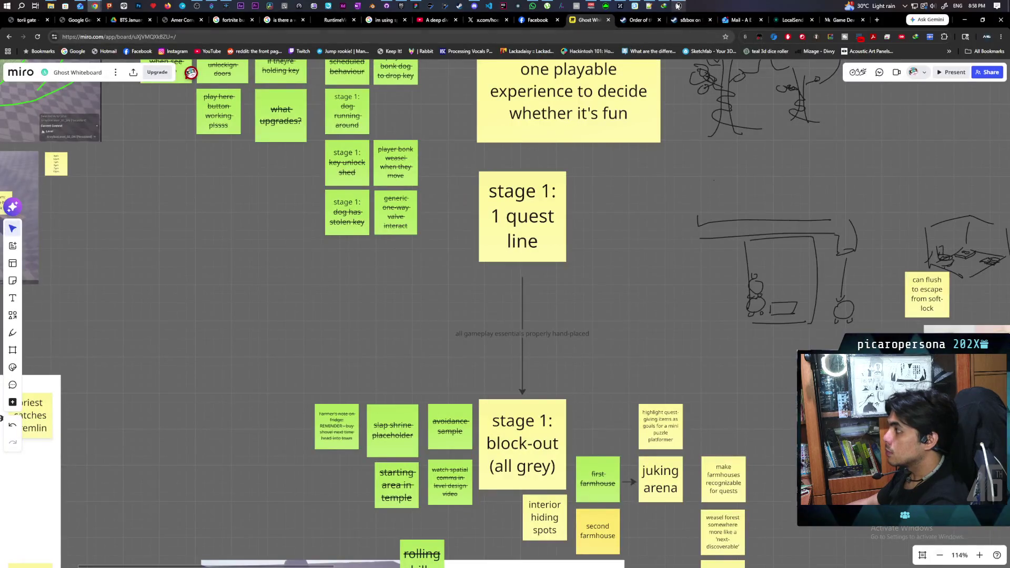
pyautogui.click(678, 5)
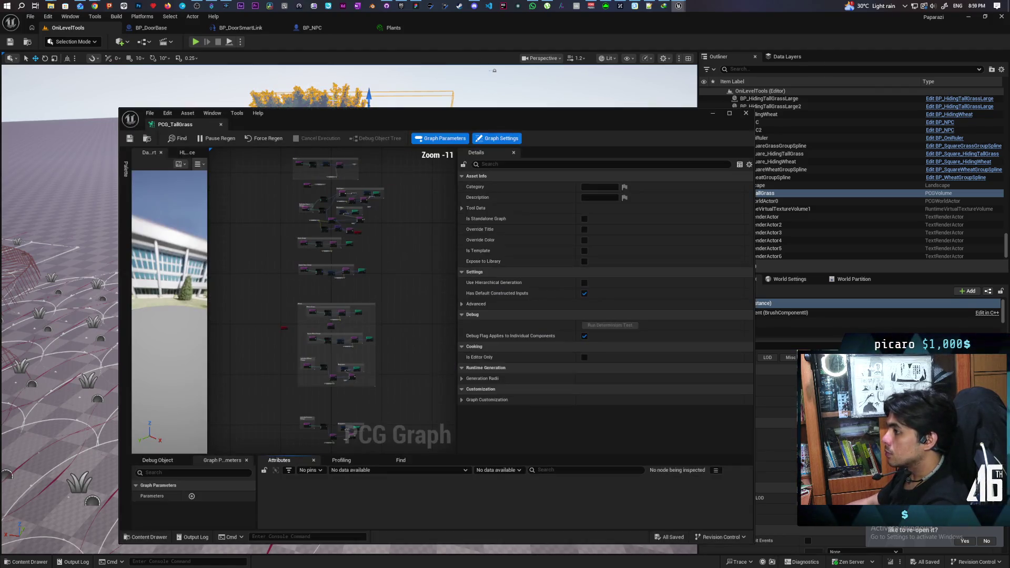
pyautogui.moveTo(382, 116); pyautogui.dragTo(571, 152)
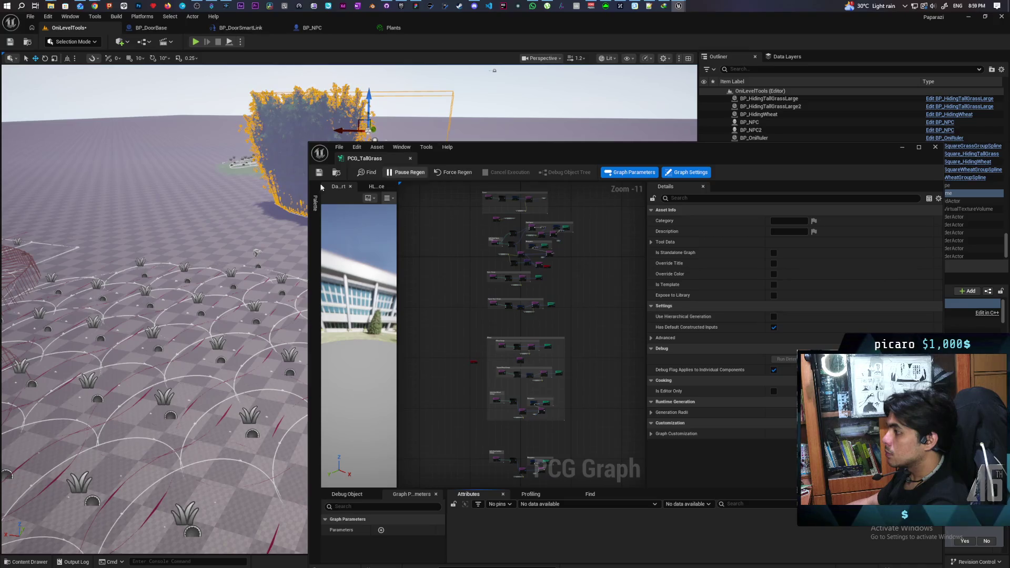
pyautogui.moveTo(294, 210)
pyautogui.mouseDown()
pyautogui.moveTo(221, 215)
pyautogui.moveTo(216, 195)
pyautogui.moveTo(407, 120)
pyautogui.mouseUp()
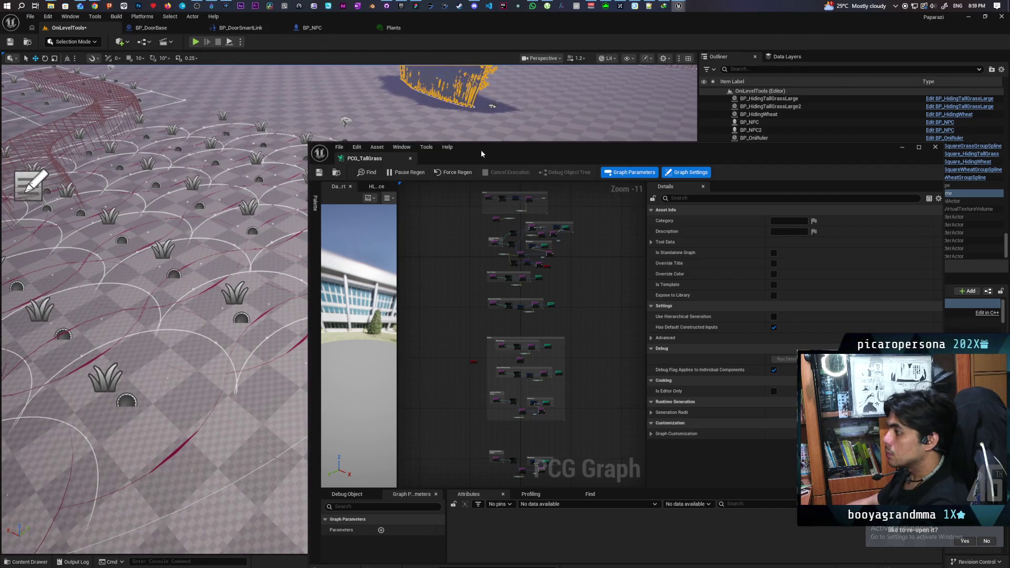
pyautogui.moveTo(493, 153)
pyautogui.mouseDown()
pyautogui.moveTo(428, 314)
pyautogui.moveTo(416, 278)
pyautogui.moveTo(490, 188)
pyautogui.moveTo(484, 179)
pyautogui.moveTo(463, 184)
pyautogui.moveTo(492, 192)
pyautogui.moveTo(505, 210)
pyautogui.moveTo(495, 218)
pyautogui.moveTo(547, 182)
pyautogui.mouseUp()
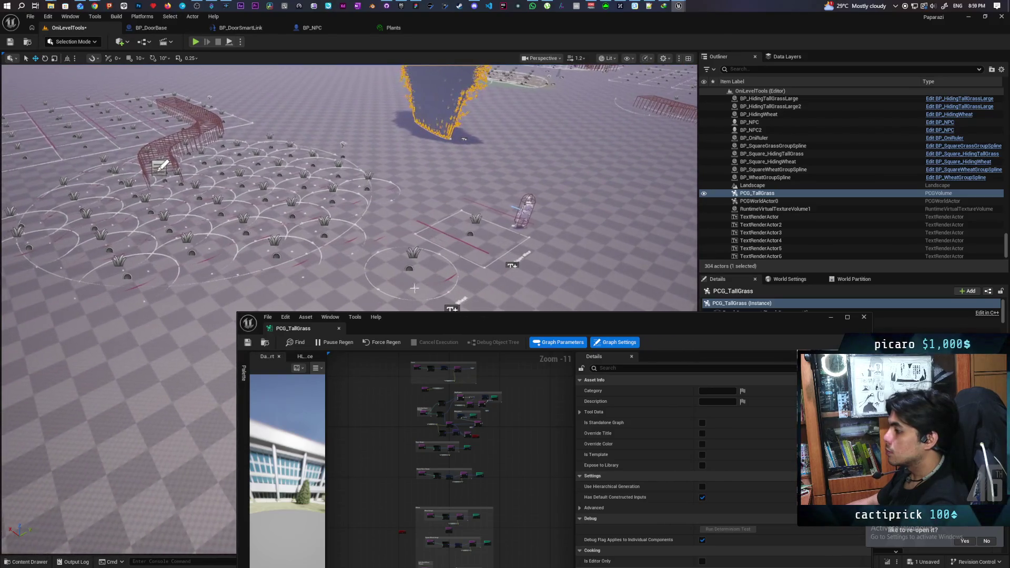
# Close the graph editor and delete the PCG_TallGrass_PCGStamp actor so the volume regenerates
pyautogui.click(864, 318)
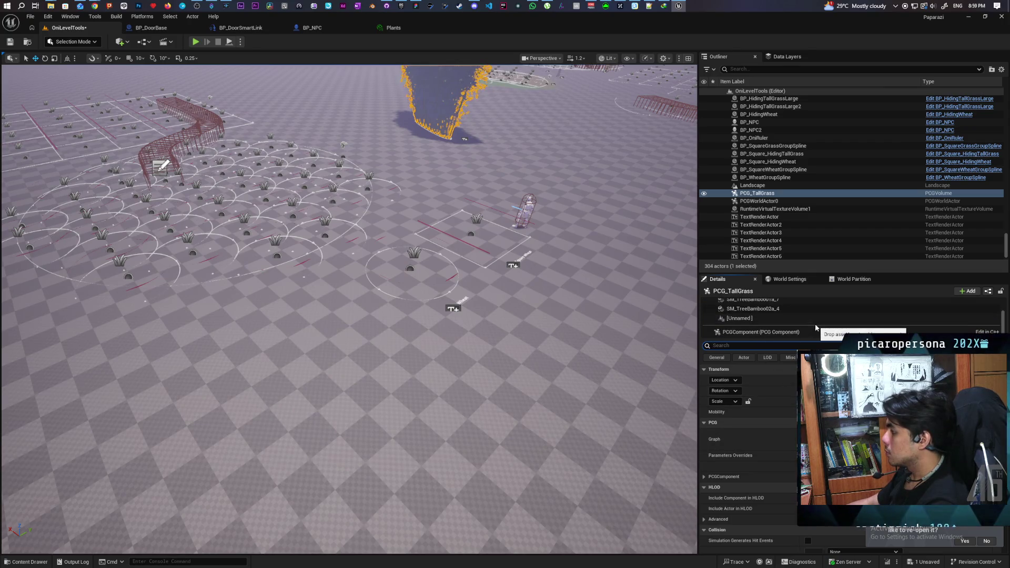
pyautogui.click(789, 322)
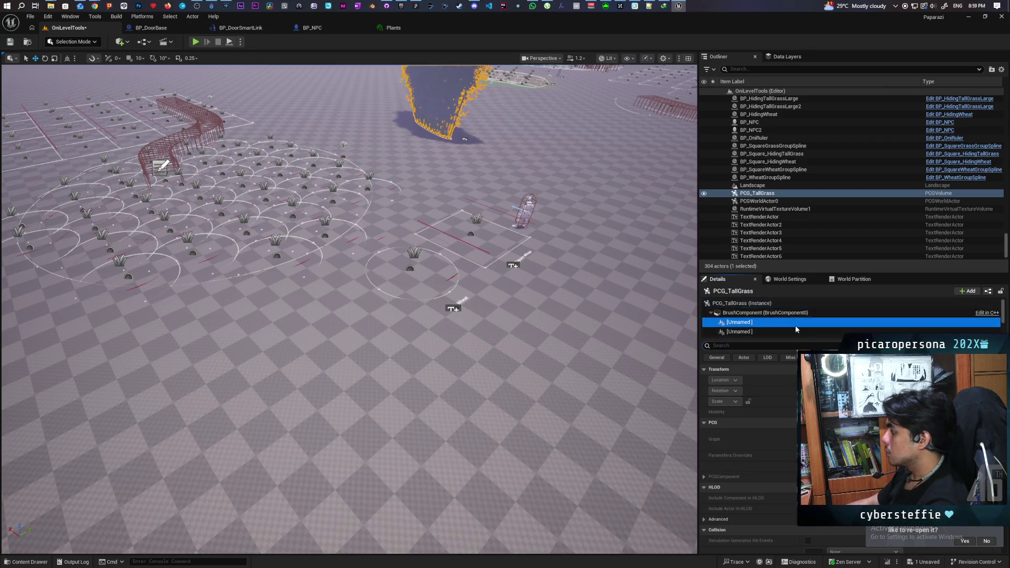
pyautogui.click(800, 305)
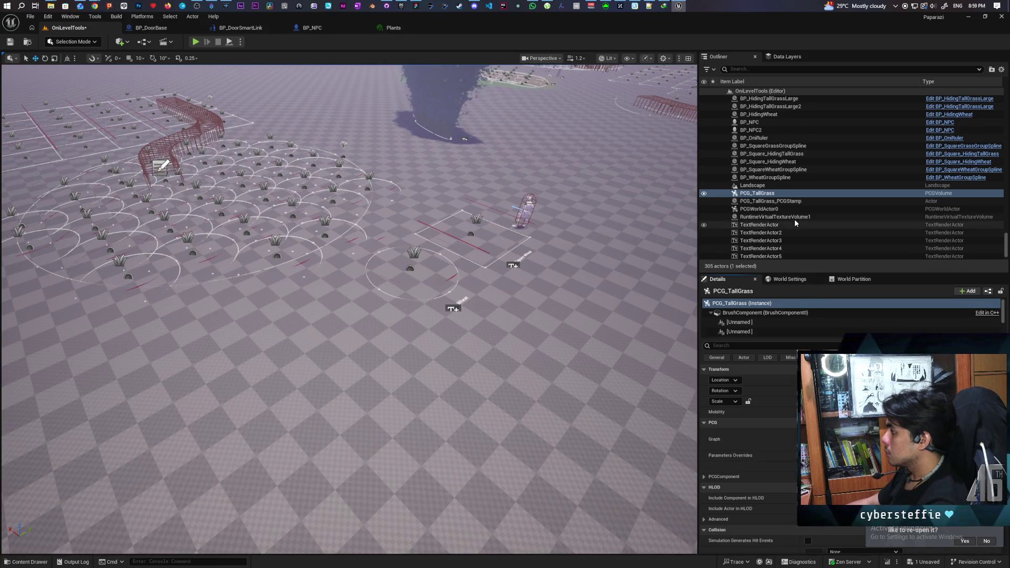
pyautogui.click(795, 203)
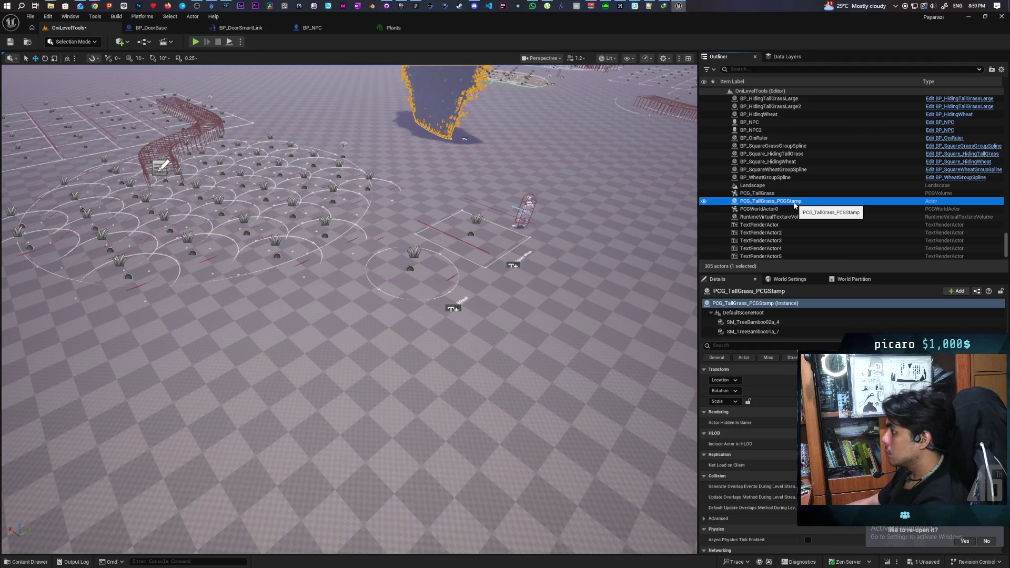
pyautogui.press('Delete')
pyautogui.click(771, 193)
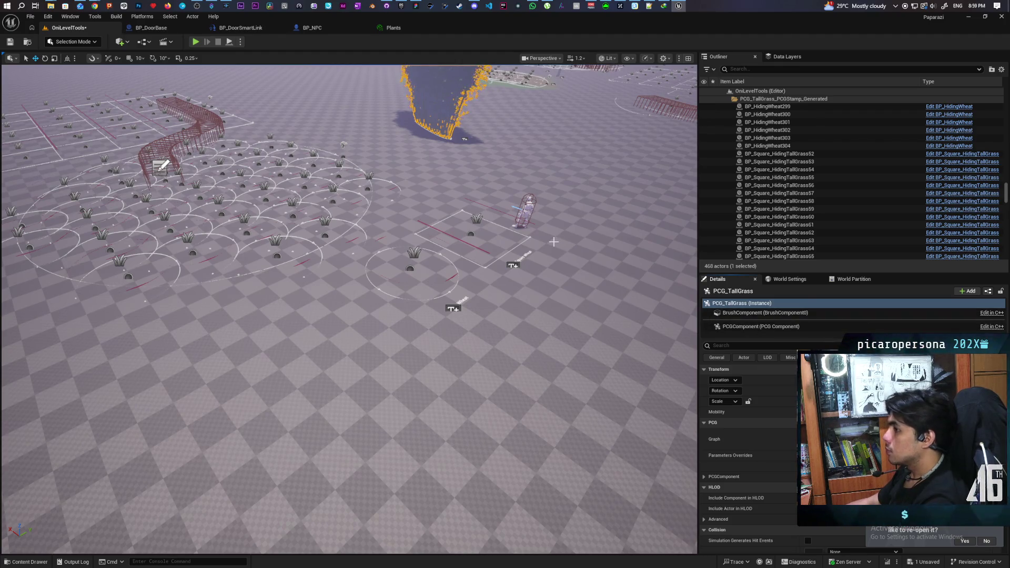
# Inspect the generated BP_HidingTallGrass59 and BP_HidingWheat22 actors in the field
pyautogui.moveTo(553, 242); pyautogui.dragTo(547, 179)
pyautogui.moveTo(409, 376)
pyautogui.mouseDown()
pyautogui.moveTo(399, 345)
pyautogui.moveTo(399, 374)
pyautogui.moveTo(372, 364)
pyautogui.moveTo(379, 390)
pyautogui.moveTo(372, 386)
pyautogui.mouseUp()
pyautogui.click(373, 364)
pyautogui.press('f')
pyautogui.click(226, 288)
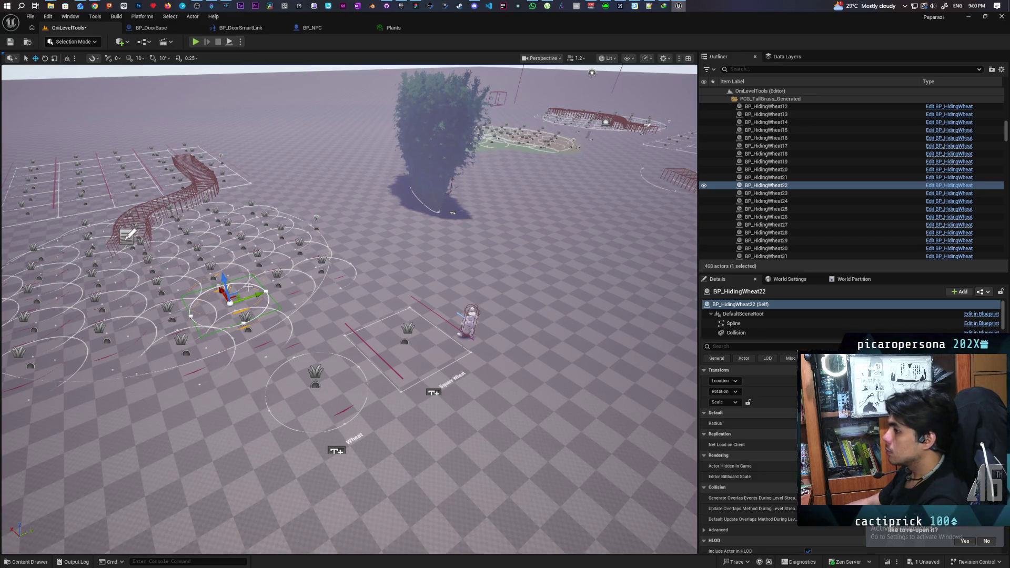
# Expand the PCG_TallGrass_Generated folder in the Outliner to show its actors
pyautogui.scroll(6, 805, 205)
pyautogui.scroll(15, 805, 205)
pyautogui.scroll(4, 805, 206)
pyautogui.click(792, 100)
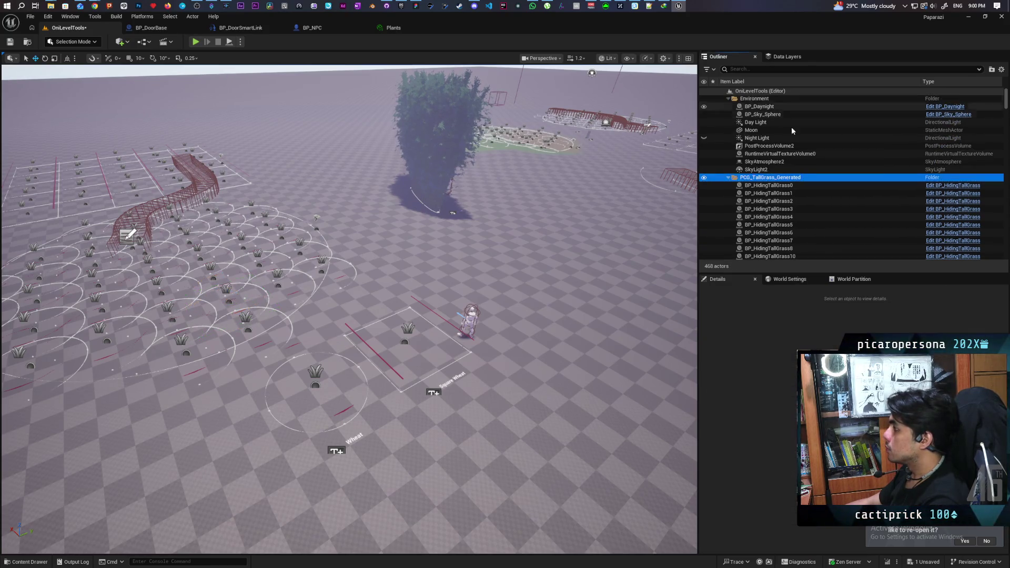
pyautogui.scroll(-3, 773, 179)
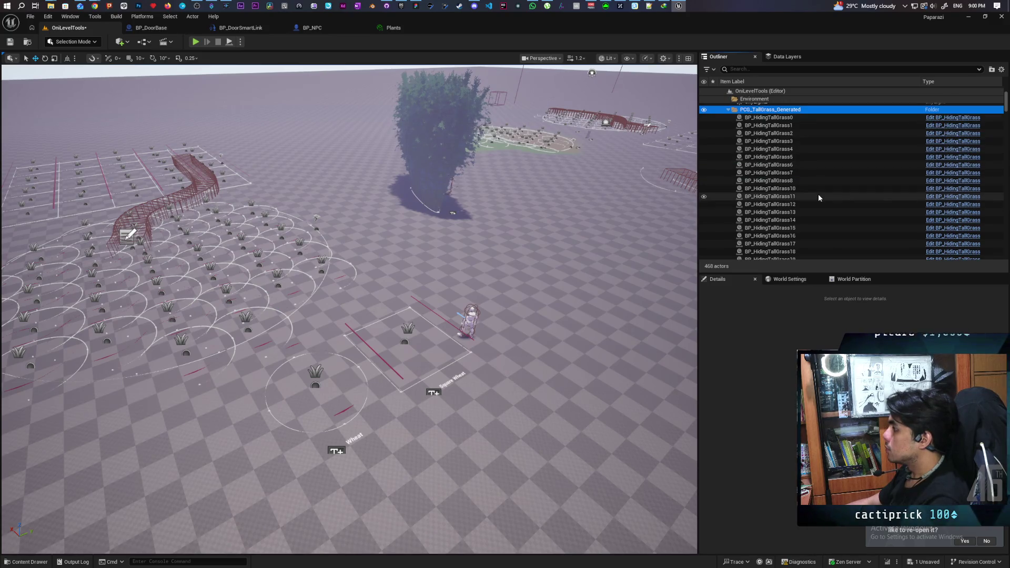
# Delete every actor directly inside PCG_TallGrass_Generated, confirming with Apply to All
pyautogui.rightClick(782, 112)
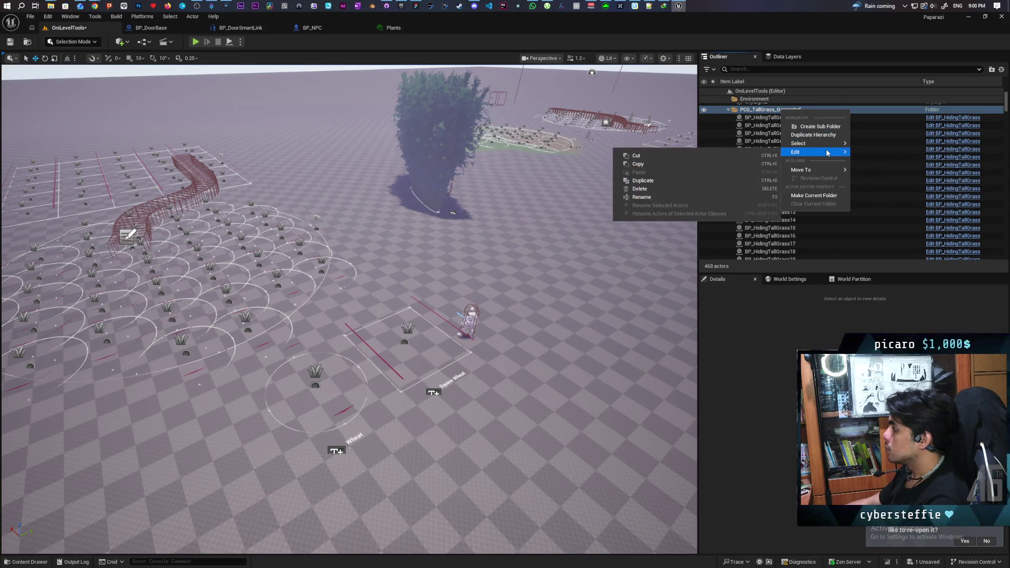
pyautogui.moveTo(830, 147)
pyautogui.click(886, 151)
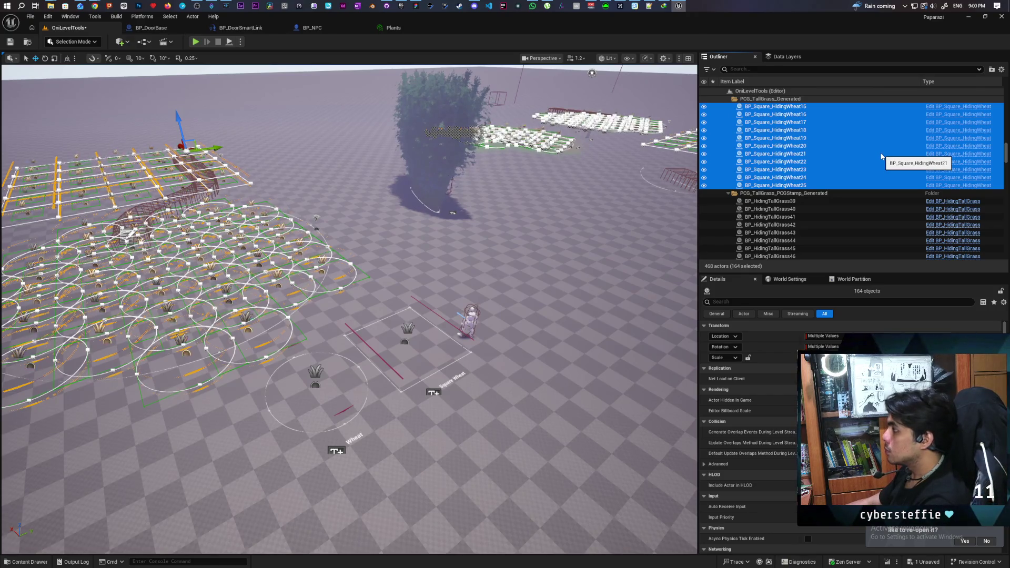
pyautogui.press('Delete')
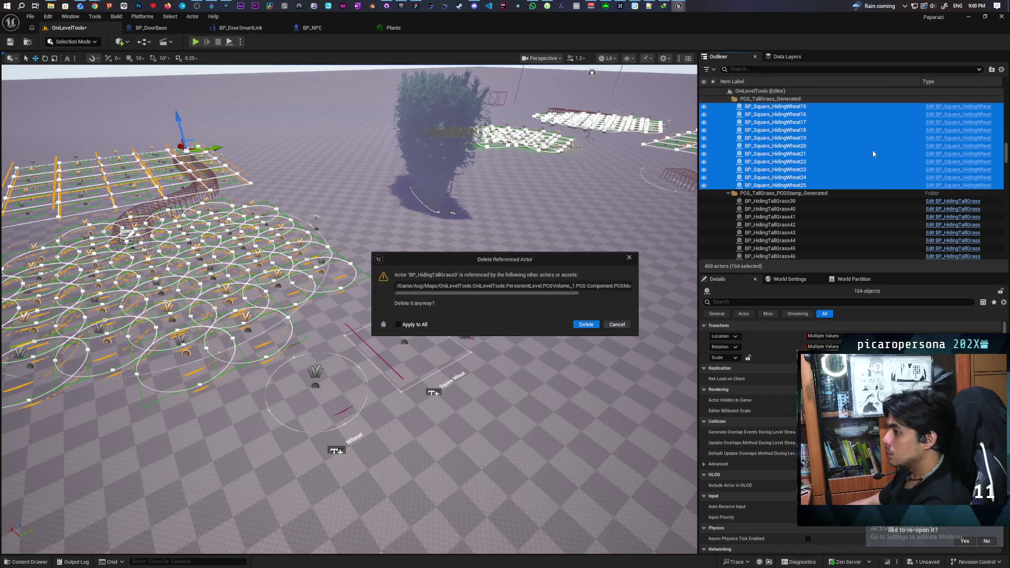
pyautogui.click(587, 325)
pyautogui.click(585, 324)
pyautogui.click(585, 325)
pyautogui.click(405, 326)
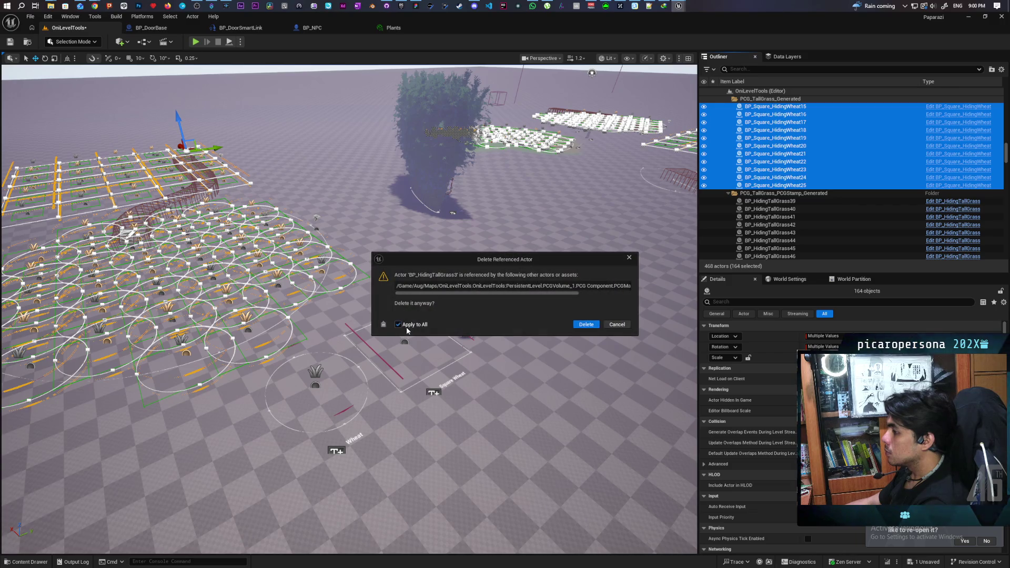
pyautogui.click(574, 325)
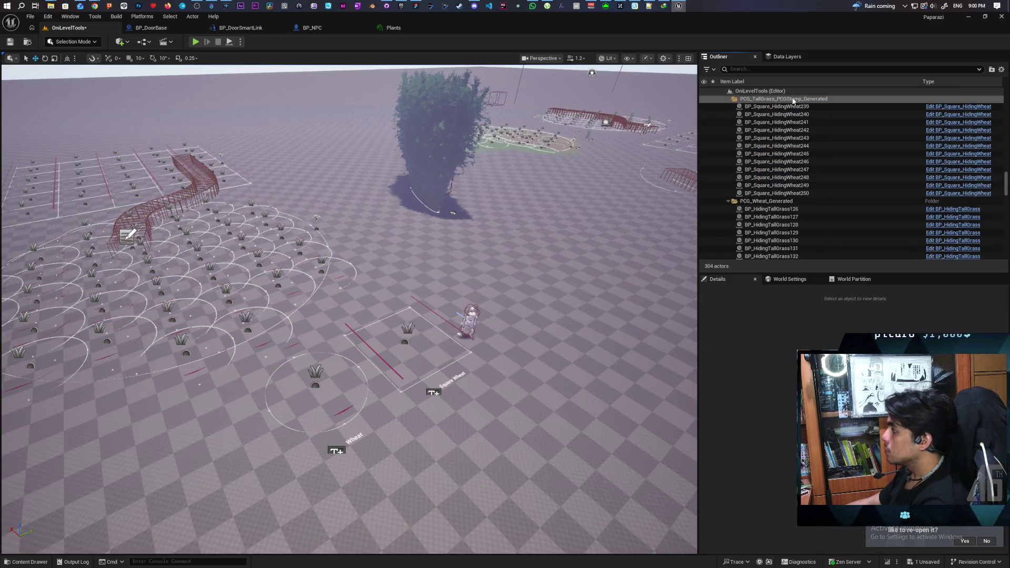
# Delete all actors inside the PCG_TallGrass_PCGStamp_Generated folder
pyautogui.click(794, 101)
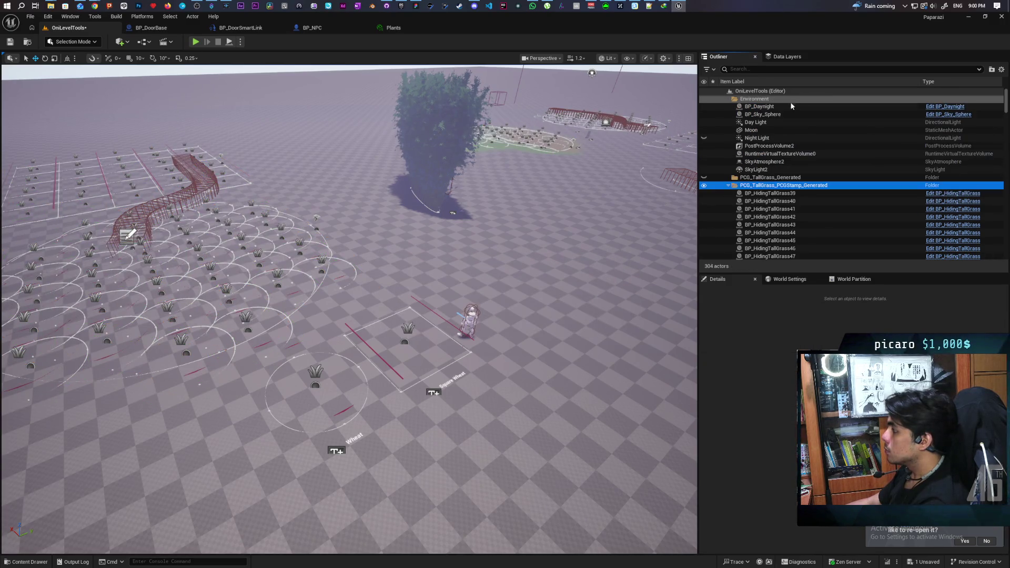
pyautogui.rightClick(768, 189)
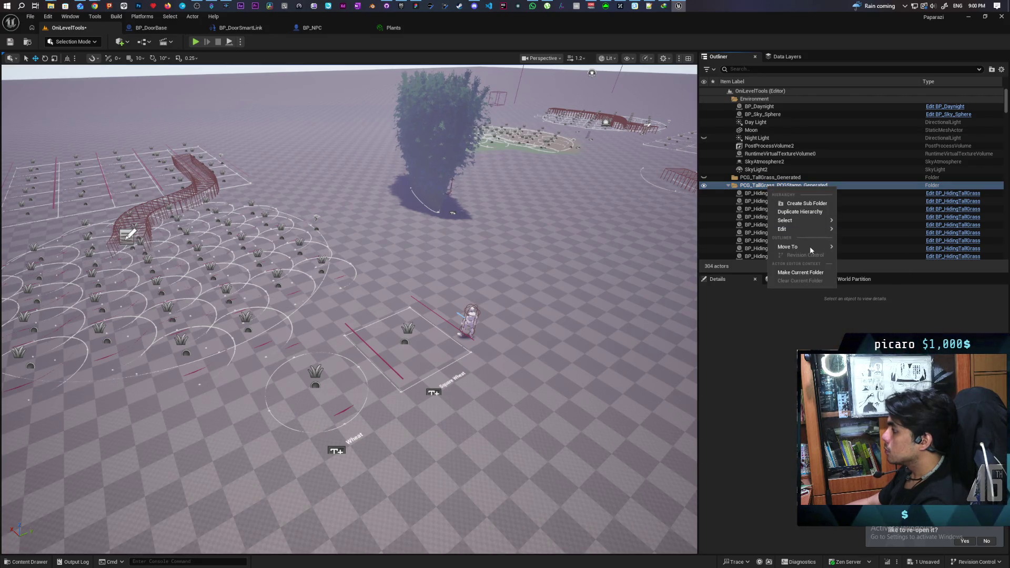
pyautogui.moveTo(811, 250)
pyautogui.moveTo(818, 223)
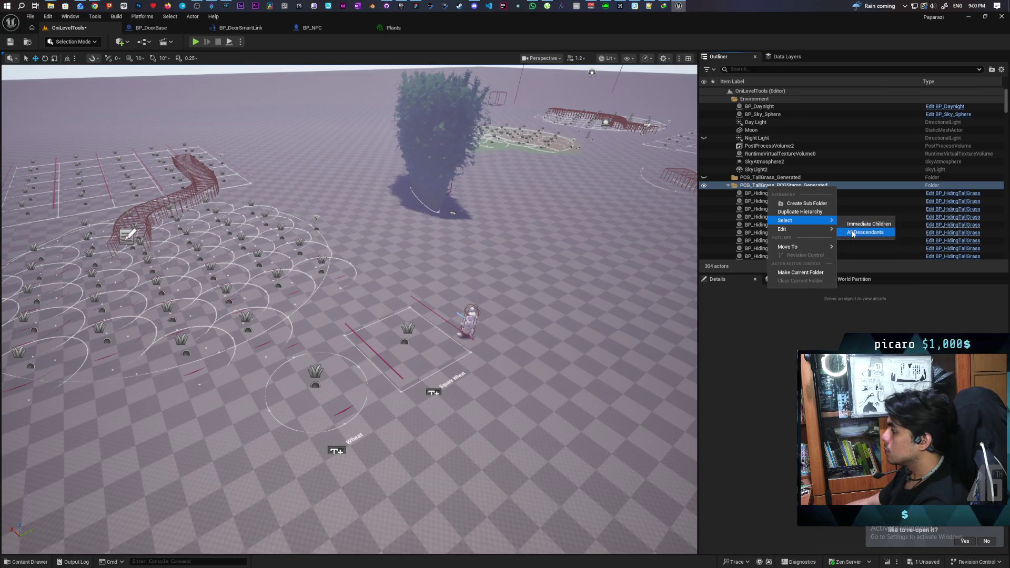
pyautogui.click(853, 234)
pyautogui.press('Delete')
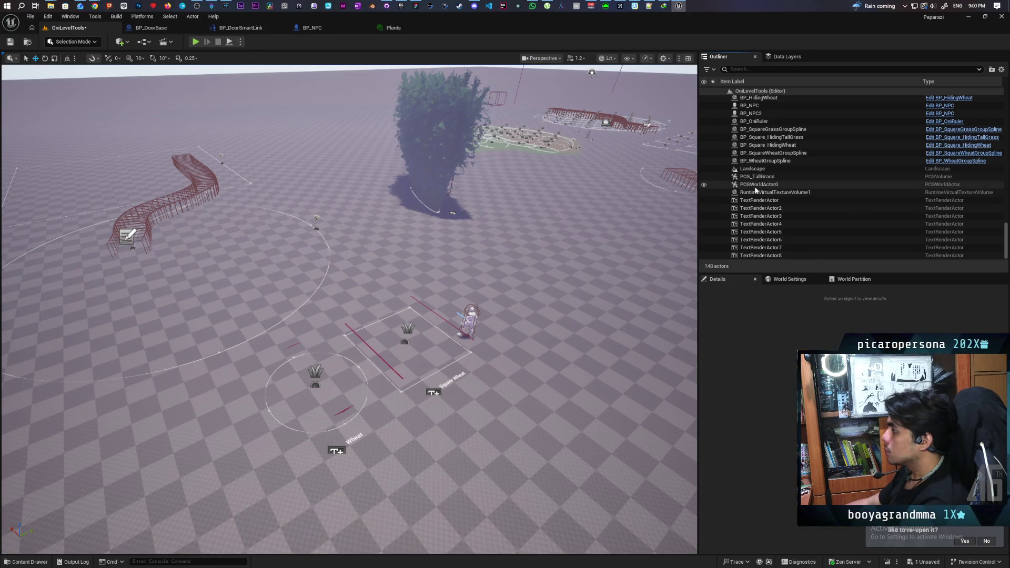
# Select all descendants of PCG_Wheat_Generated and delete the 101 generated wheat actors
pyautogui.click(141, 227)
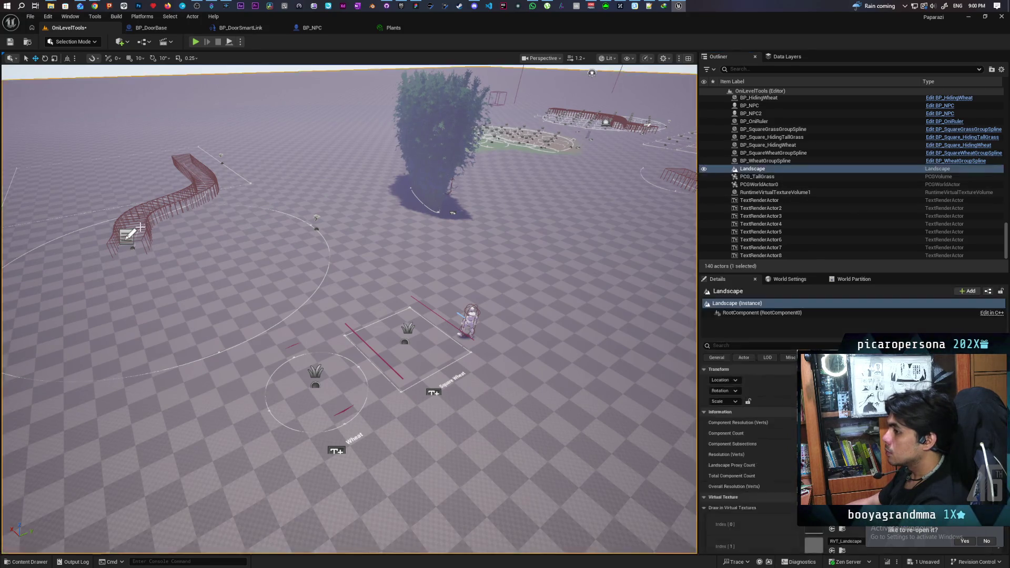
pyautogui.click(317, 227)
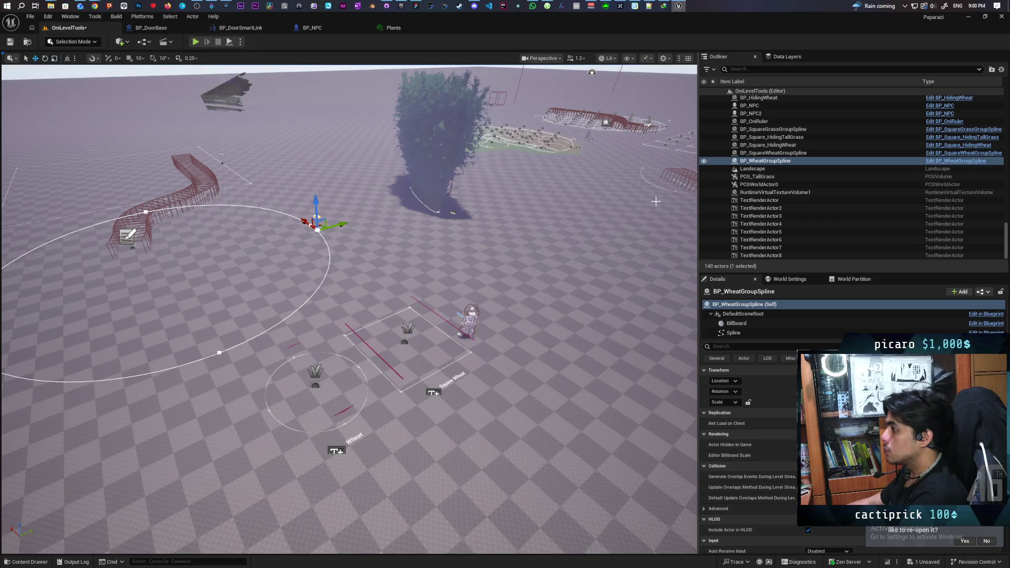
pyautogui.click(589, 121)
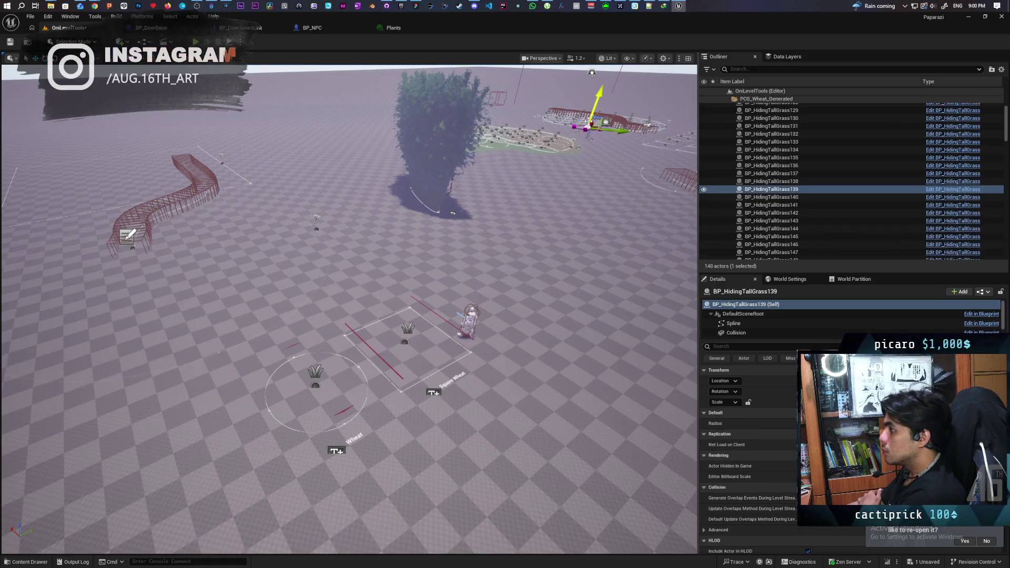
pyautogui.click(771, 102)
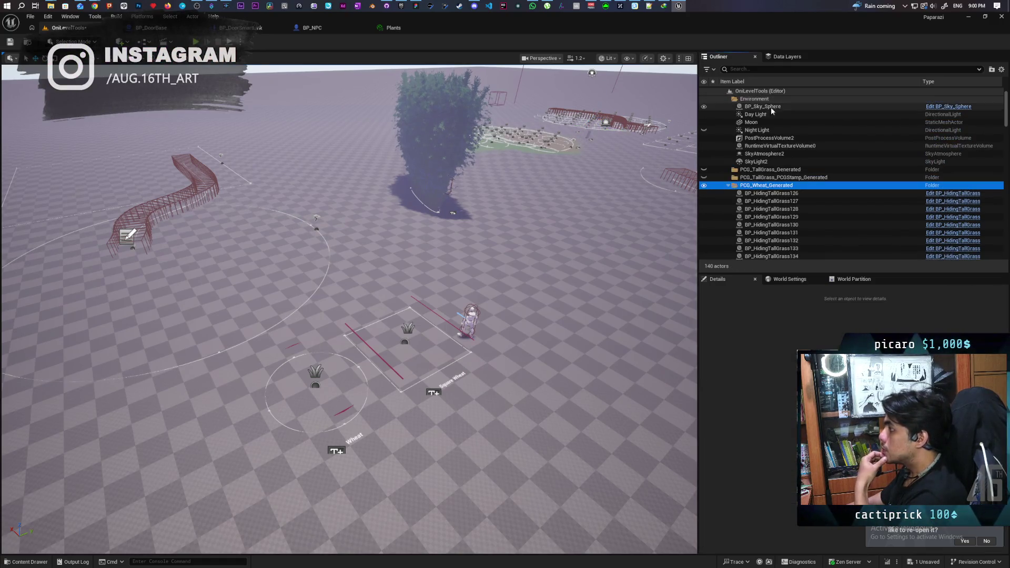
pyautogui.rightClick(767, 187)
pyautogui.moveTo(805, 218)
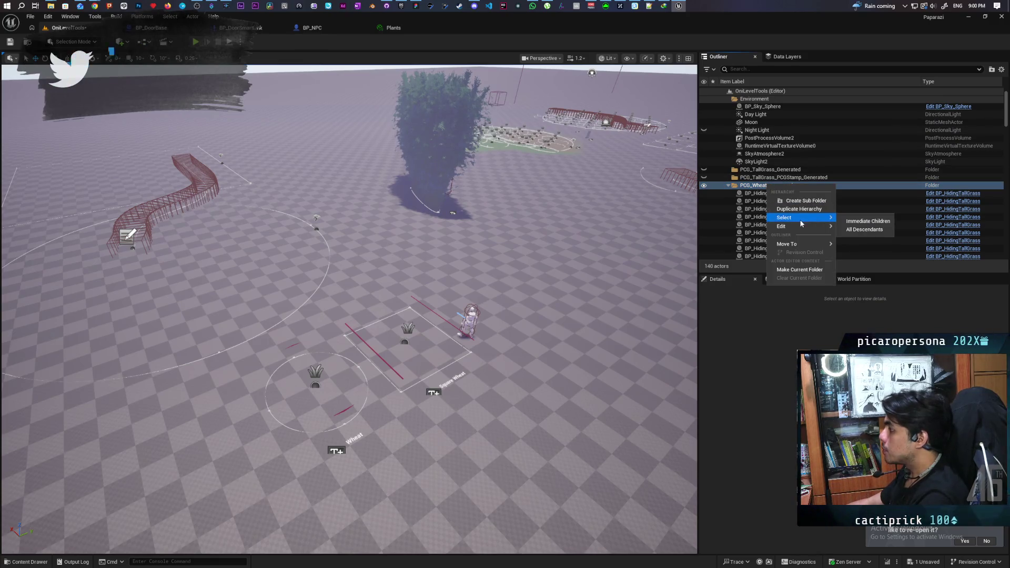
pyautogui.click(864, 230)
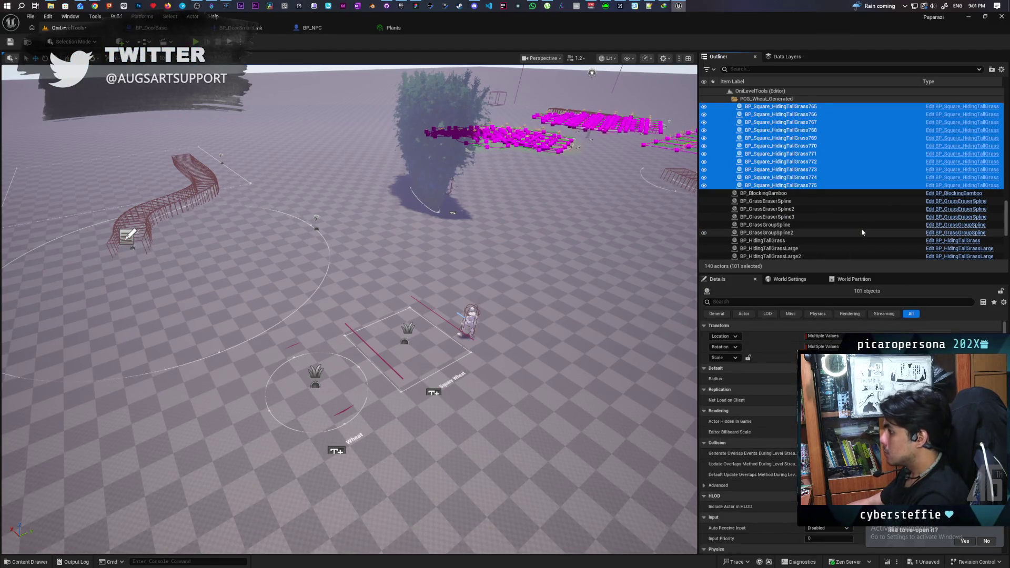
pyautogui.press('Delete')
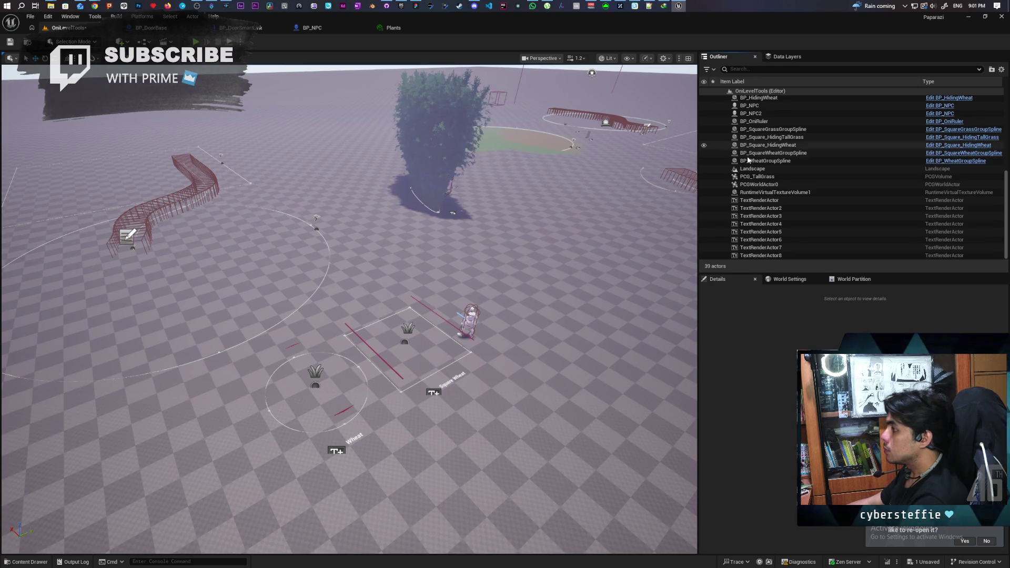
# Pull the camera back and inspect the PCG_TallGrass volume and PCGWorldActor0
pyautogui.moveTo(535, 138); pyautogui.dragTo(666, 113)
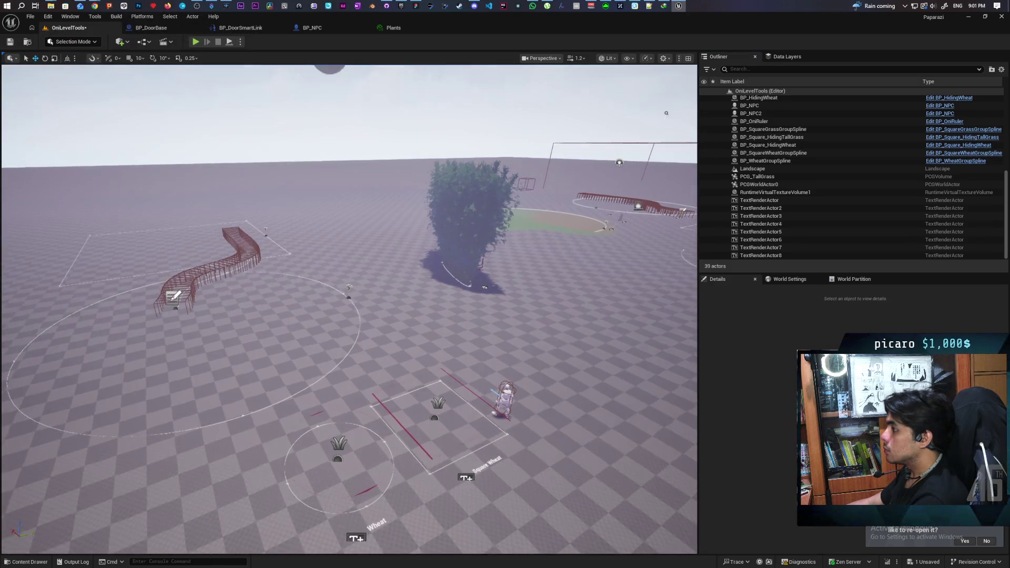
pyautogui.click(553, 142)
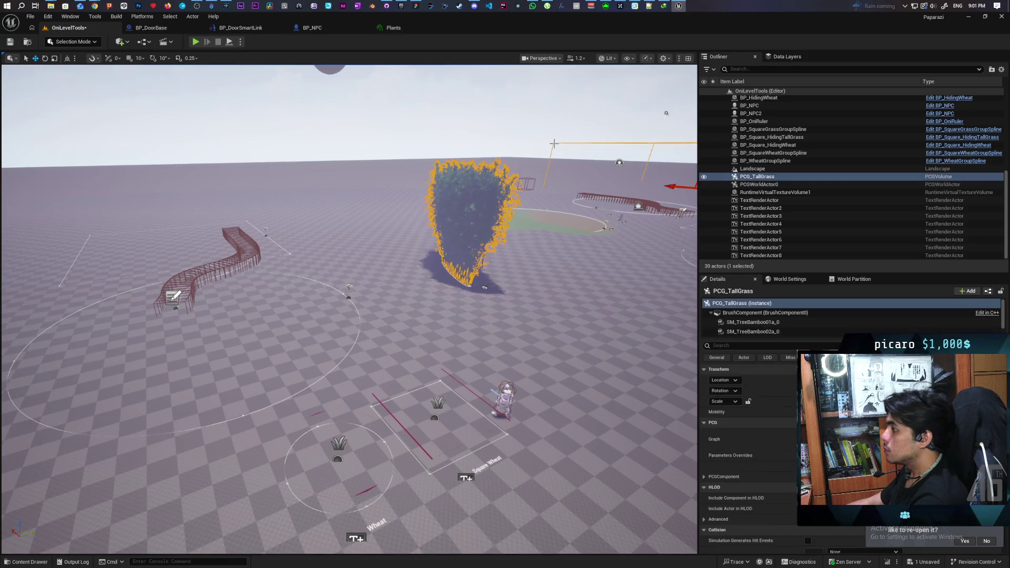
pyautogui.click(773, 185)
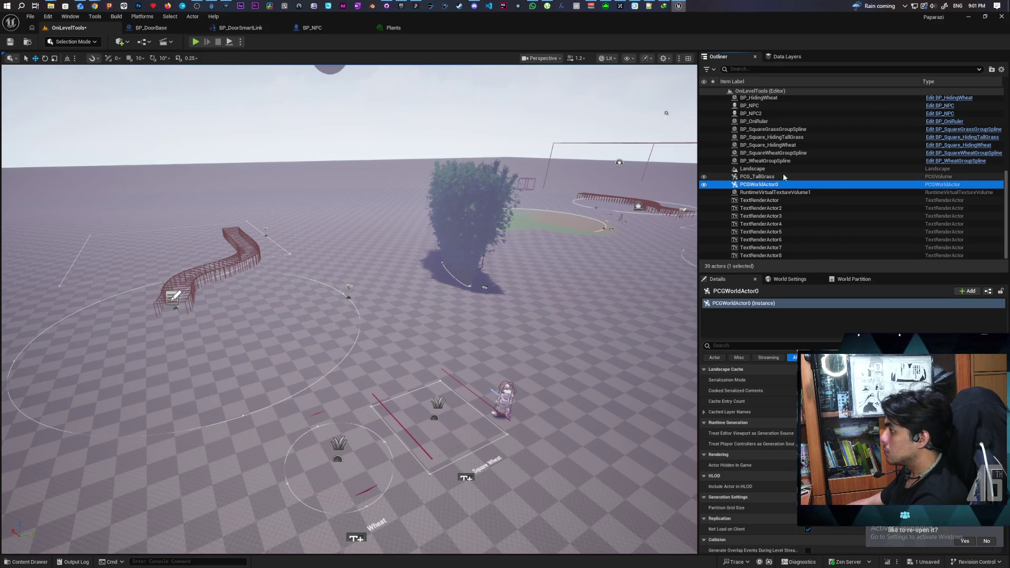
# Delete the PCG_TallGrass_PCGStamp actor and reselect PCG_TallGrass so the grass and wheat regenerate
pyautogui.click(767, 178)
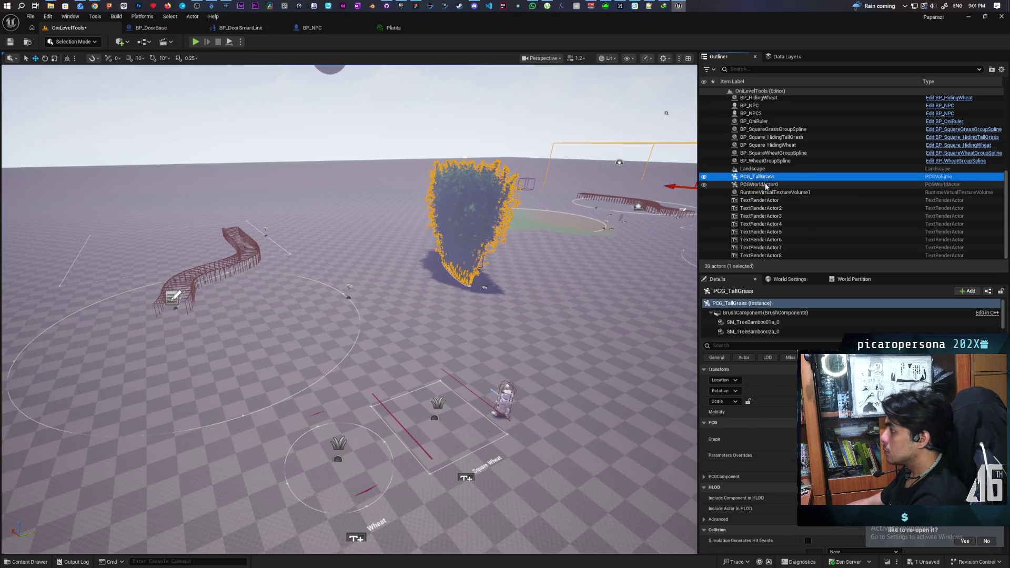
pyautogui.scroll(-1, 774, 316)
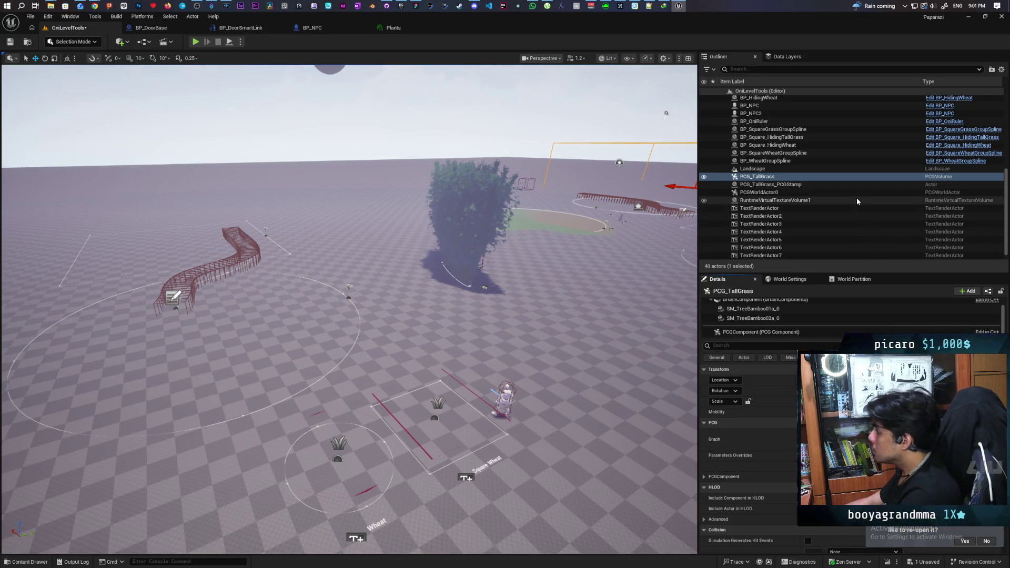
pyautogui.click(797, 185)
pyautogui.press('Delete')
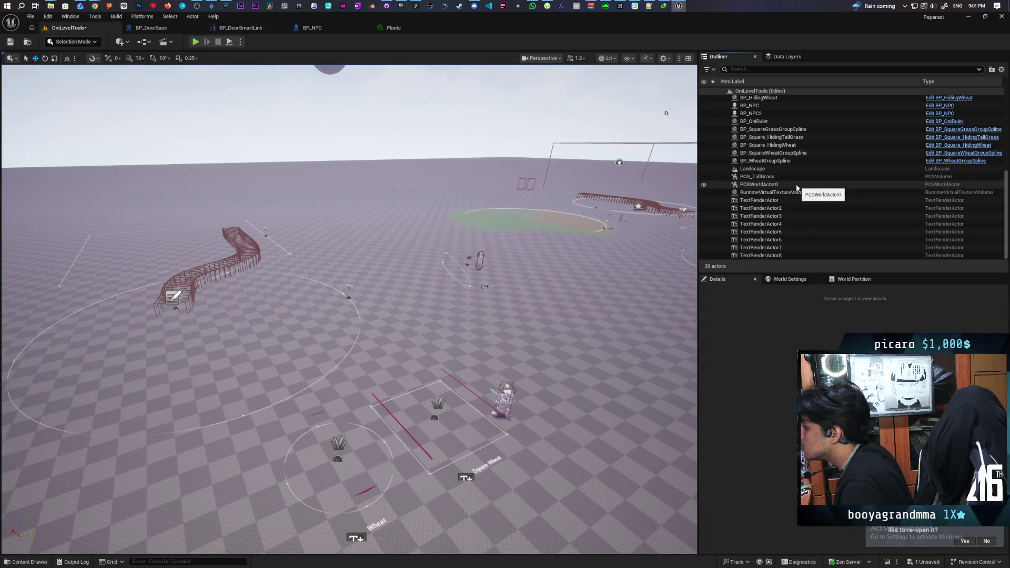
pyautogui.click(781, 177)
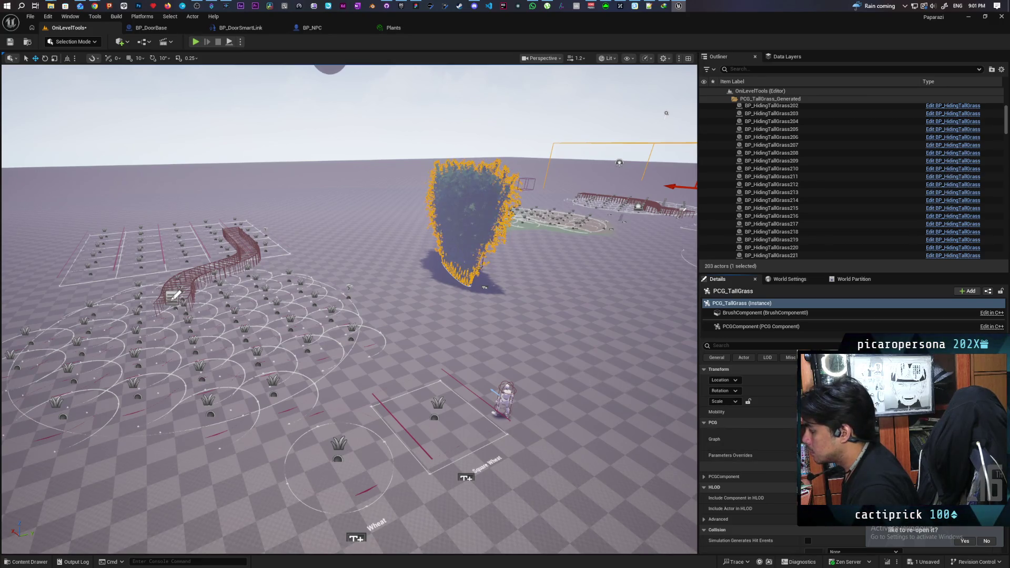
# Alt-drag a copy of BP_HidingWheat onto open ground down-right of the patches and save the map
pyautogui.moveTo(572, 453); pyautogui.dragTo(400, 357)
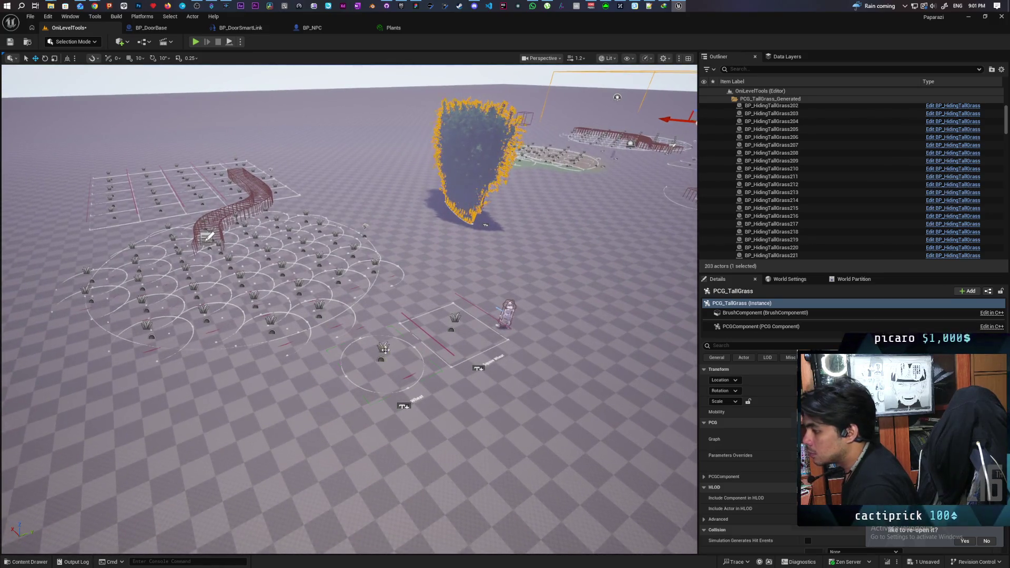
pyautogui.click(385, 347)
pyautogui.moveTo(367, 346)
pyautogui.mouseDown()
pyautogui.moveTo(445, 466)
pyautogui.moveTo(402, 455)
pyautogui.moveTo(395, 479)
pyautogui.mouseUp()
pyautogui.moveTo(408, 438); pyautogui.dragTo(408, 424)
pyautogui.hotkey('ctrl', 's')
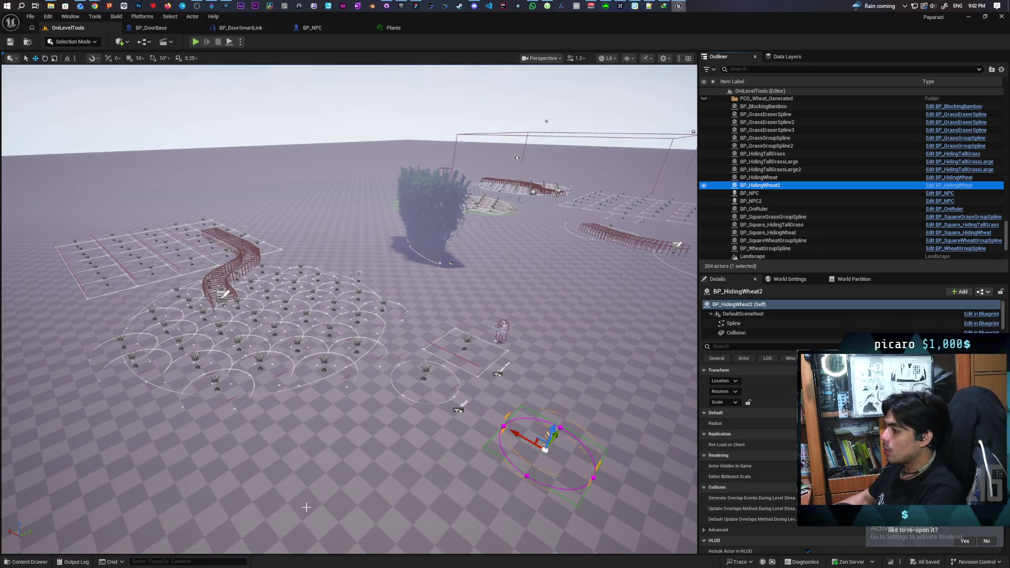
pyautogui.click(272, 326)
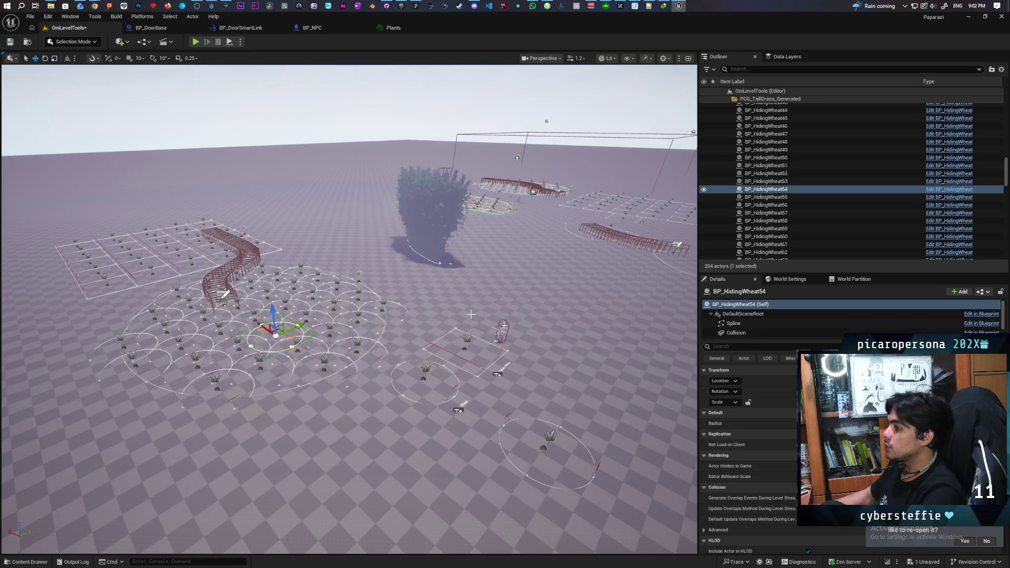
# Delete the empty PCG_TallGrass_PCGStamp_Generated and PCG_Wheat_Generated folders from the Outliner
pyautogui.click(767, 104)
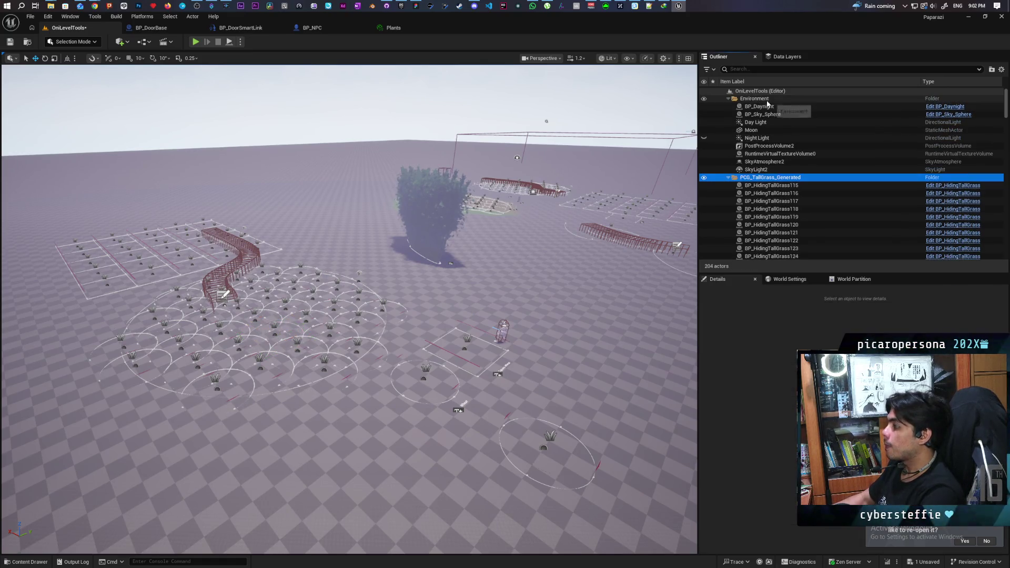
pyautogui.click(729, 178)
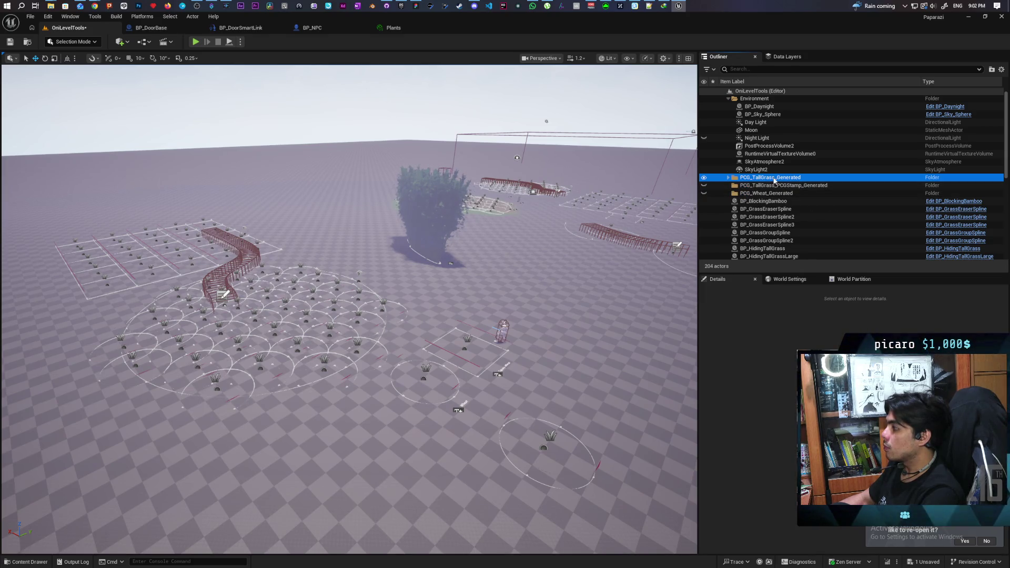
pyautogui.click(745, 190)
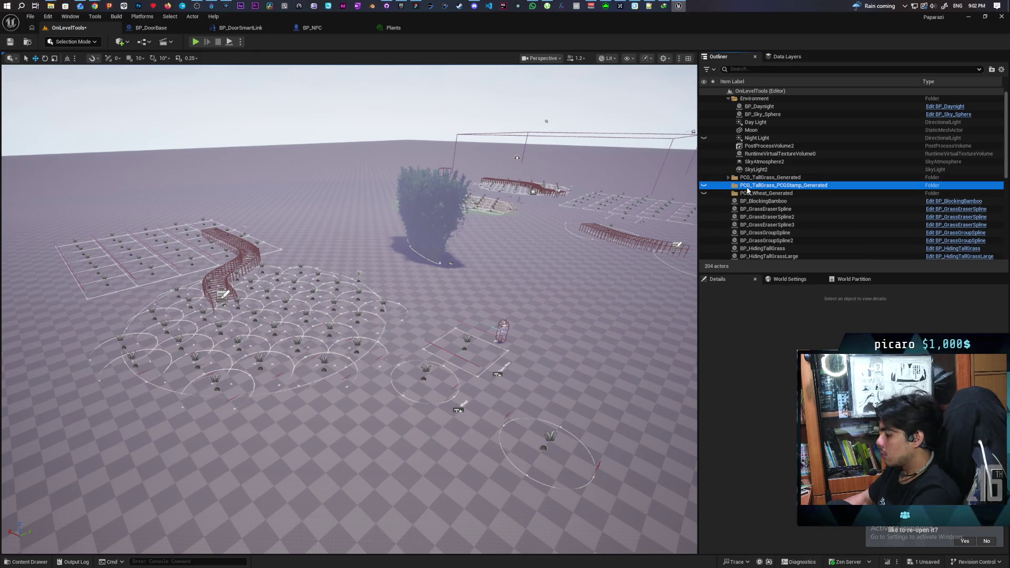
pyautogui.keyDown('ctrl'); pyautogui.click(753, 193); pyautogui.keyUp('ctrl')
pyautogui.press('Delete')
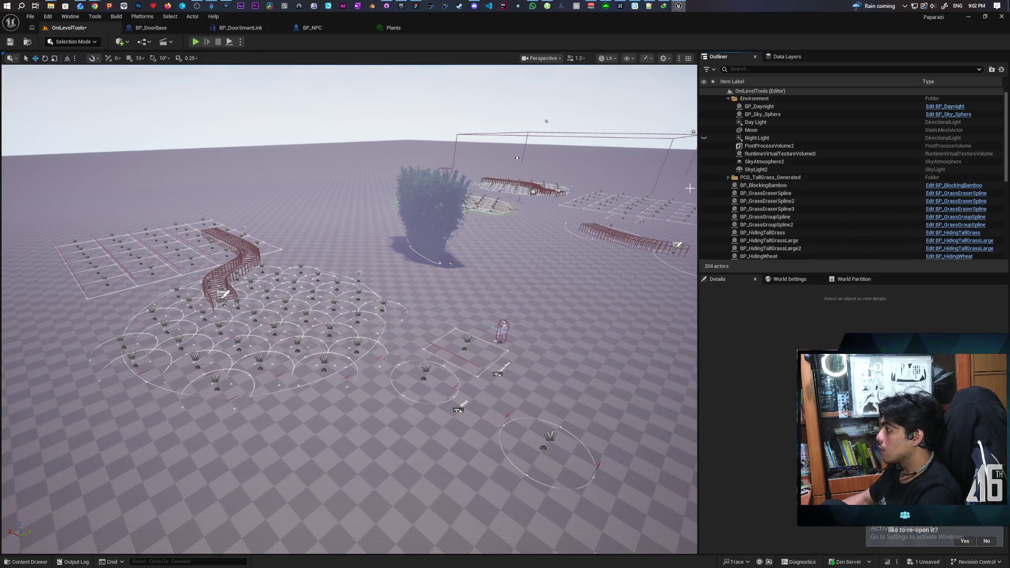
pyautogui.moveTo(652, 191)
pyautogui.mouseDown()
pyautogui.moveTo(684, 158)
pyautogui.moveTo(671, 129)
pyautogui.moveTo(660, 161)
pyautogui.mouseUp()
pyautogui.moveTo(371, 311); pyautogui.dragTo(377, 306)
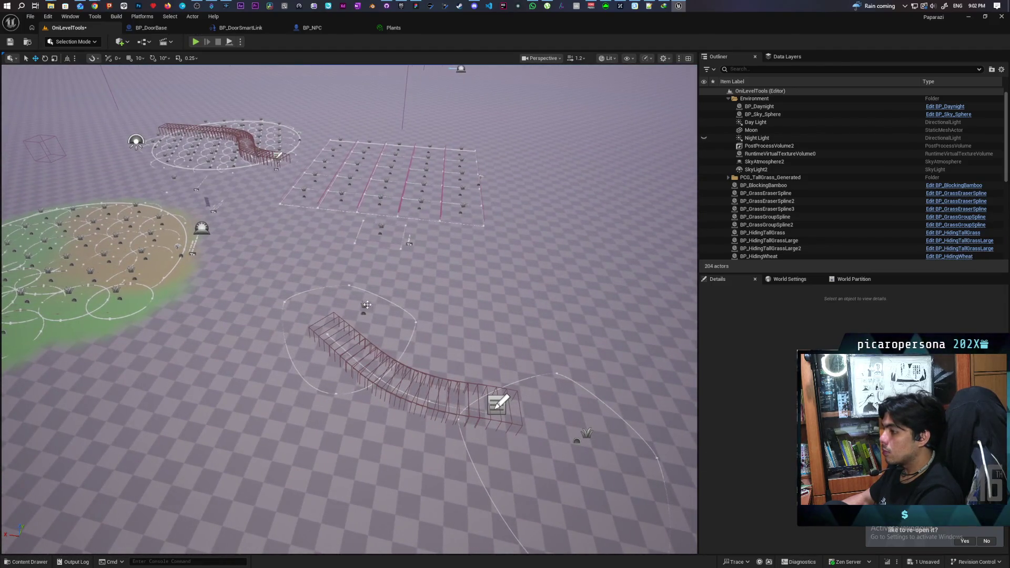
# Duplicate the BP_HidingTallGrassLarge spline into BP_HidingTallGrassLarge3 beside the original
pyautogui.click(365, 305)
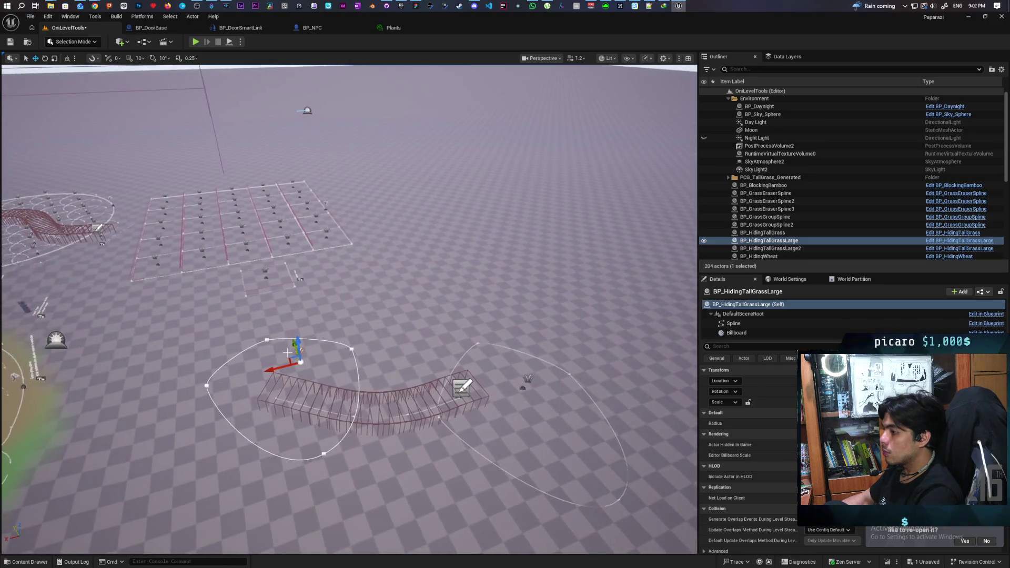
pyautogui.moveTo(284, 361); pyautogui.dragTo(400, 275)
pyautogui.moveTo(447, 306)
pyautogui.mouseDown()
pyautogui.moveTo(389, 308)
pyautogui.moveTo(390, 287)
pyautogui.mouseUp()
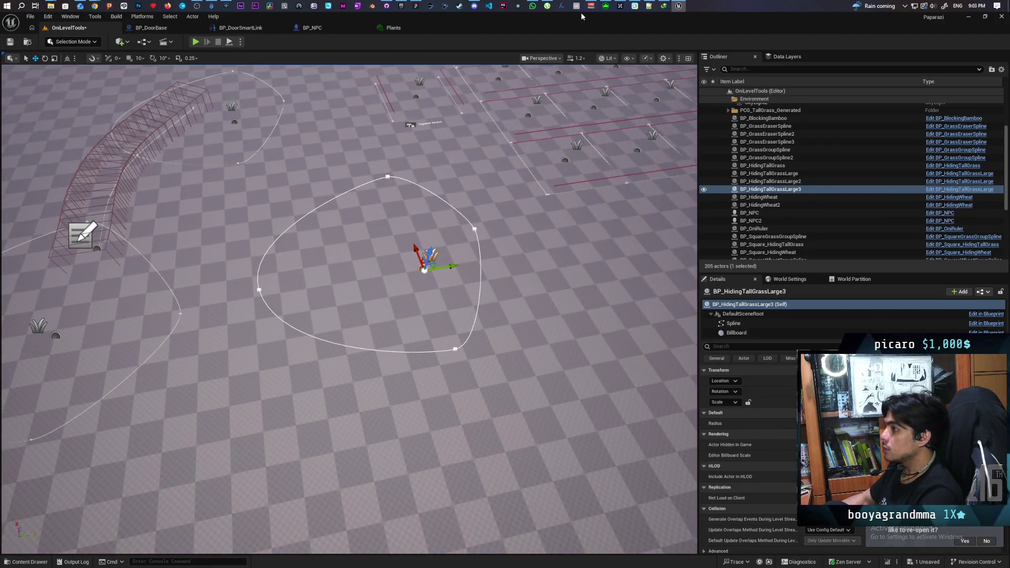
# Select the PCG_TallGrass volume and open its PCG graph with Ctrl+E
pyautogui.moveTo(390, 295); pyautogui.dragTo(389, 327)
pyautogui.moveTo(518, 193)
pyautogui.mouseDown()
pyautogui.moveTo(518, 202)
pyautogui.moveTo(519, 193)
pyautogui.mouseUp()
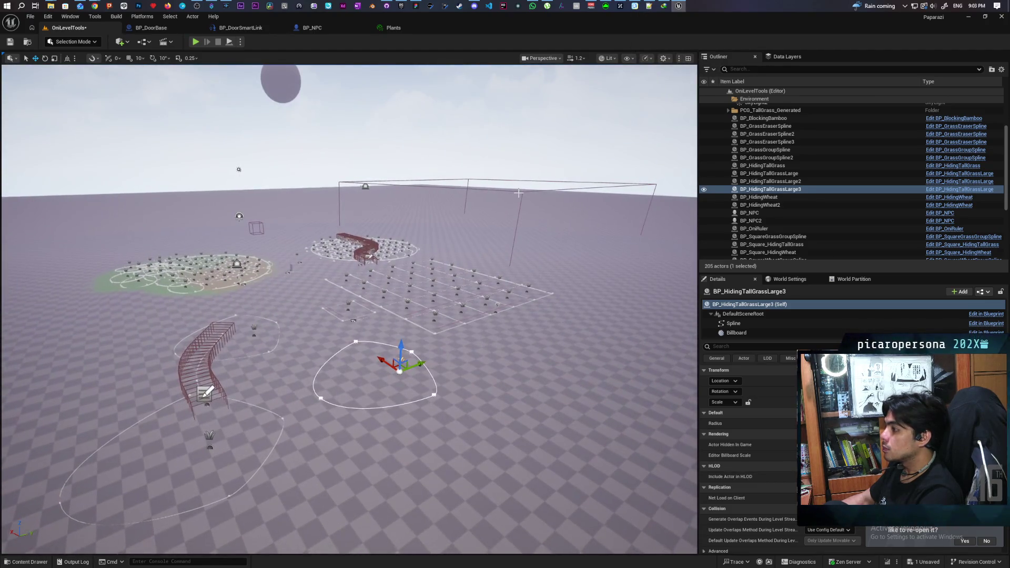
pyautogui.click(518, 193)
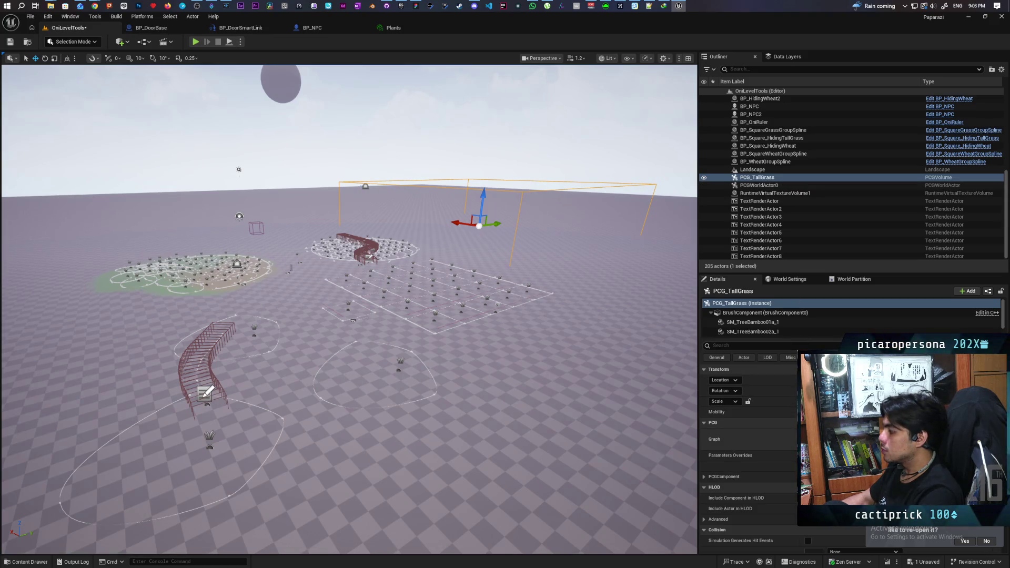
pyautogui.hotkey('ctrl', 'e')
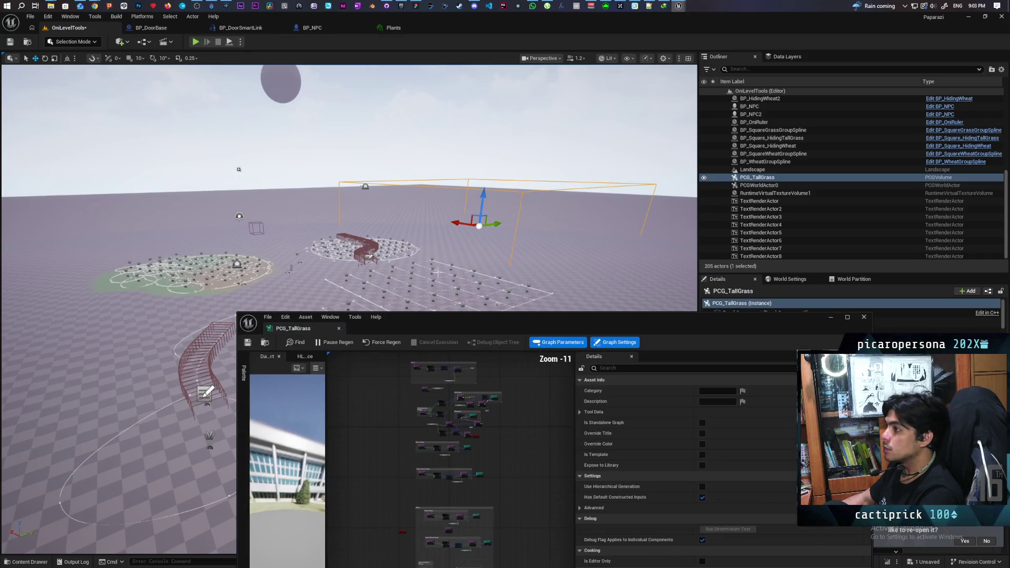
# Toggle Pause Regen on and off for the PCG_TallGrass graph and zoom in on the nodes
pyautogui.moveTo(431, 111)
pyautogui.mouseDown()
pyautogui.moveTo(442, 113)
pyautogui.moveTo(415, 121)
pyautogui.mouseUp()
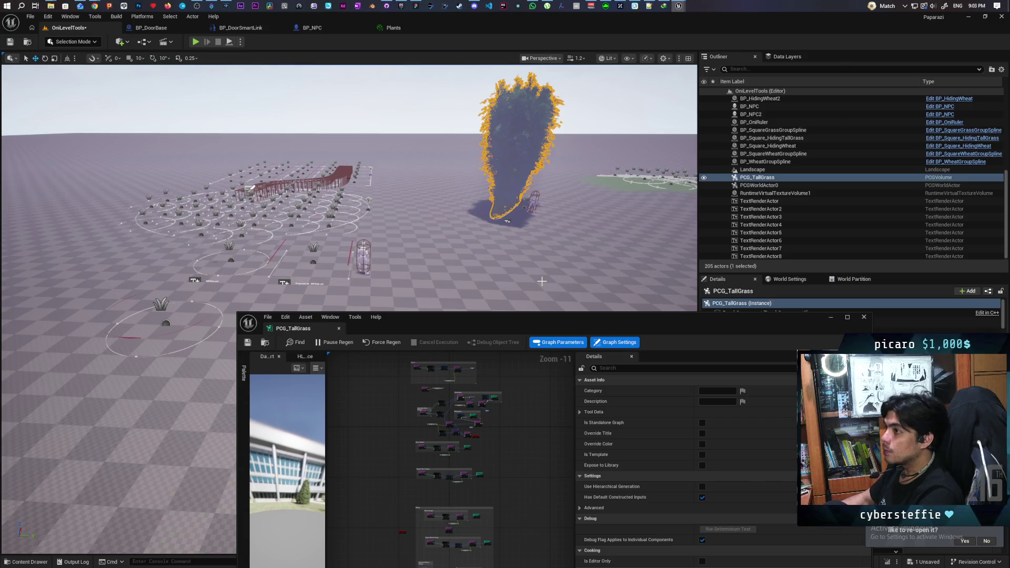
pyautogui.click(333, 343)
pyautogui.click(335, 345)
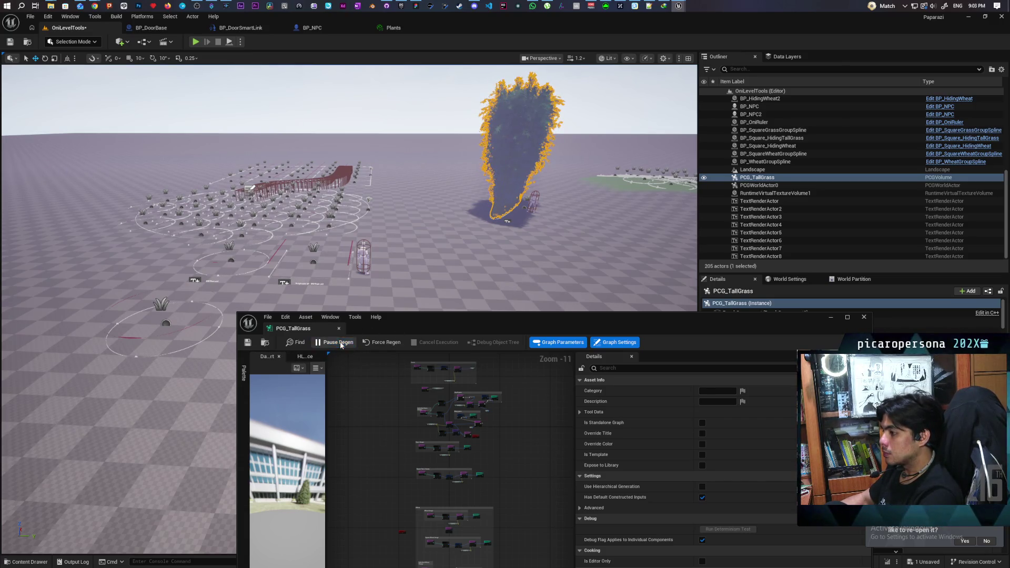
pyautogui.click(376, 345)
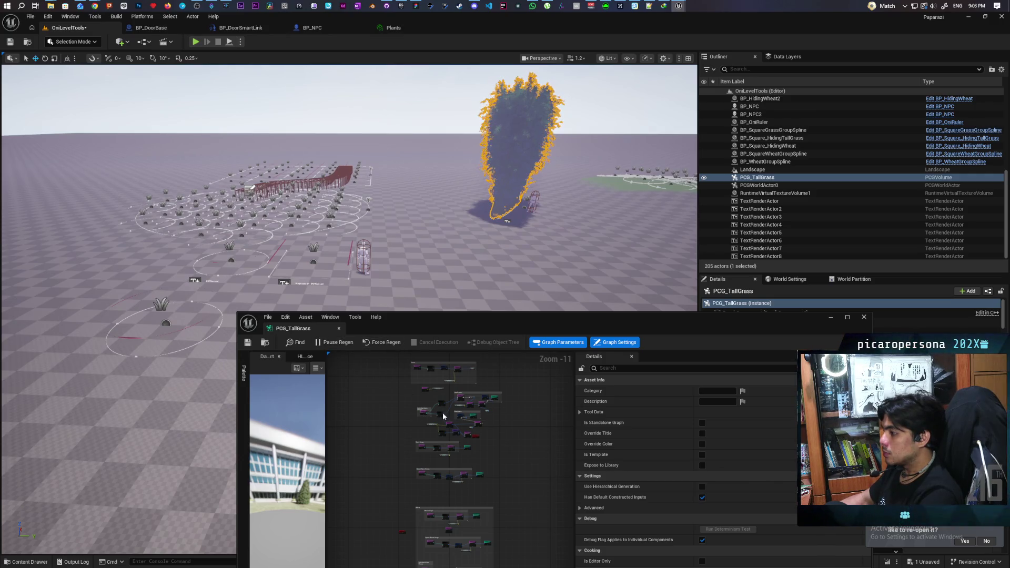
pyautogui.scroll(3, 487, 389)
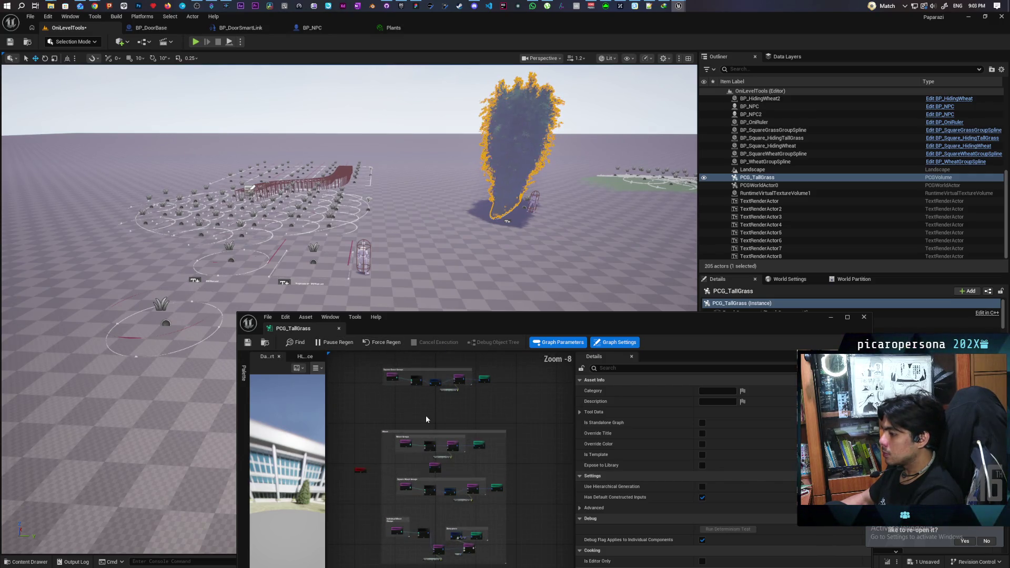
pyautogui.scroll(3, 427, 421)
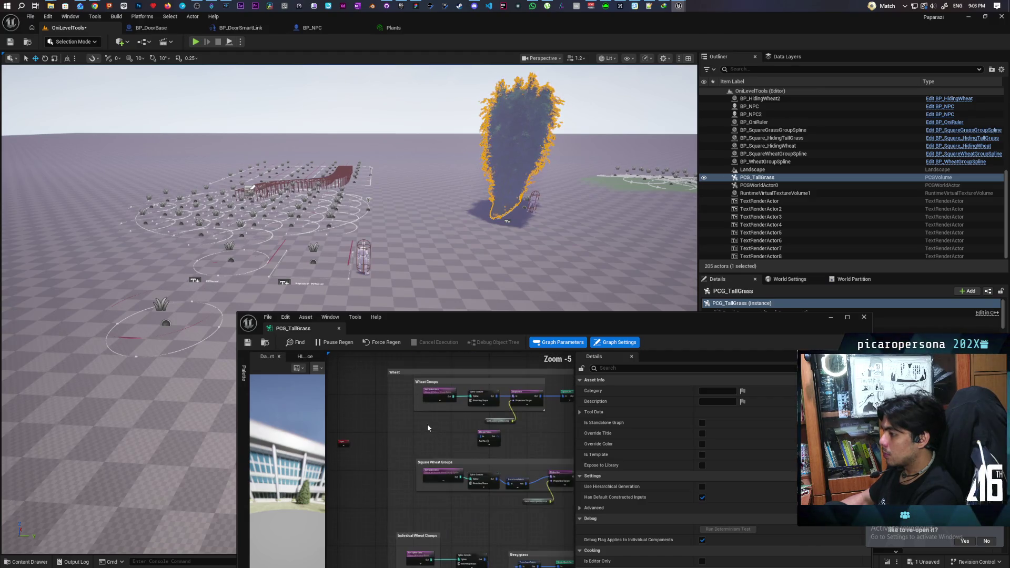
pyautogui.scroll(2, 427, 427)
pyautogui.scroll(-2, 415, 461)
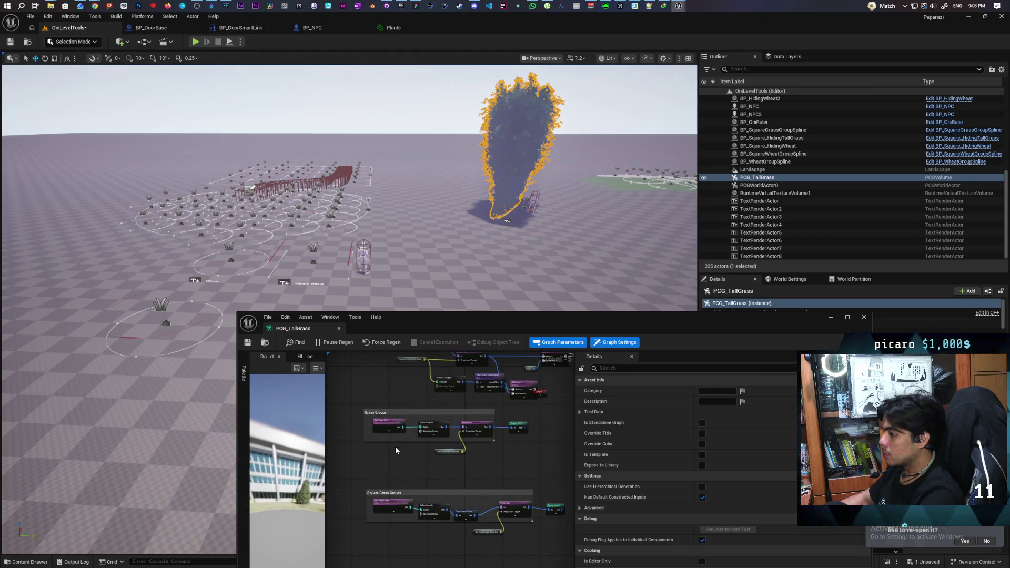
pyautogui.scroll(-2, 396, 446)
pyautogui.scroll(2, 416, 453)
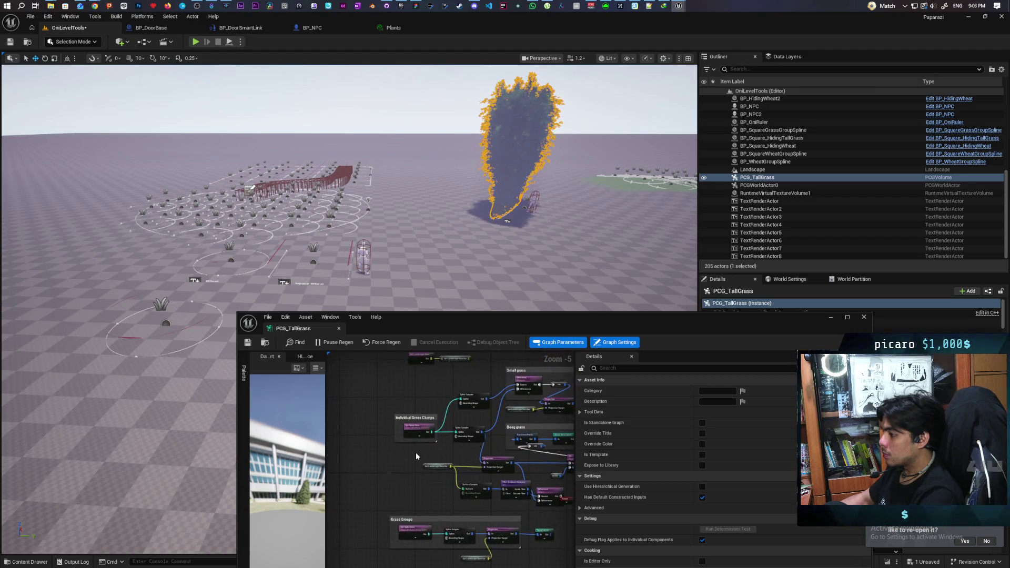
# Turn off the Spline Sampler node's debug display to hide the point fills and outlines
pyautogui.click(418, 430)
pyautogui.moveTo(477, 442)
pyautogui.mouseDown()
pyautogui.moveTo(380, 446)
pyautogui.moveTo(418, 424)
pyautogui.mouseUp()
pyautogui.click(433, 422)
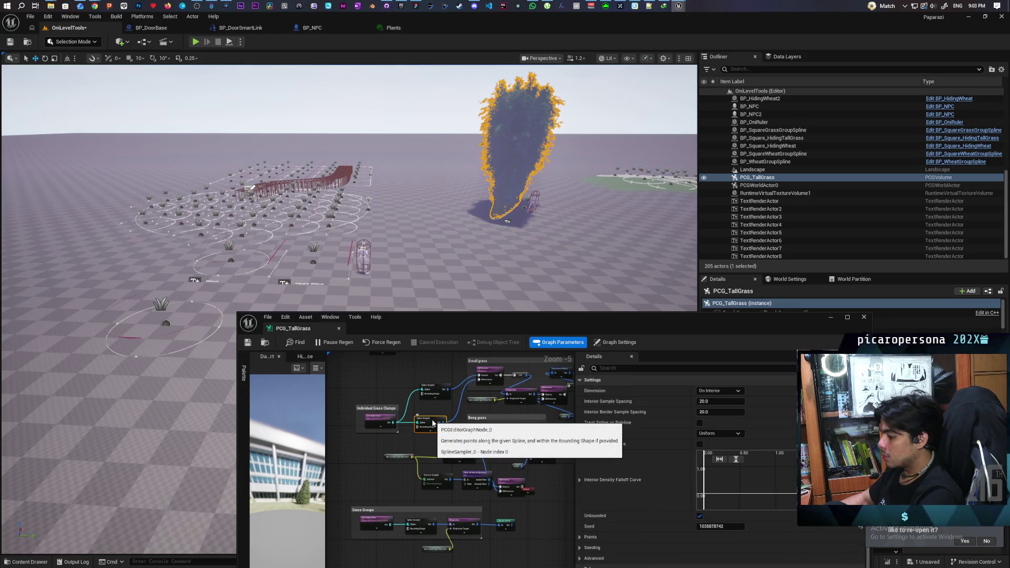
pyautogui.moveTo(497, 273)
pyautogui.mouseDown()
pyautogui.moveTo(498, 263)
pyautogui.moveTo(498, 273)
pyautogui.mouseUp()
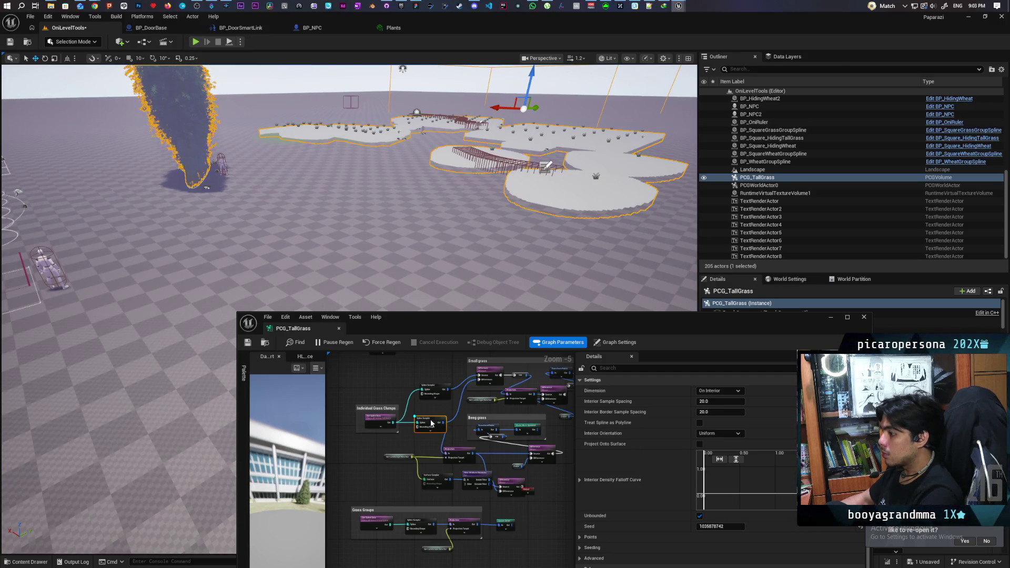
pyautogui.press('d')
pyautogui.moveTo(436, 421); pyautogui.dragTo(450, 417)
pyautogui.scroll(1, 496, 398)
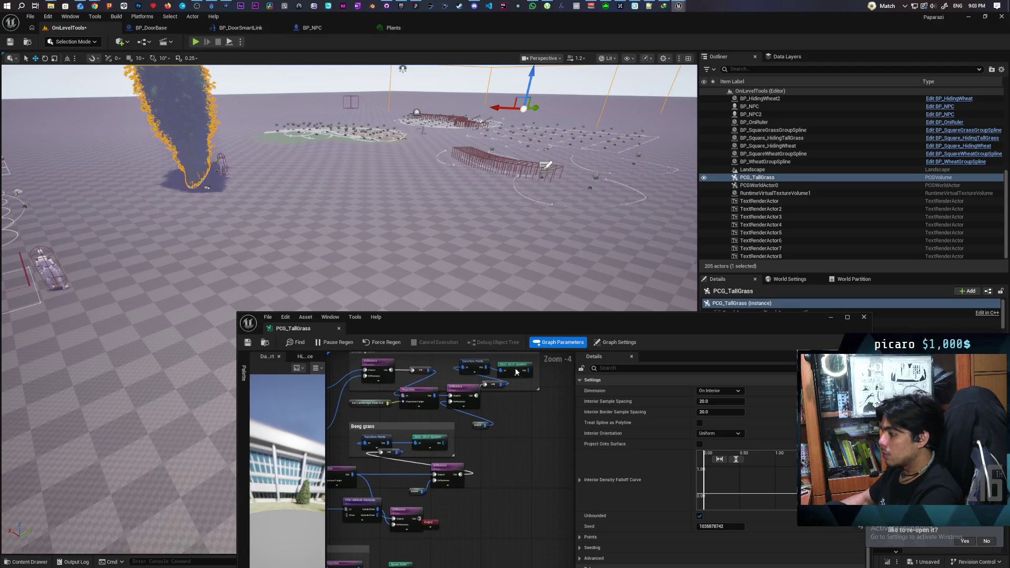
# Set the Static Mesh Spawner's mesh entry to Grass_Clump
pyautogui.click(516, 372)
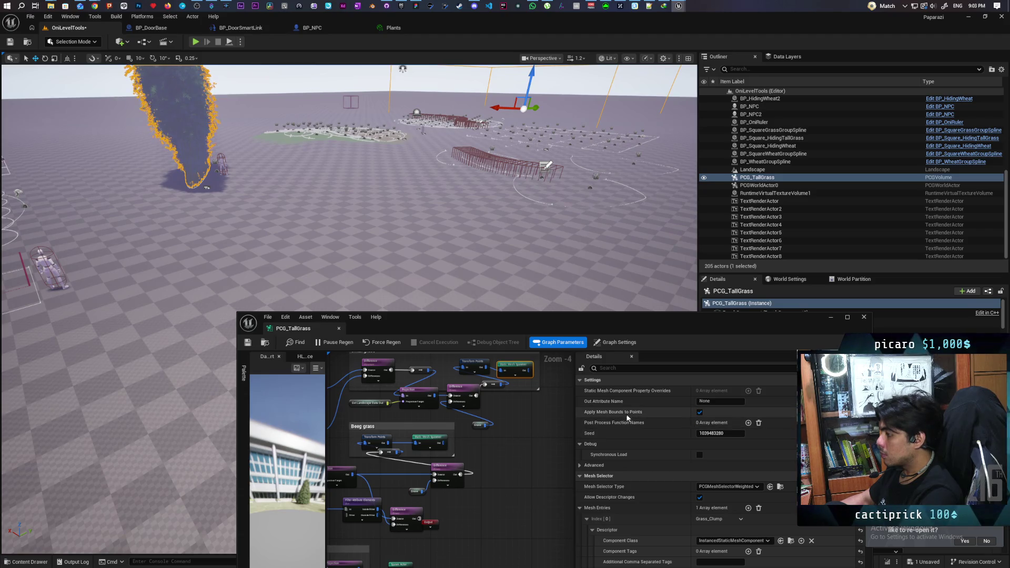
pyautogui.scroll(-3, 635, 440)
pyautogui.scroll(-2, 640, 430)
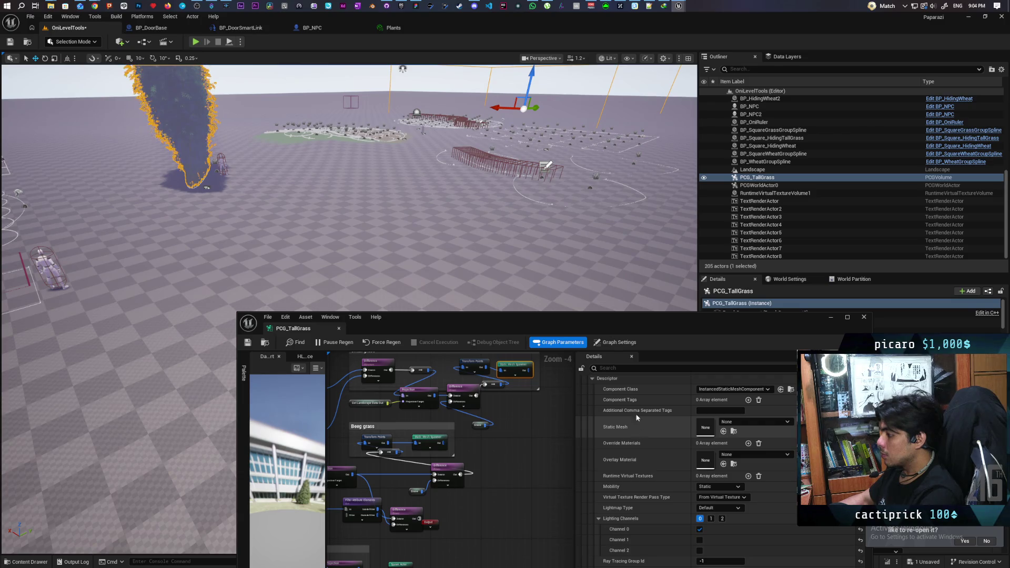
pyautogui.scroll(2, 630, 402)
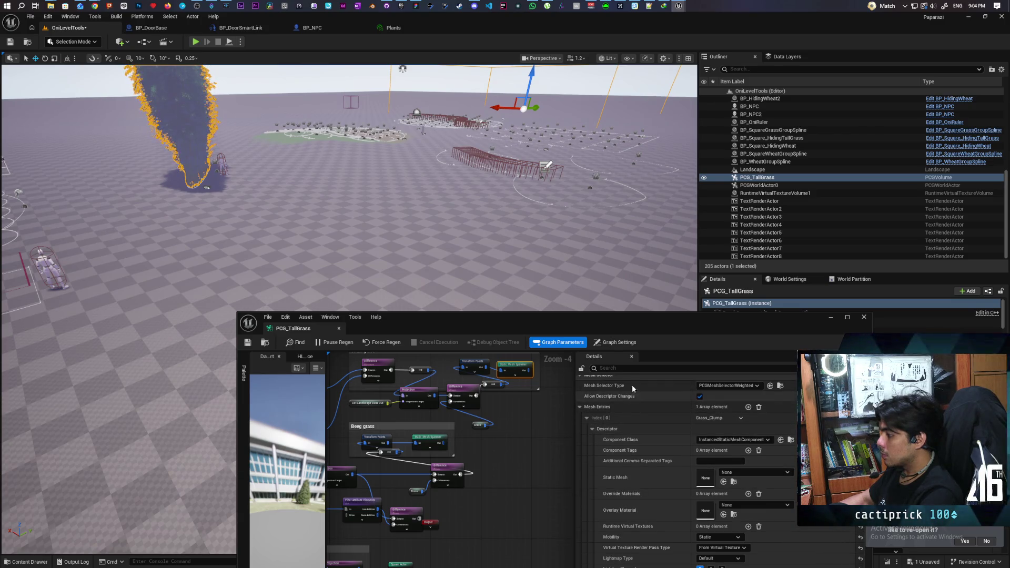
pyautogui.click(620, 369)
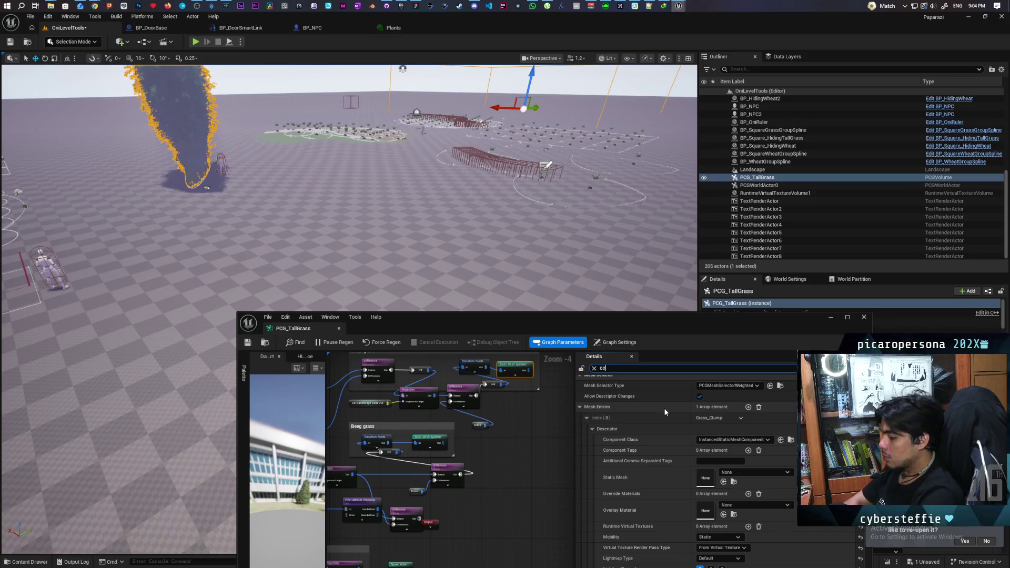
pyautogui.write('colli')
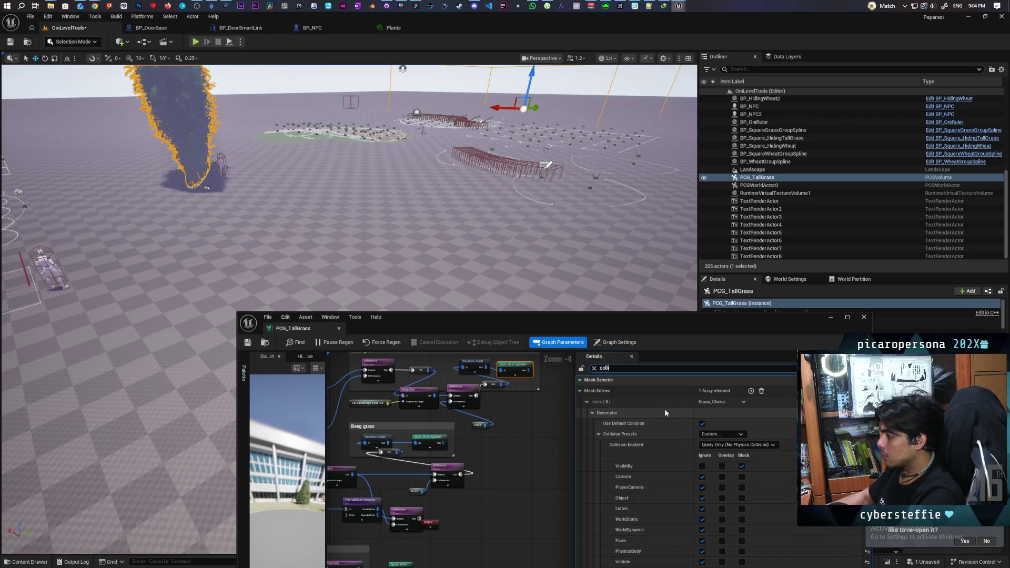
pyautogui.moveTo(684, 316)
pyautogui.mouseDown()
pyautogui.moveTo(658, 195)
pyautogui.moveTo(688, 206)
pyautogui.mouseUp()
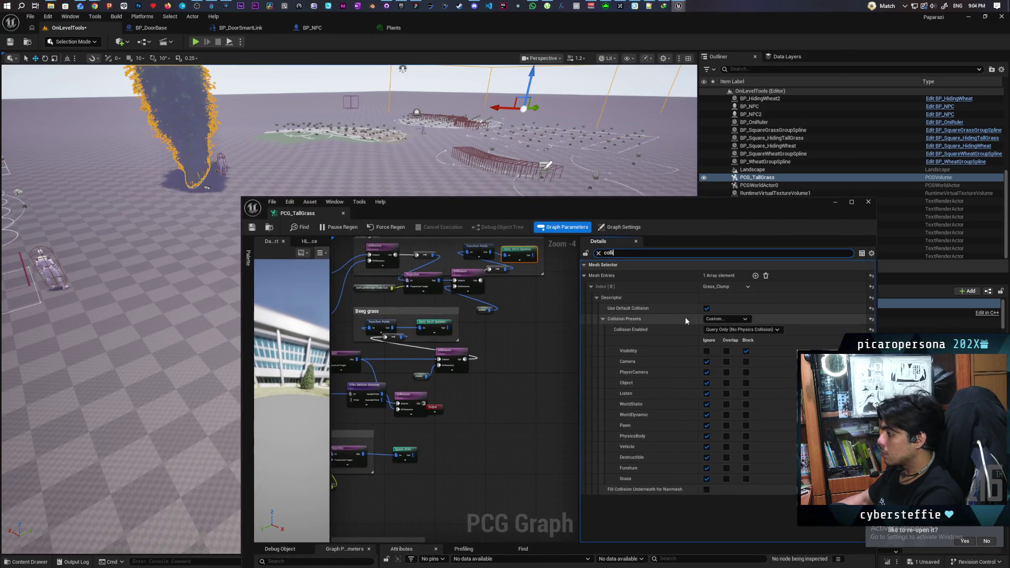
pyautogui.press('BackSpace')
pyautogui.press('BackSpace')
pyautogui.press('BackSpace')
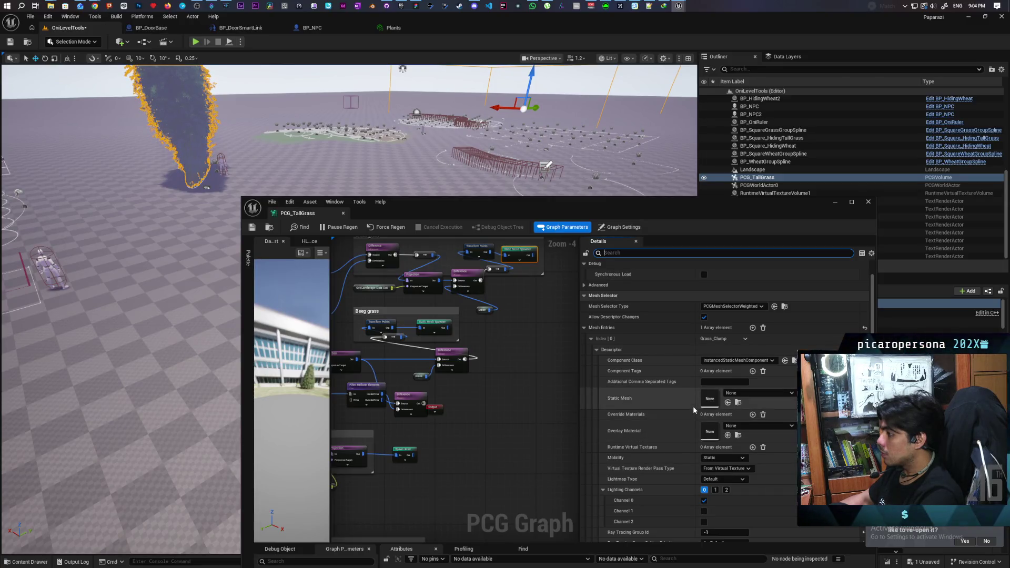
pyautogui.click(743, 394)
pyautogui.write('grass clu')
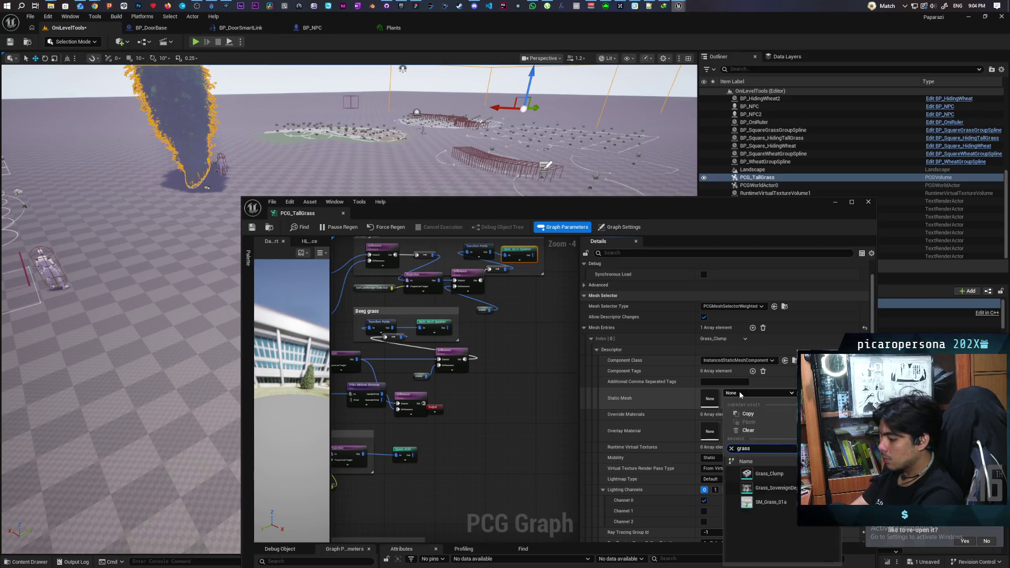
pyautogui.click(767, 475)
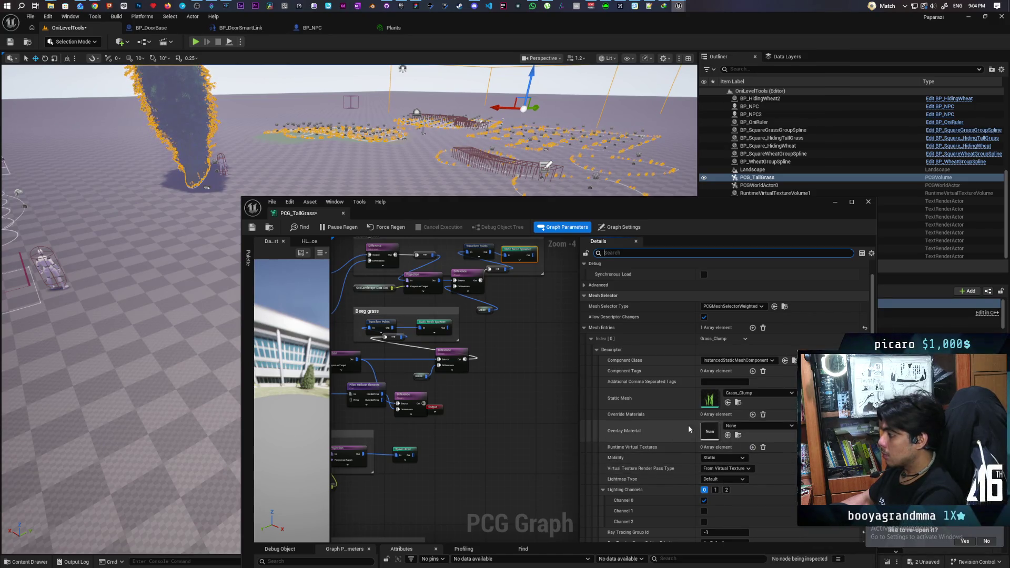
# Set the Beeg grass spawner's static mesh to Grass_Clump
pyautogui.click(433, 324)
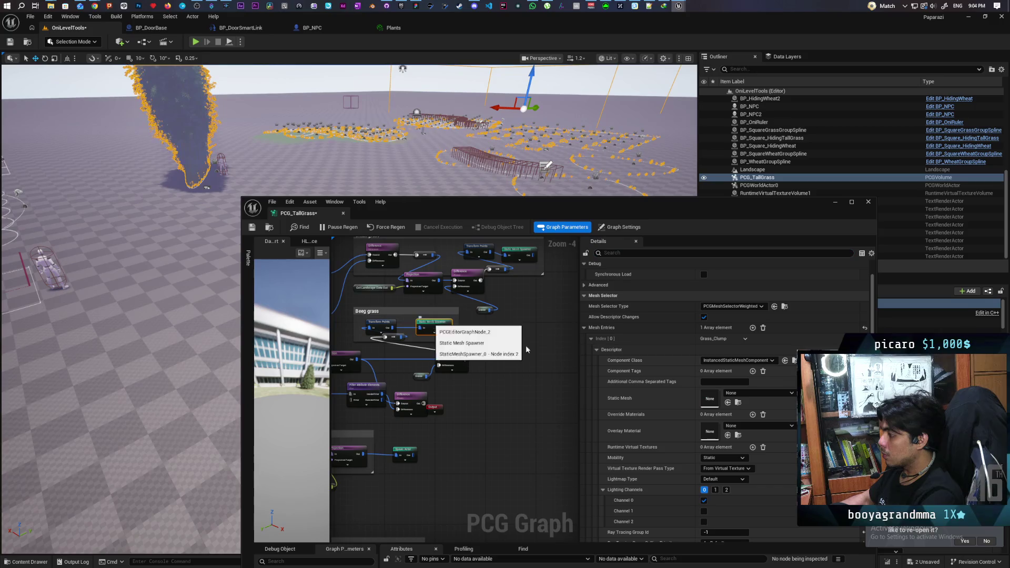
pyautogui.click(736, 399)
pyautogui.write('grass')
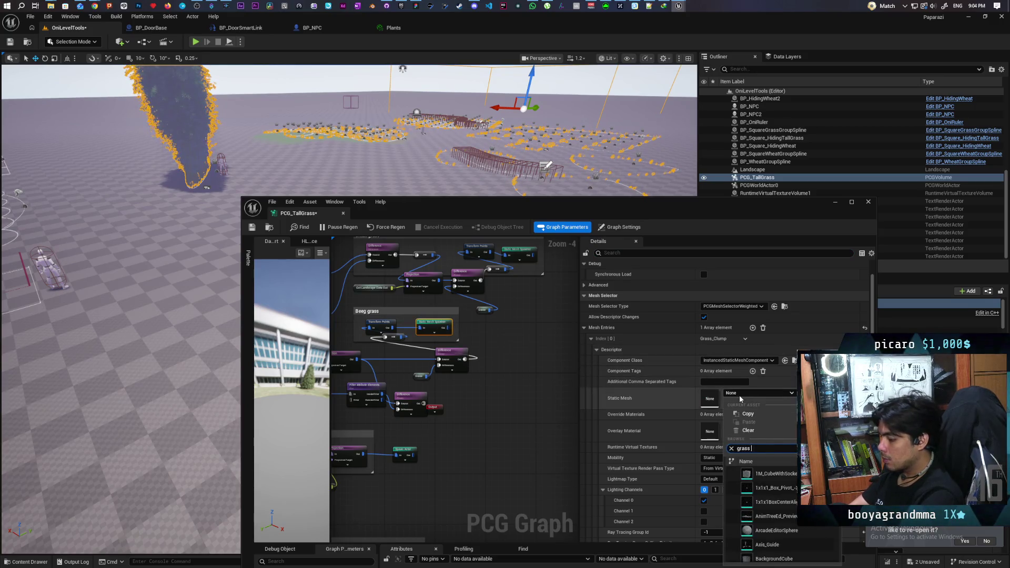
pyautogui.write('clum')
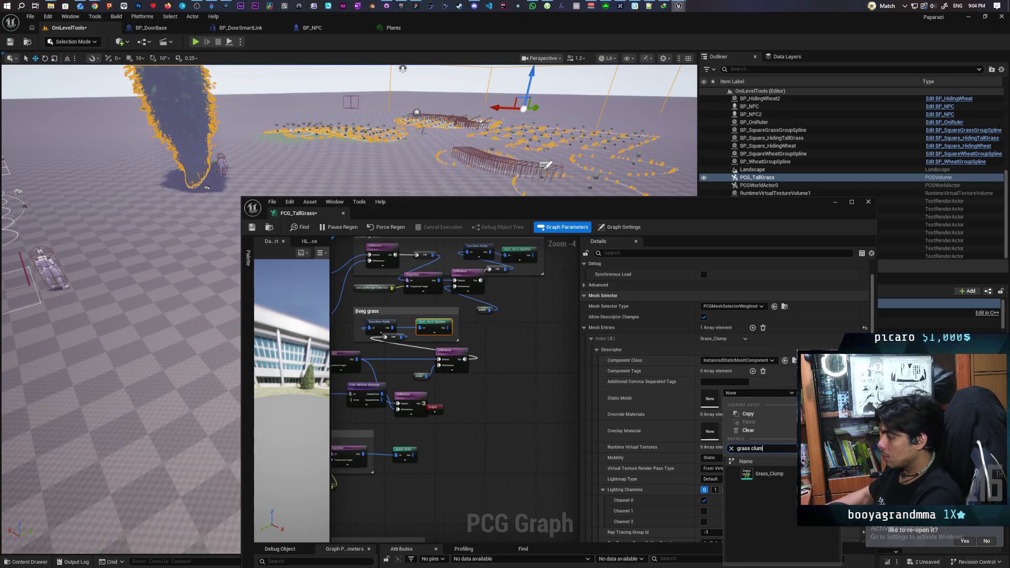
pyautogui.click(769, 474)
pyautogui.moveTo(439, 161); pyautogui.dragTo(341, 157)
pyautogui.moveTo(474, 447)
pyautogui.mouseDown()
pyautogui.moveTo(523, 354)
pyautogui.moveTo(526, 287)
pyautogui.moveTo(444, 357)
pyautogui.moveTo(505, 384)
pyautogui.moveTo(476, 357)
pyautogui.mouseUp()
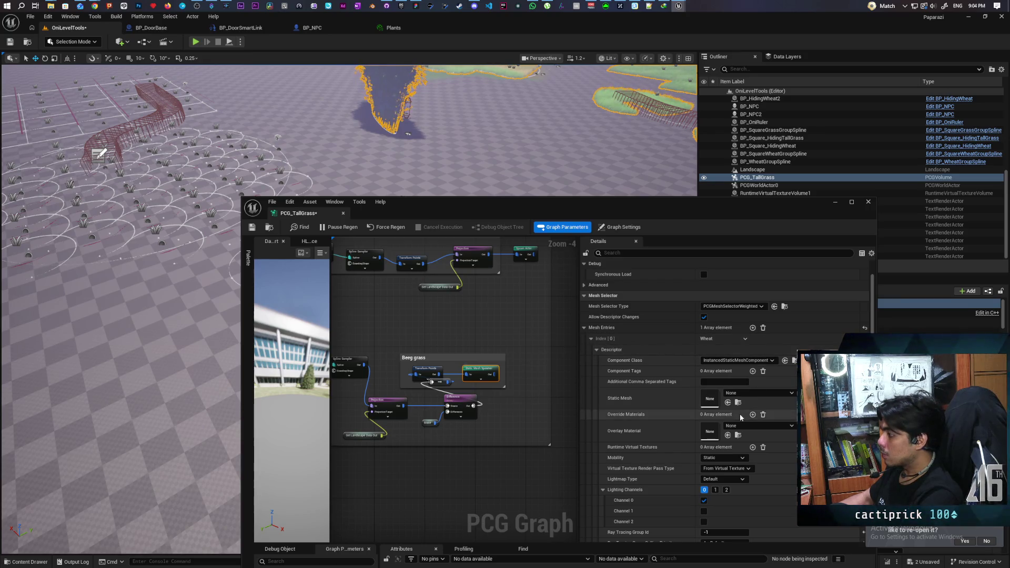
# Set the Wheat entry's Static Mesh to Wheat, save everything, and close the graph editor
pyautogui.click(746, 393)
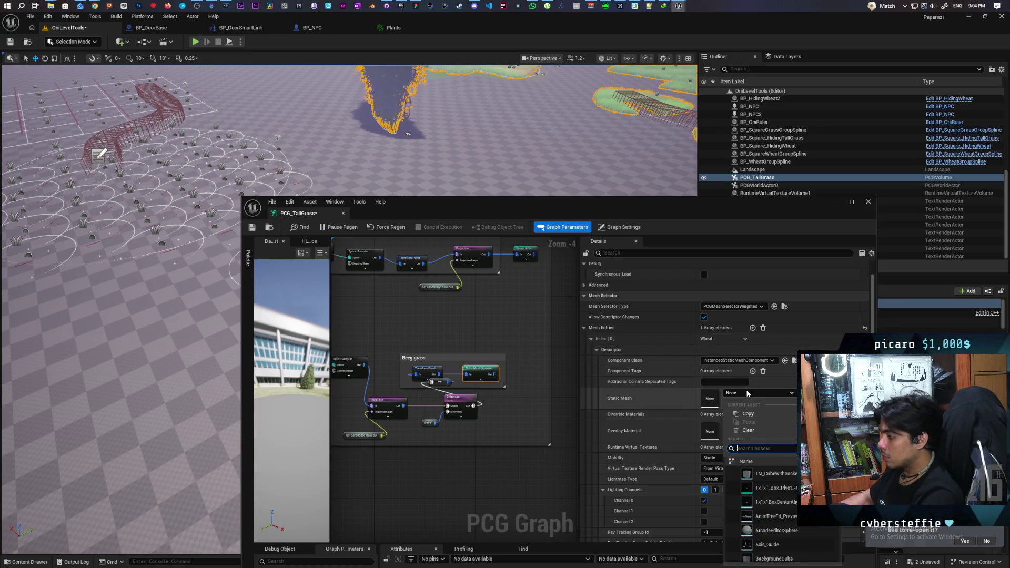
pyautogui.write('t')
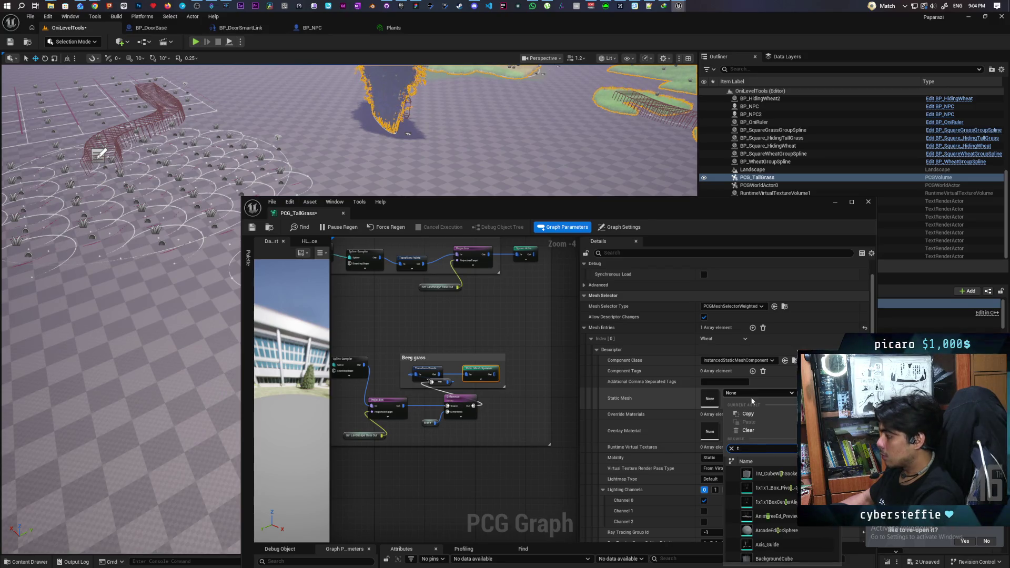
pyautogui.write('whea')
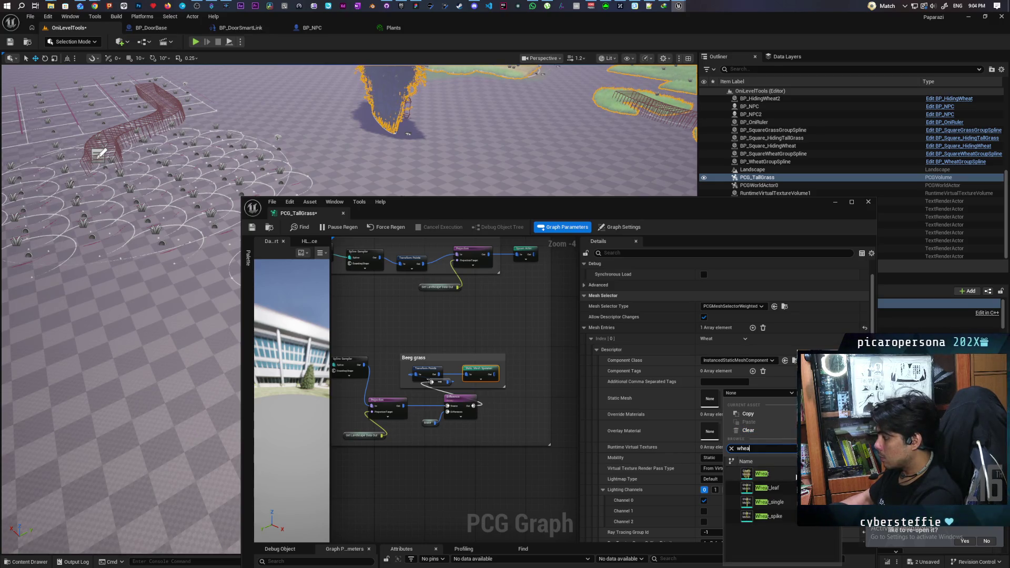
pyautogui.click(794, 474)
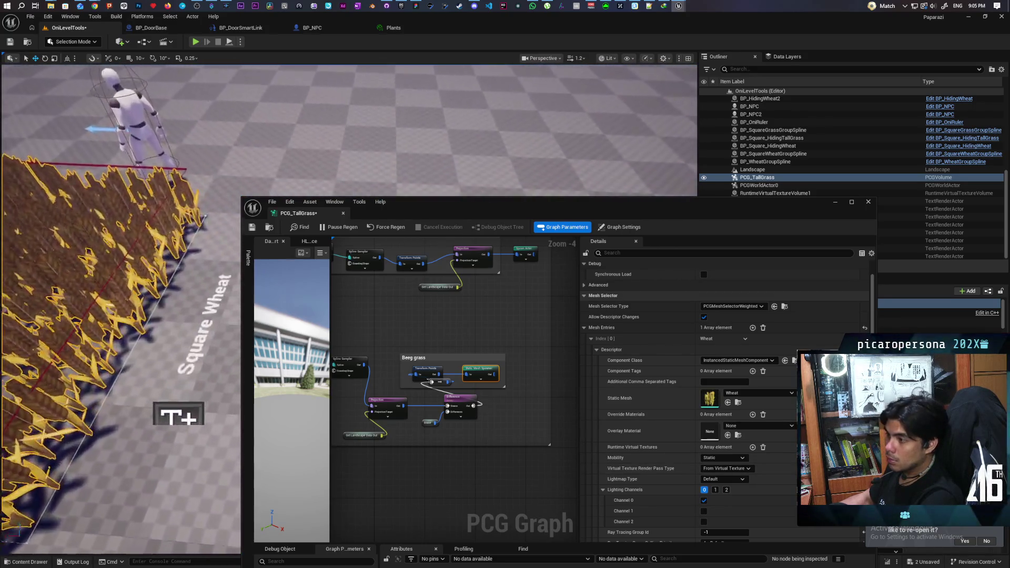
pyautogui.press('f')
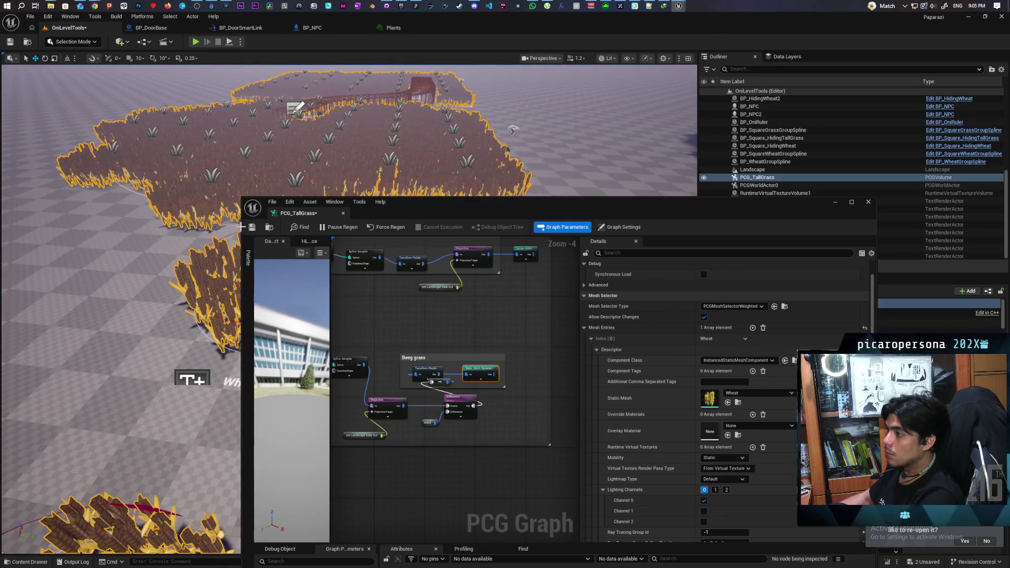
pyautogui.hotkey('ctrl', 'shift', 's')
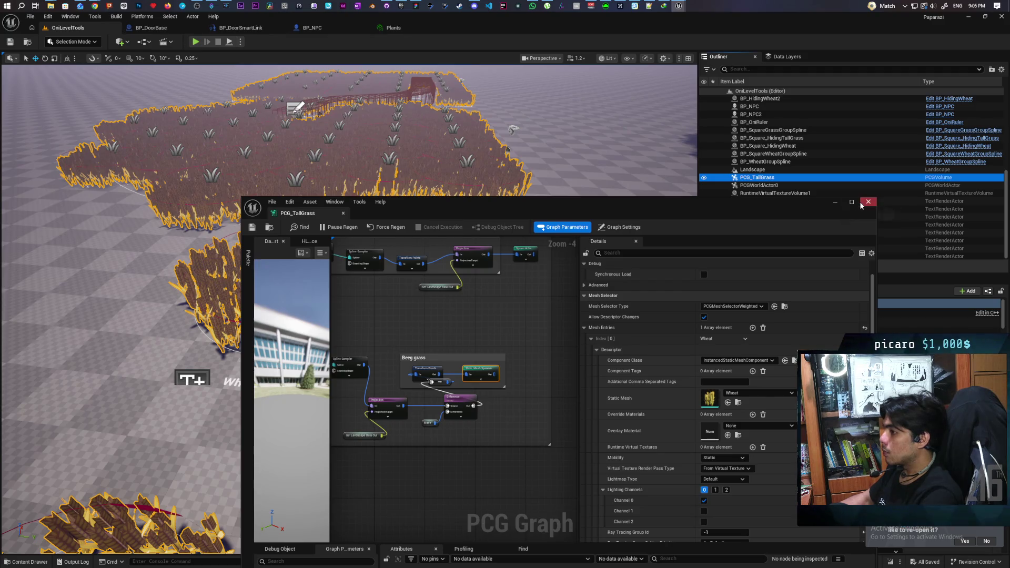
pyautogui.click(867, 202)
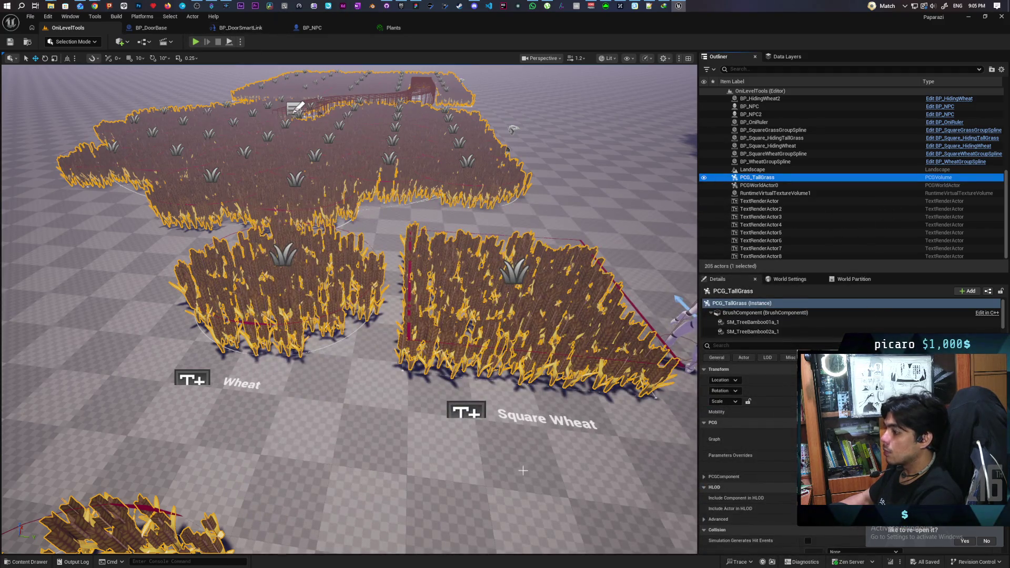
# Start a play-test and walk the creature into the wheat and back out
pyautogui.rightClick(526, 202)
pyautogui.click(571, 469)
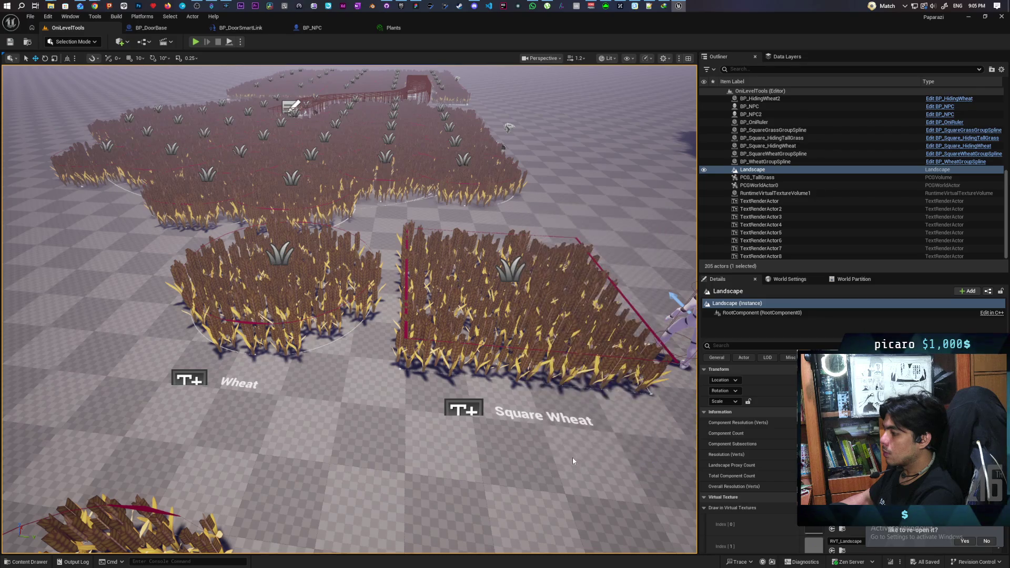
pyautogui.hotkey('alt', 'p')
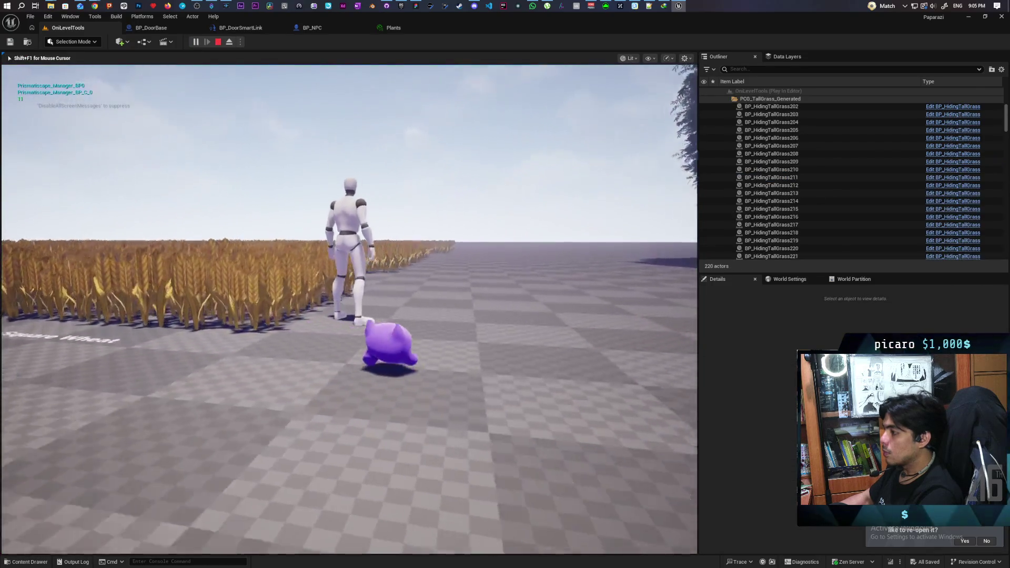
pyautogui.press('w')
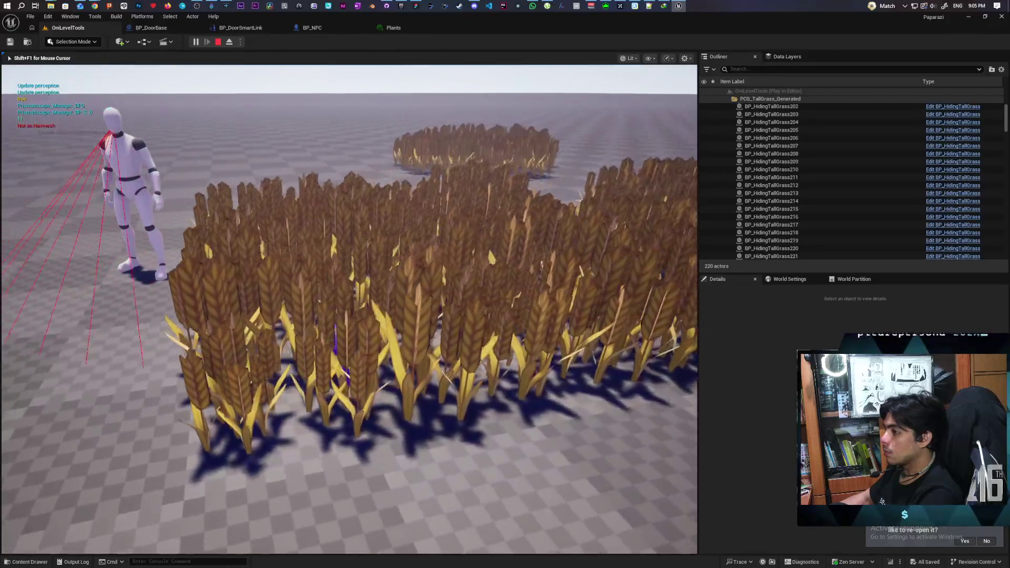
pyautogui.press('a')
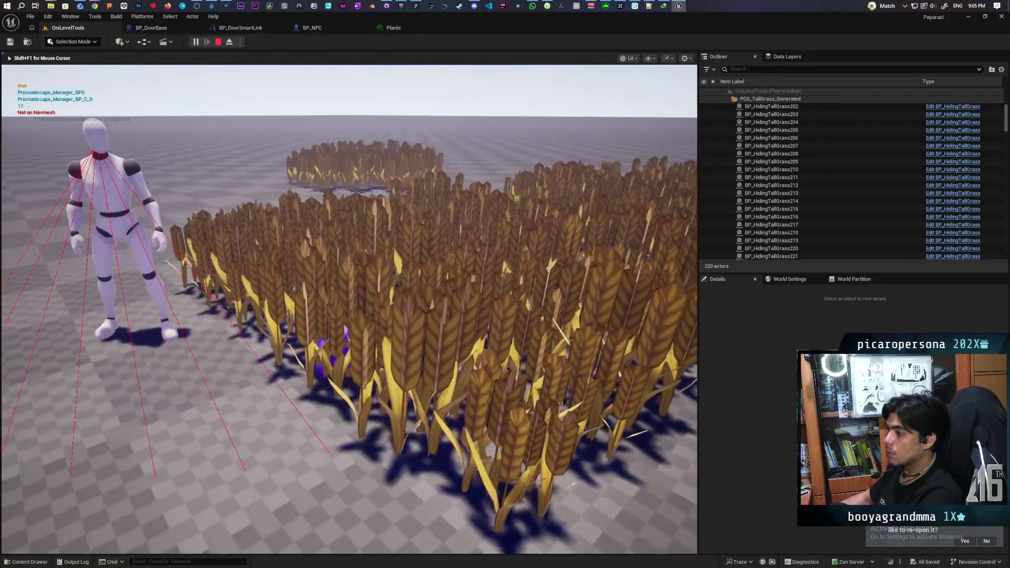
pyautogui.press('s')
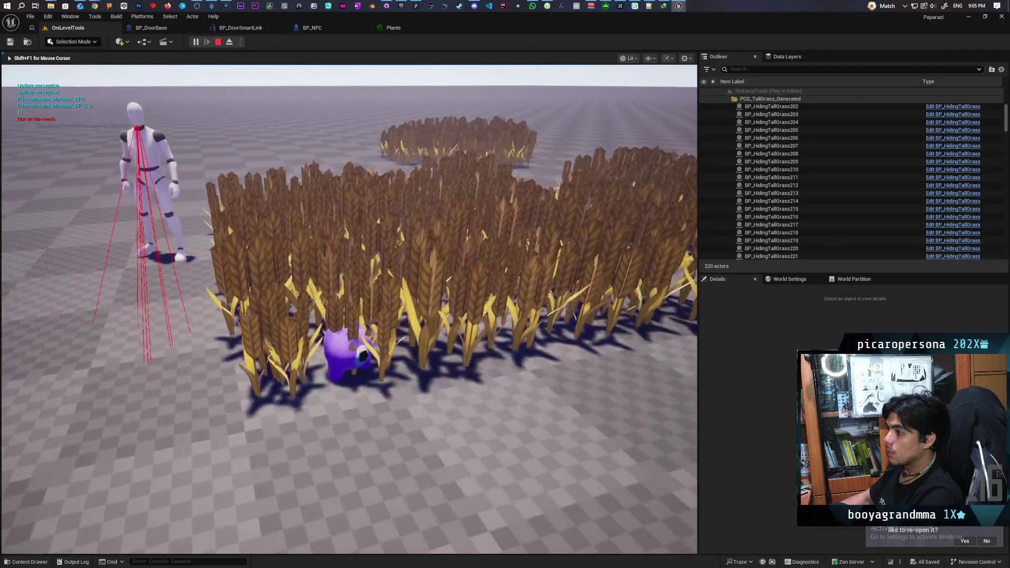
pyautogui.press('s')
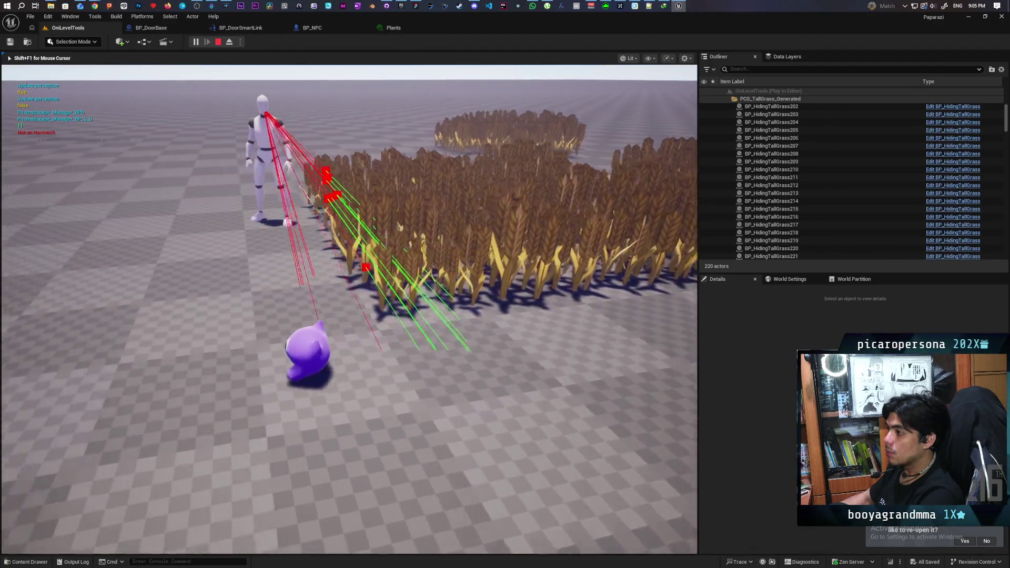
# Hide the creature in the wheat beside the NPC, then stop play and return to BP_NPC
pyautogui.press('w')
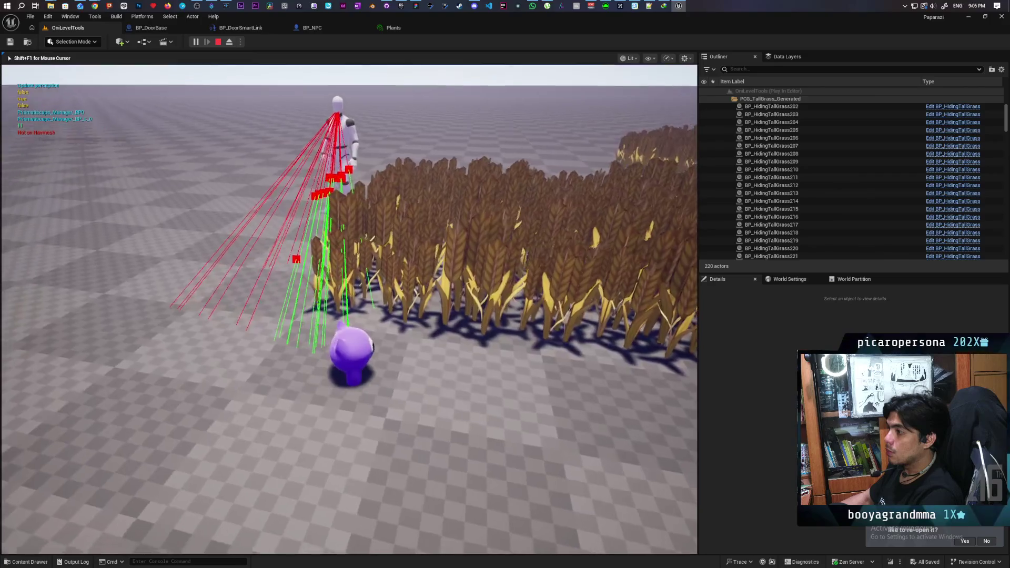
pyautogui.press('w')
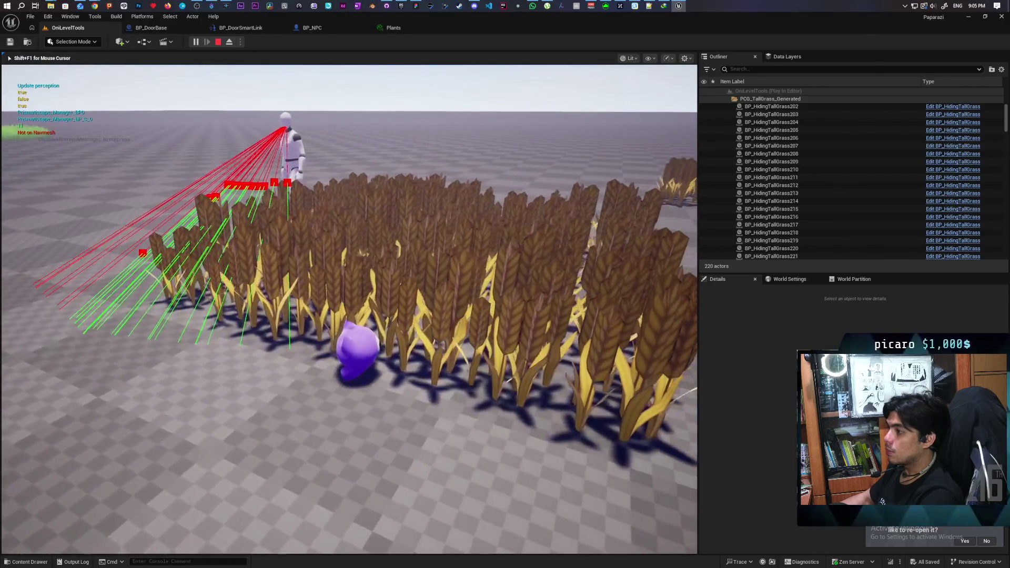
pyautogui.press('w')
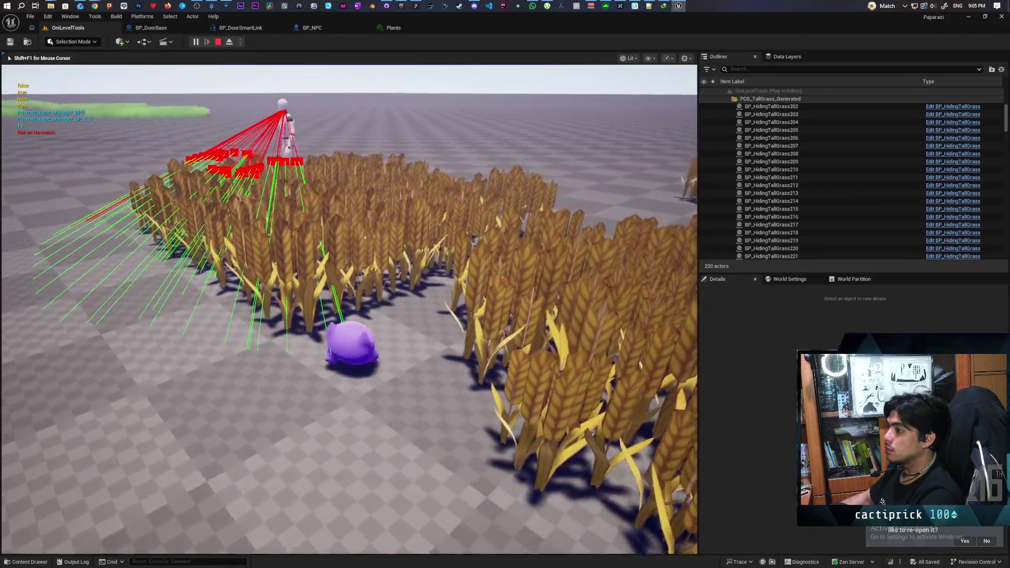
pyautogui.press('d')
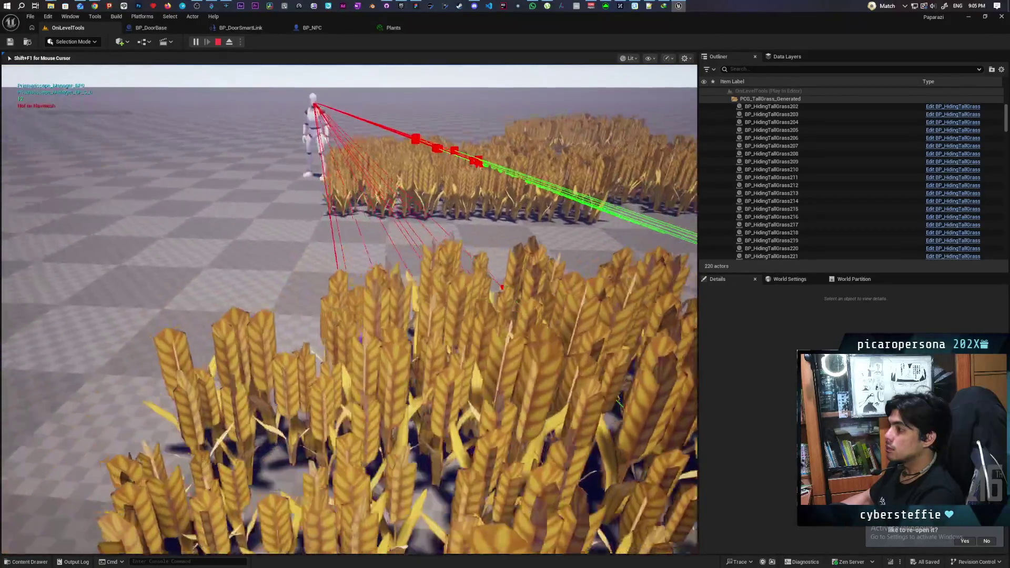
pyautogui.press('a')
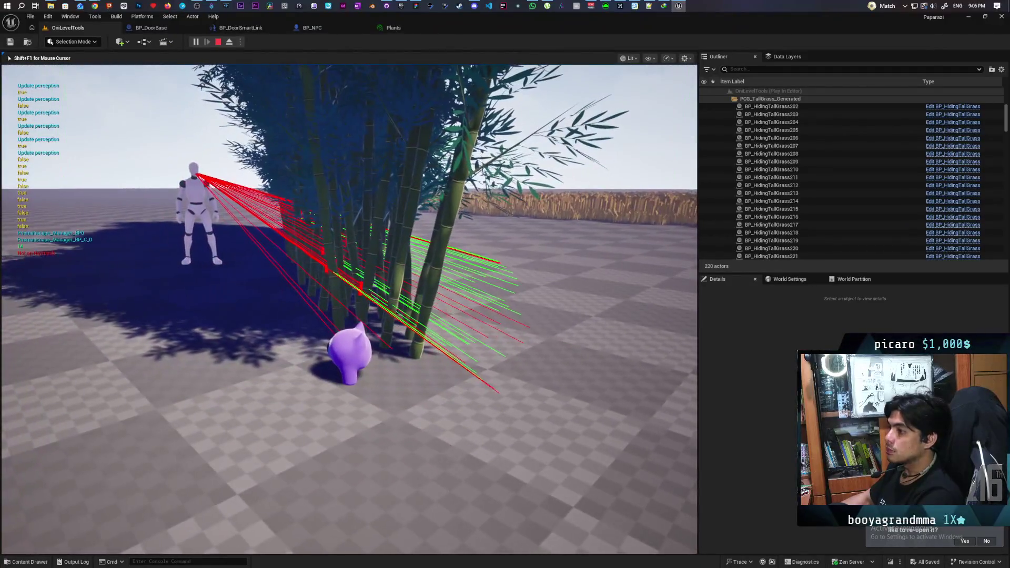
pyautogui.press('Escape')
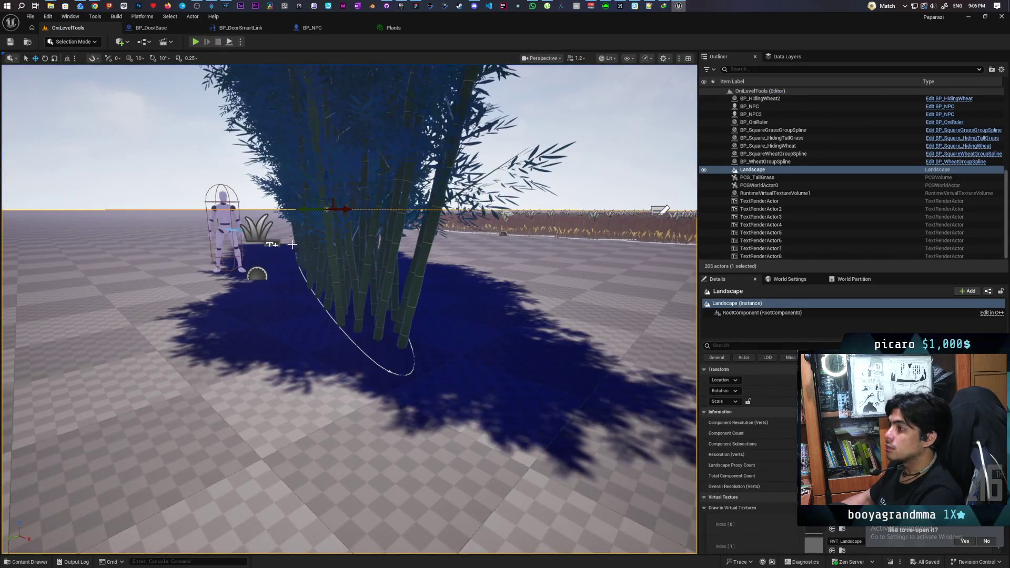
pyautogui.click(305, 28)
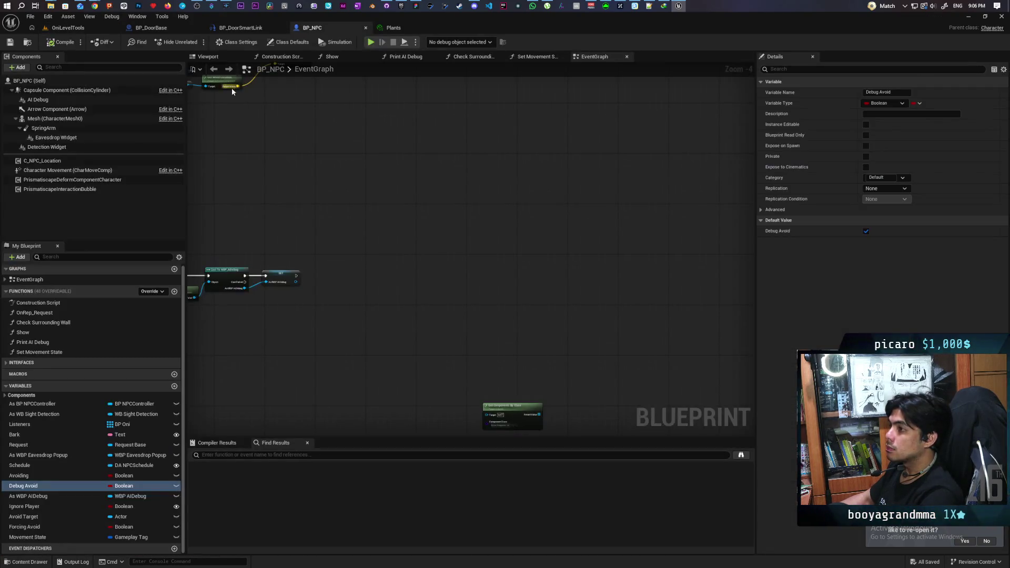
# Compare BP_NPC's Capsule and Mesh collision settings using a 'colli' filter, then open BP_Oni
pyautogui.click(65, 92)
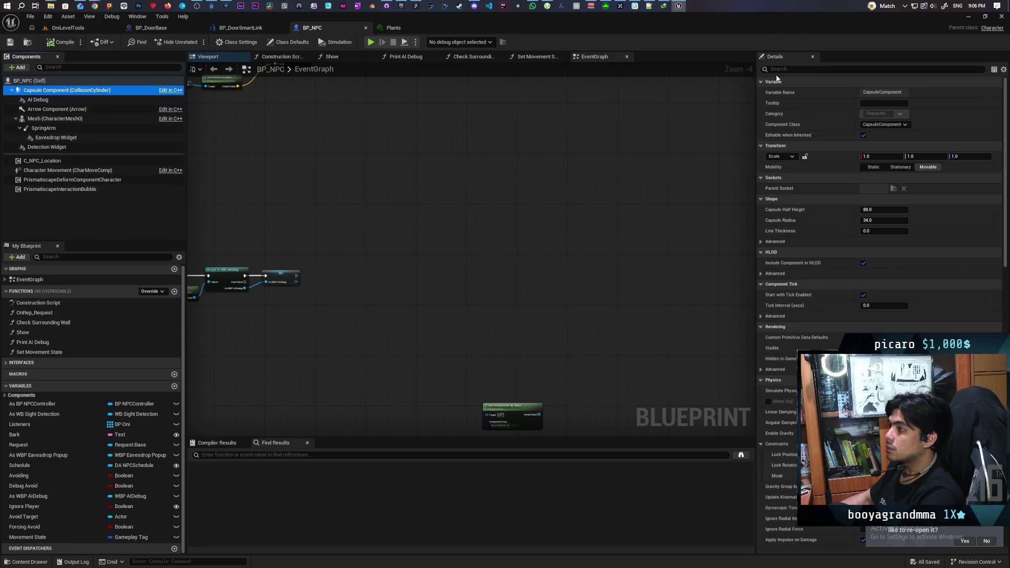
pyautogui.click(770, 70)
pyautogui.write('co')
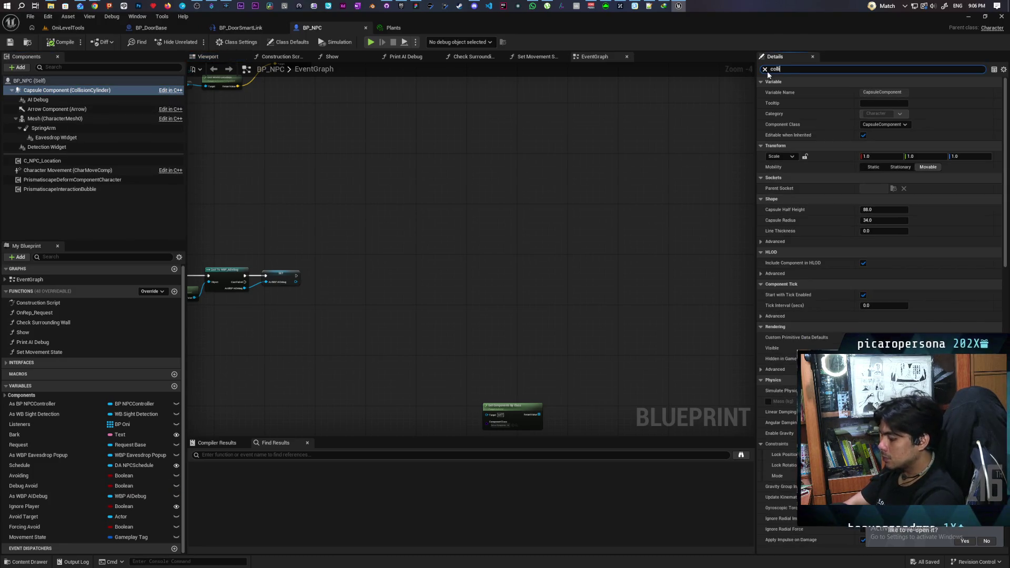
pyautogui.write('lli')
pyautogui.click(51, 119)
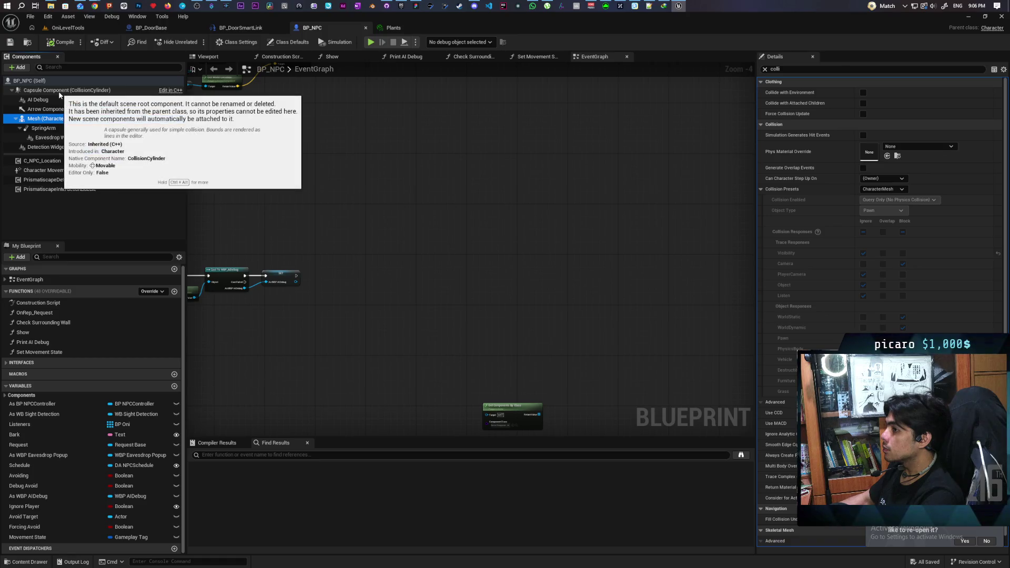
pyautogui.click(59, 92)
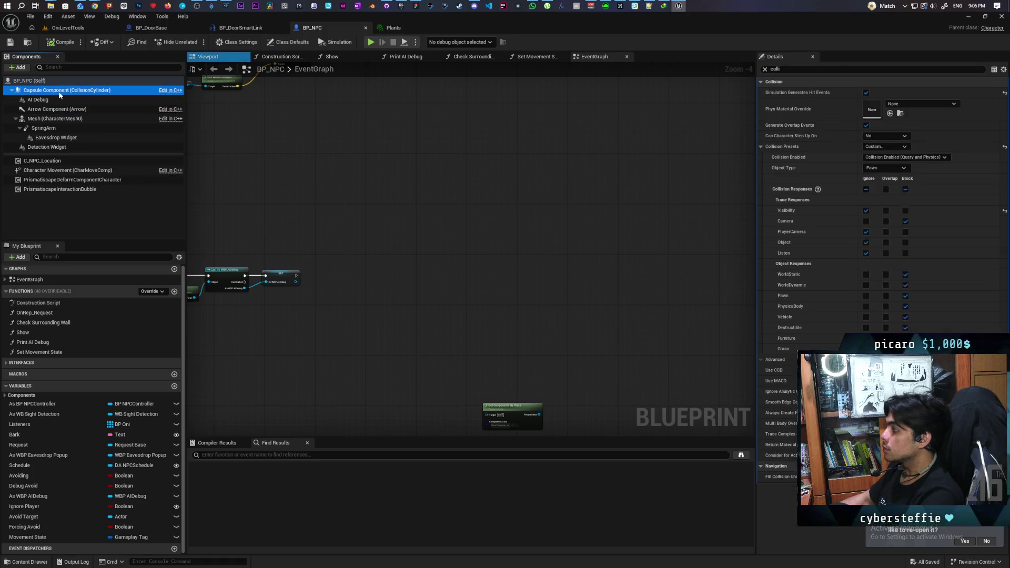
pyautogui.click(53, 119)
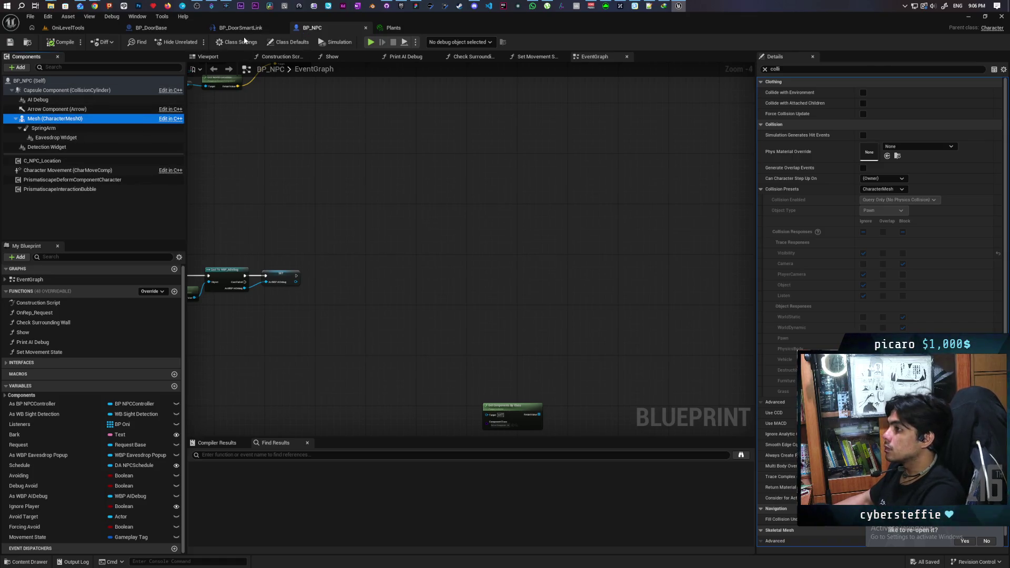
pyautogui.click(27, 42)
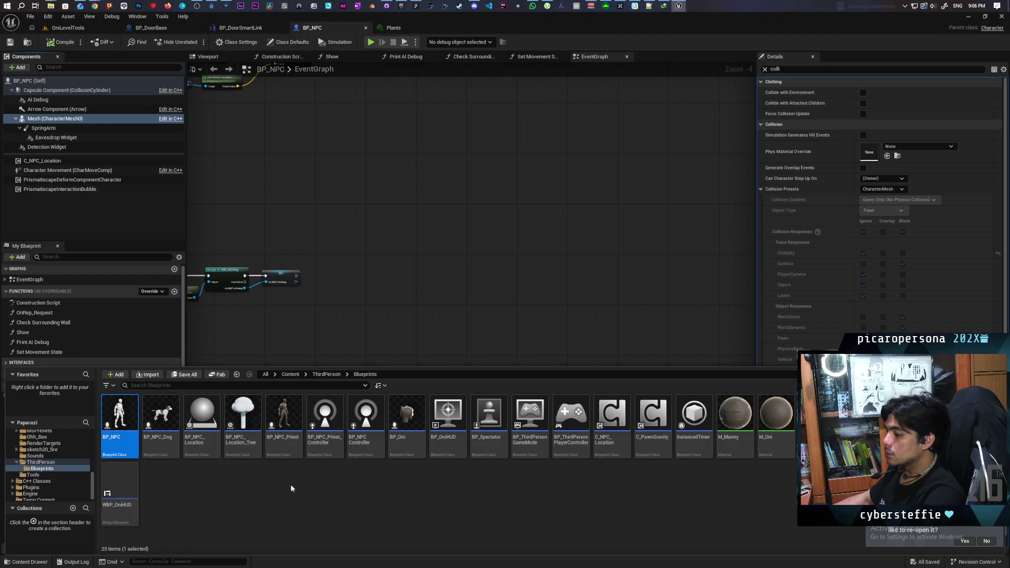
pyautogui.doubleClick(400, 432)
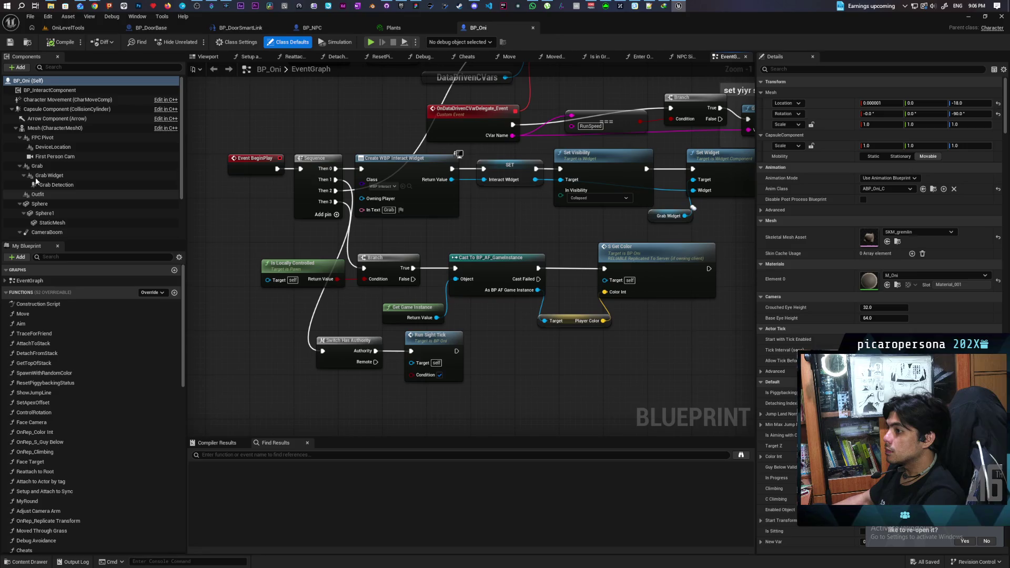
# Review BP_Oni's Mesh and Capsule collision (Pawn preset), then return to the OniLevelTools level
pyautogui.click(55, 129)
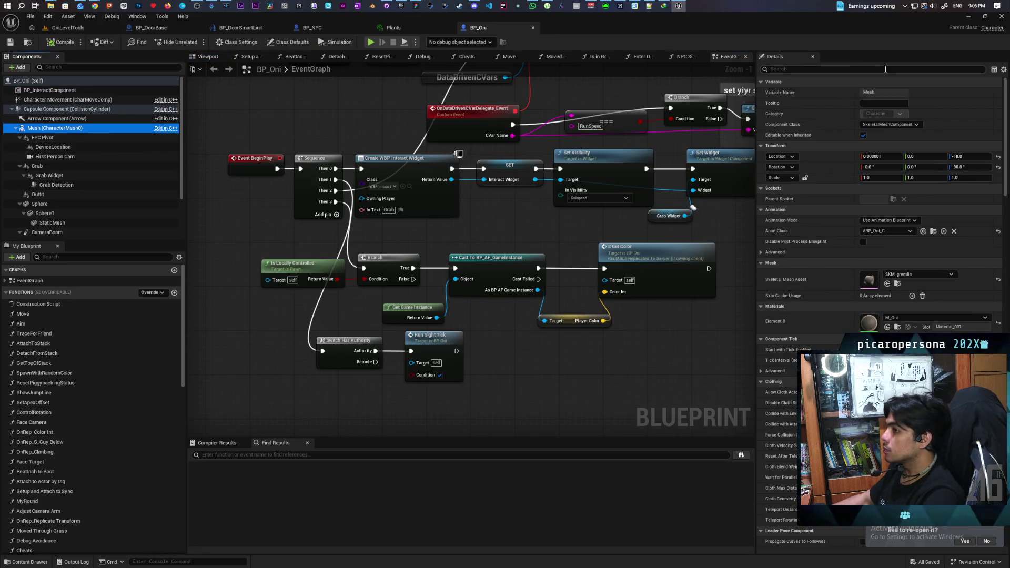
pyautogui.click(831, 67)
pyautogui.write('olli')
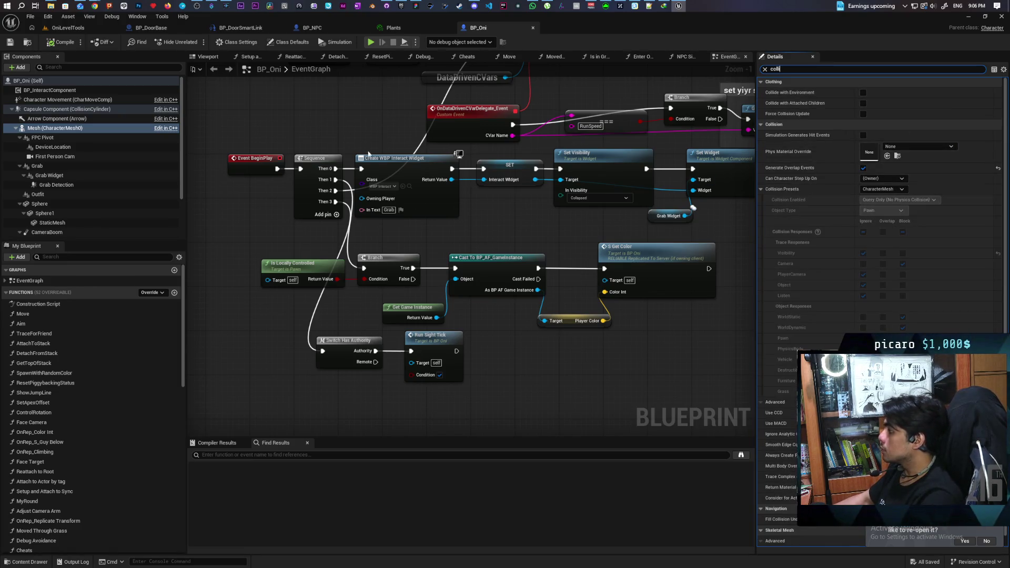
pyautogui.click(38, 110)
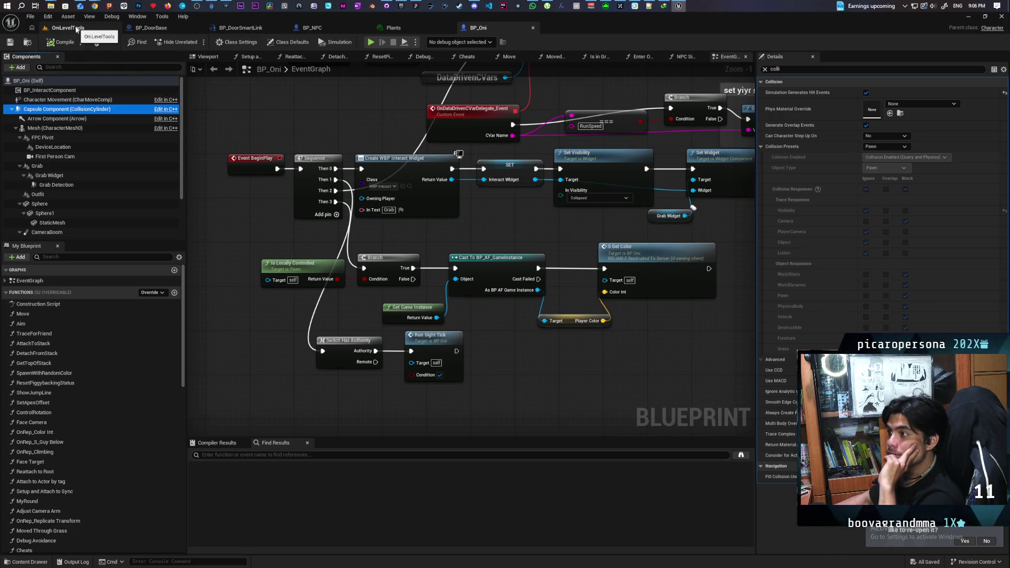
pyautogui.click(76, 29)
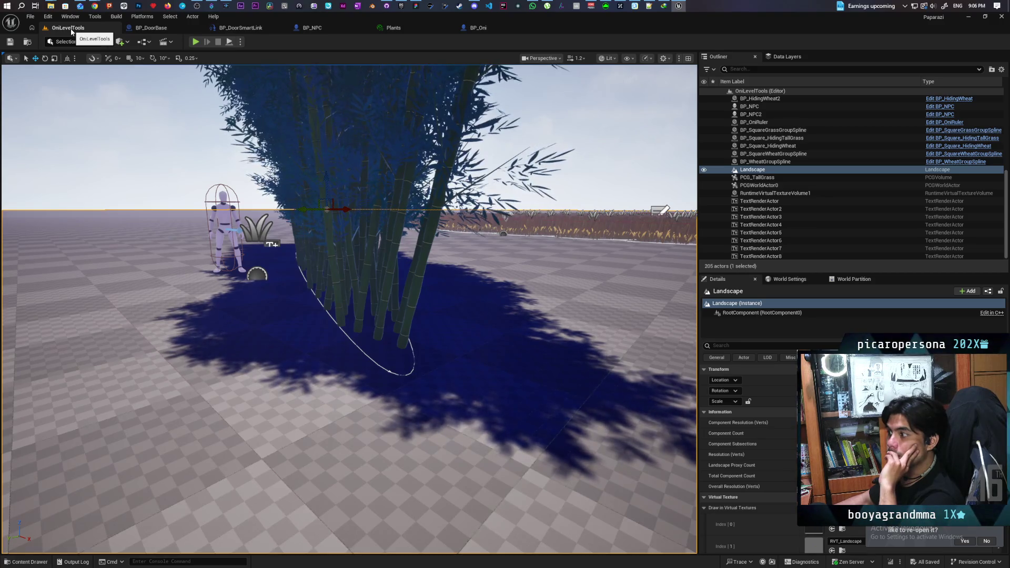
# Undo the accidental move of level elements in OniLevelTools
pyautogui.moveTo(289, 284); pyautogui.dragTo(303, 211)
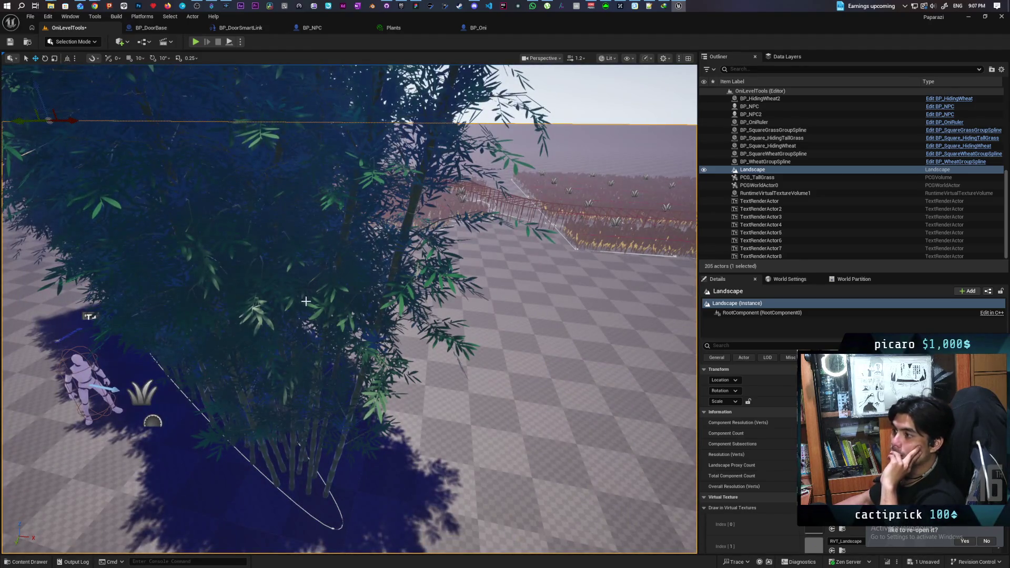
pyautogui.hotkey('ctrl', 'z')
pyautogui.moveTo(324, 288)
pyautogui.mouseDown()
pyautogui.moveTo(342, 263)
pyautogui.moveTo(247, 161)
pyautogui.mouseUp()
pyautogui.click(246, 161)
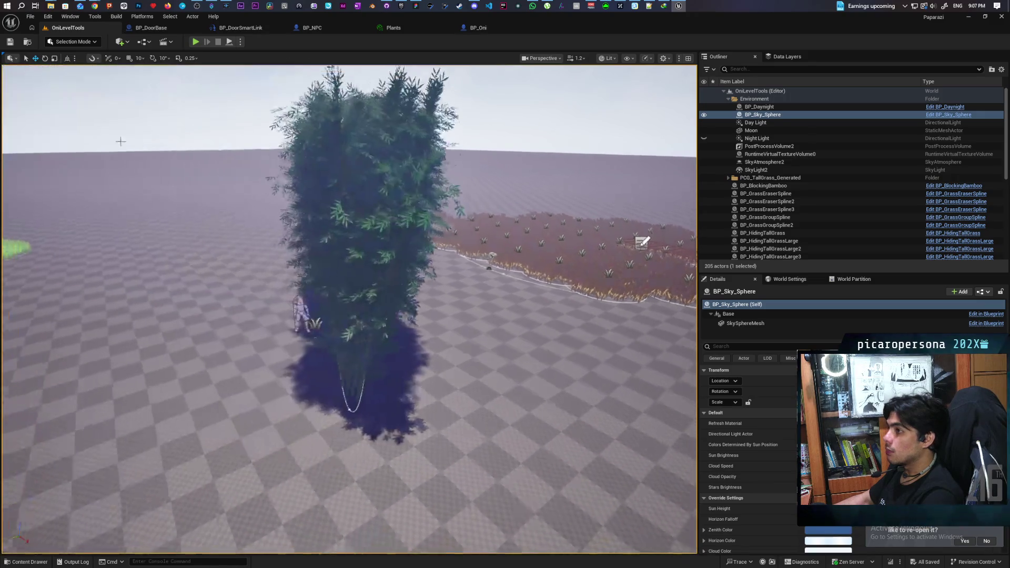
# Load the GreyboxLevel map from the Content Drawer, then bring up GitHub Desktop
pyautogui.click(28, 42)
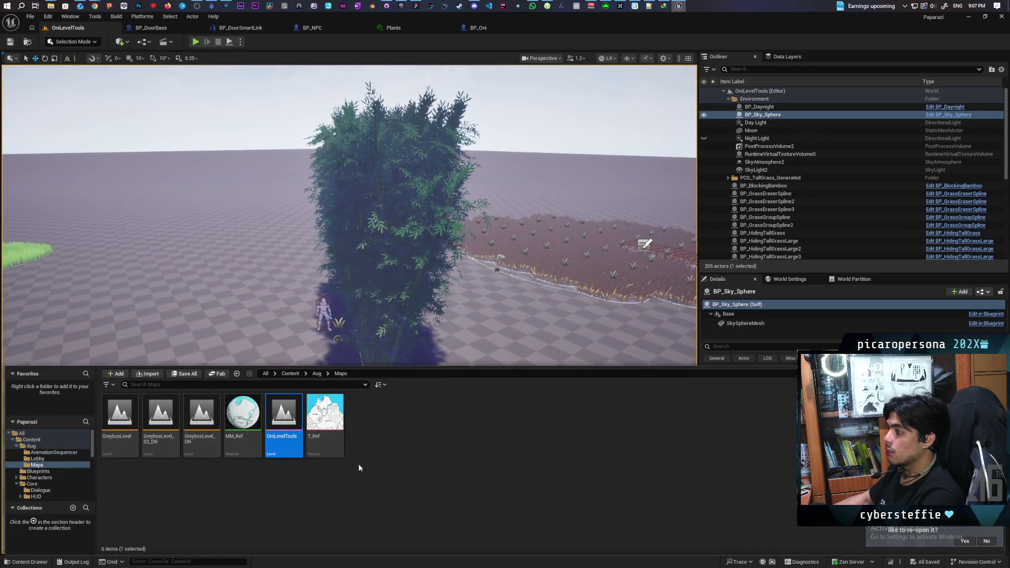
pyautogui.doubleClick(120, 413)
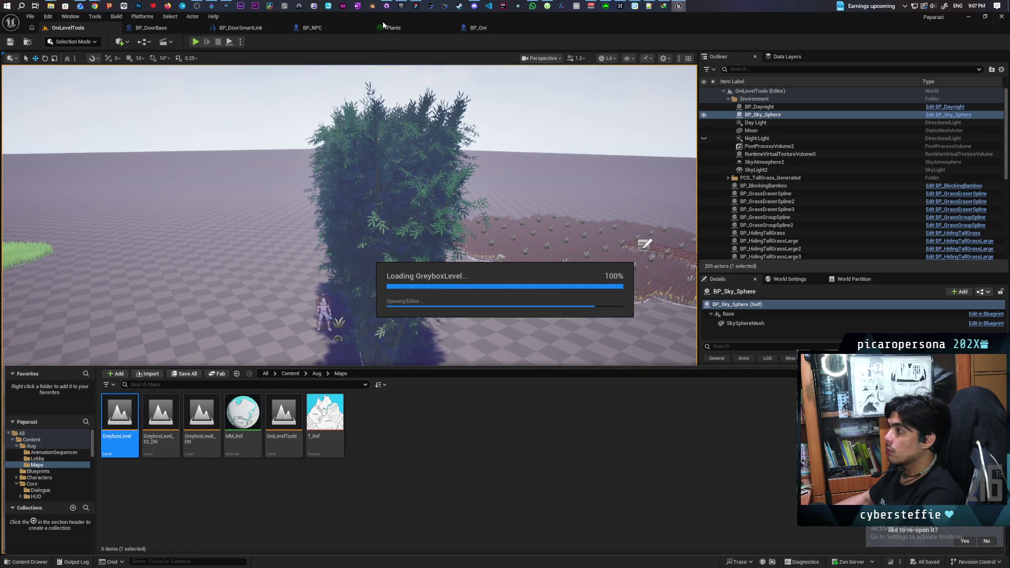
pyautogui.click(386, 7)
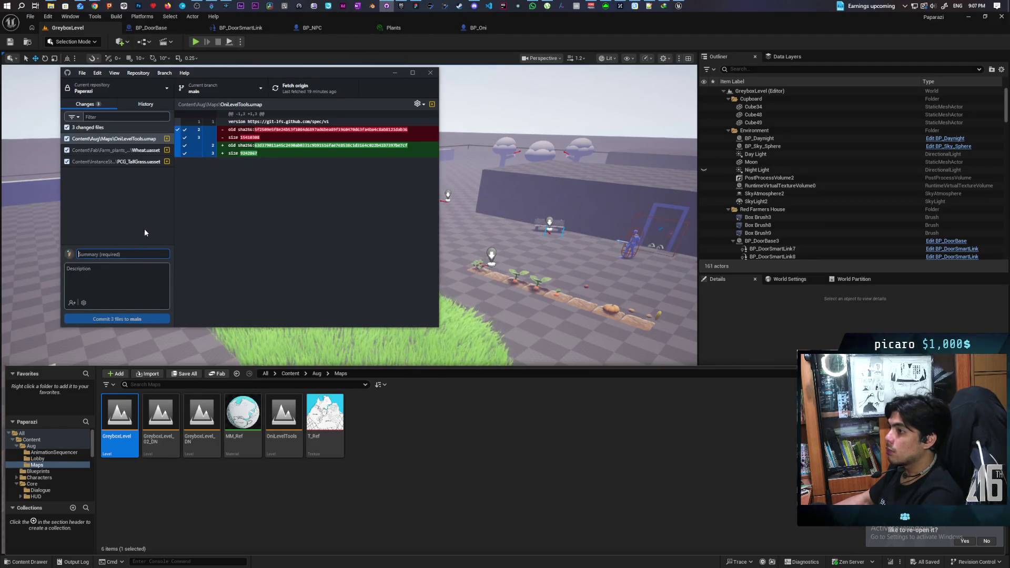
# Commit the three changed files to main as 'added collision to wheat' and push to origin
pyautogui.write('added c')
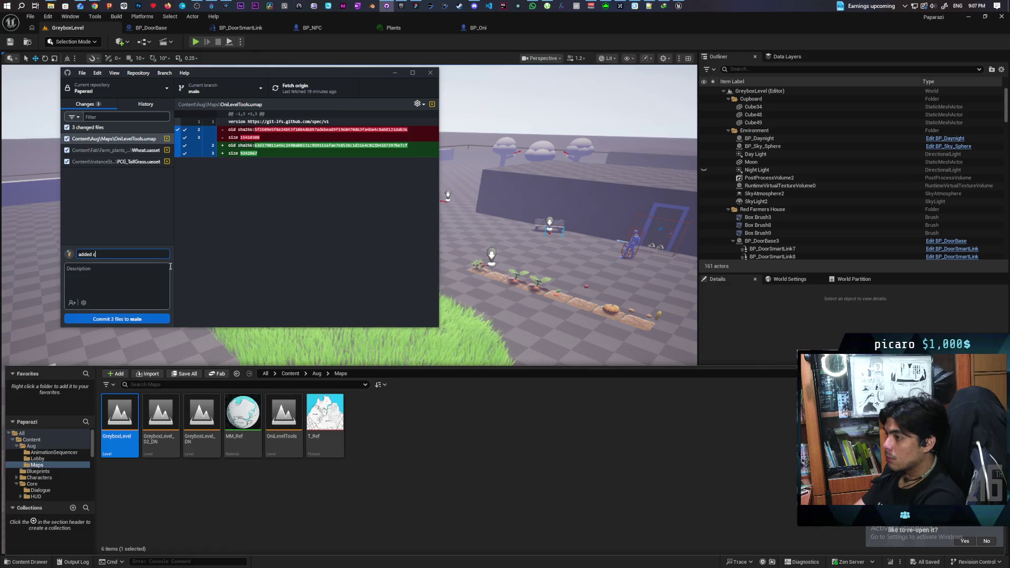
pyautogui.write('ollisio')
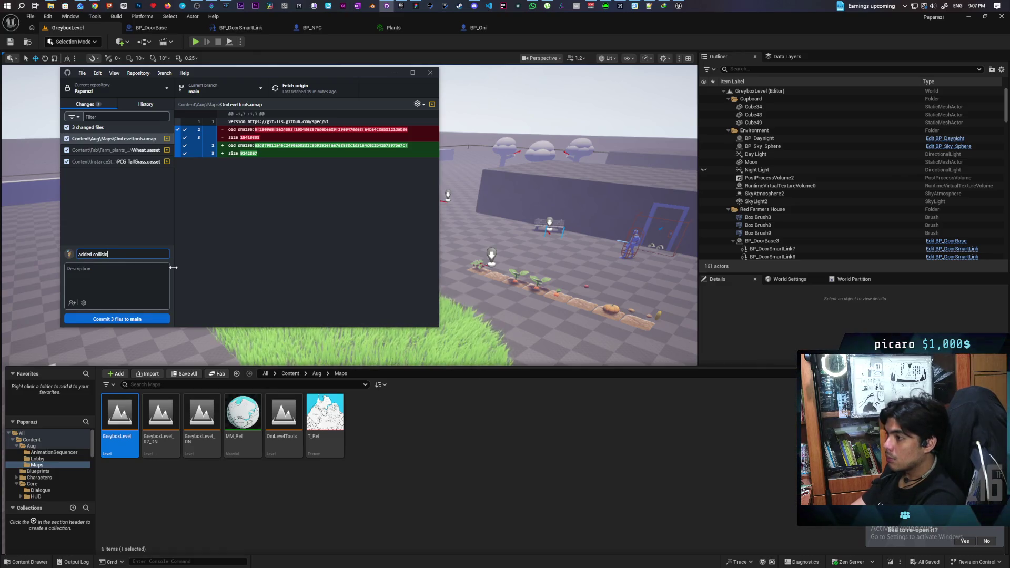
pyautogui.write('n to wheat')
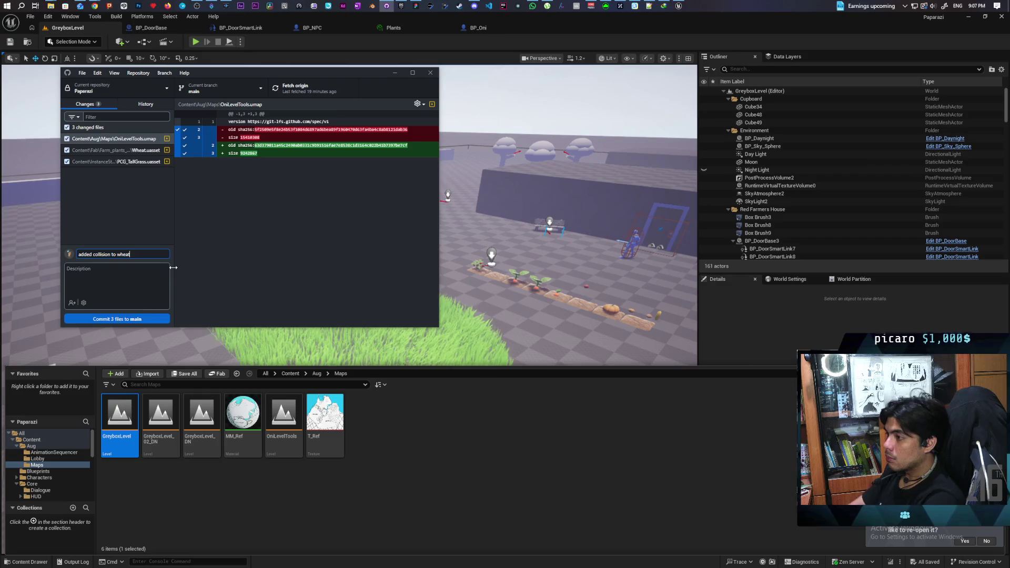
pyautogui.click(142, 319)
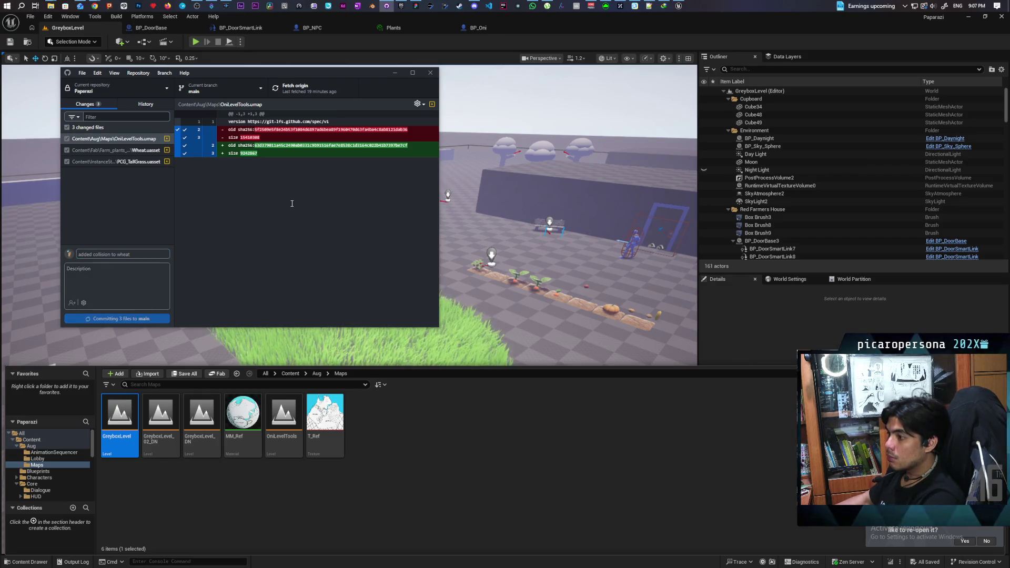
pyautogui.click(296, 89)
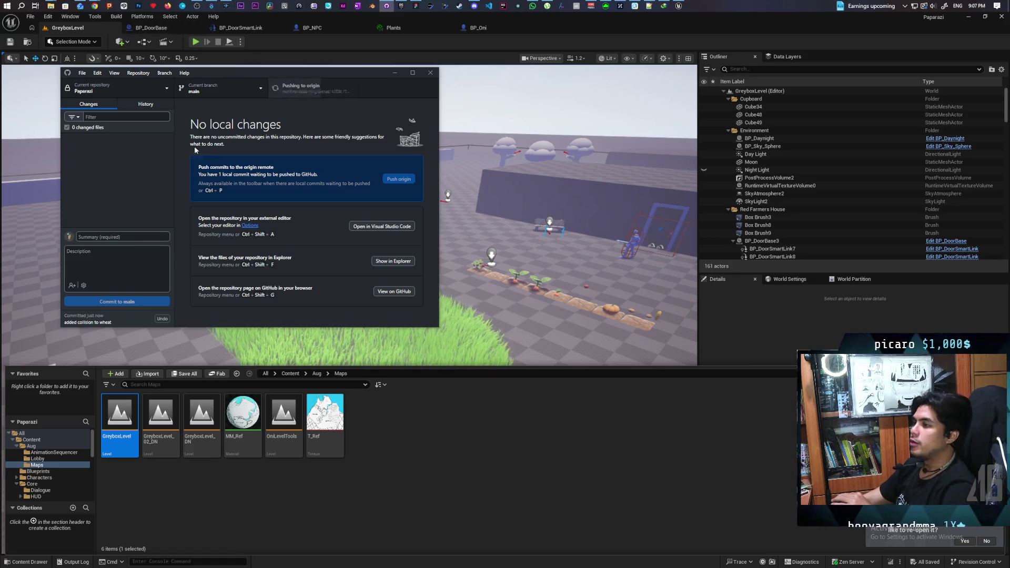
pyautogui.moveTo(94, 4)
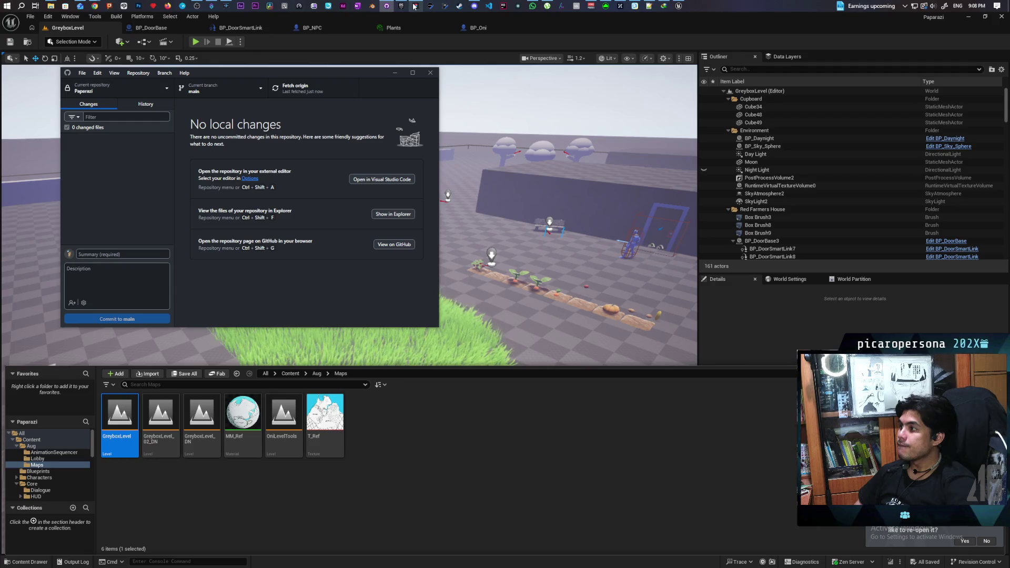
pyautogui.moveTo(415, 7)
pyautogui.moveTo(417, 34)
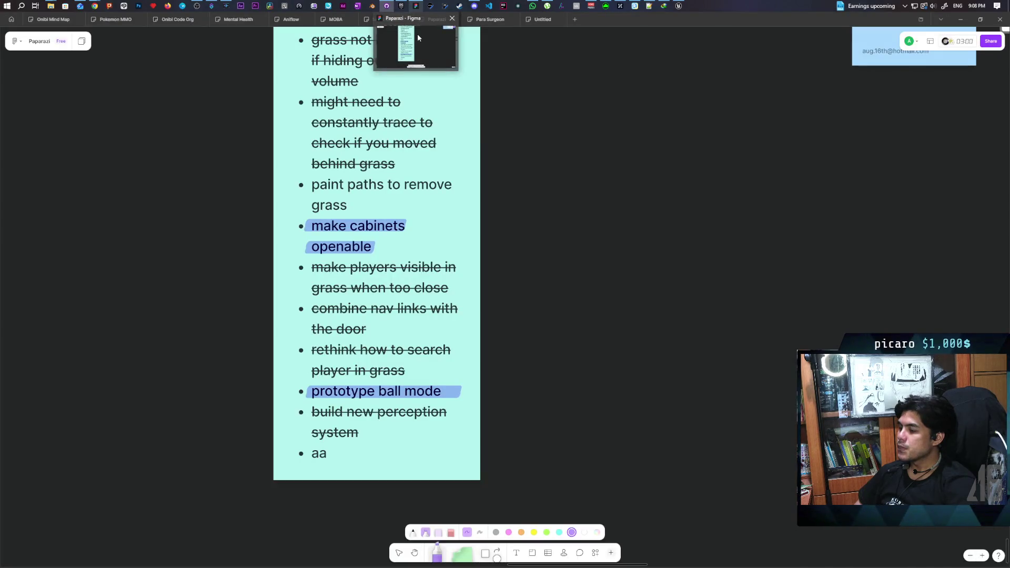
# Add a 'give wheat collision' bullet to the Figma to-do sticky note and strike it through
pyautogui.click(418, 34)
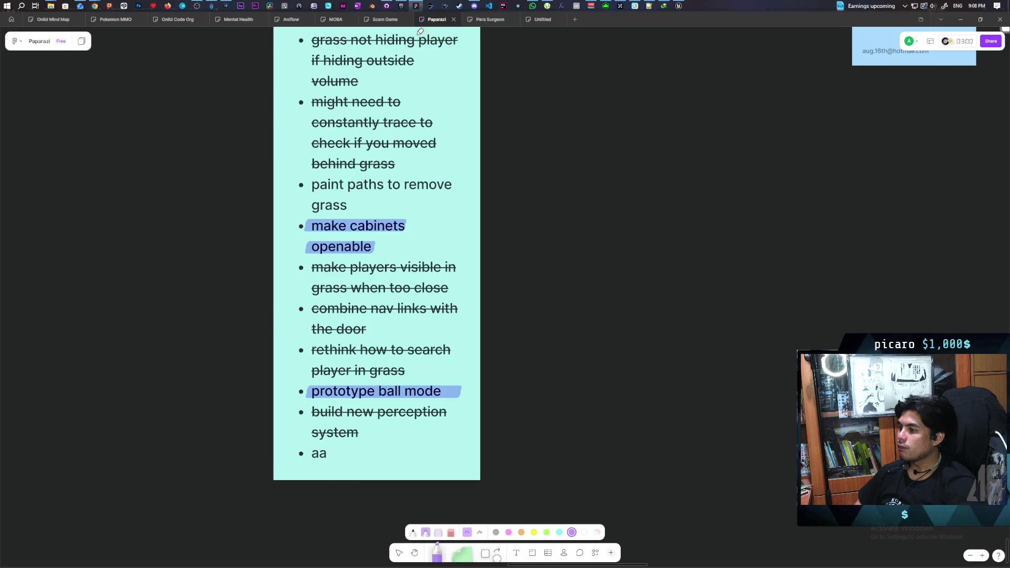
pyautogui.click(413, 534)
pyautogui.click(398, 556)
pyautogui.click(368, 448)
pyautogui.click(368, 446)
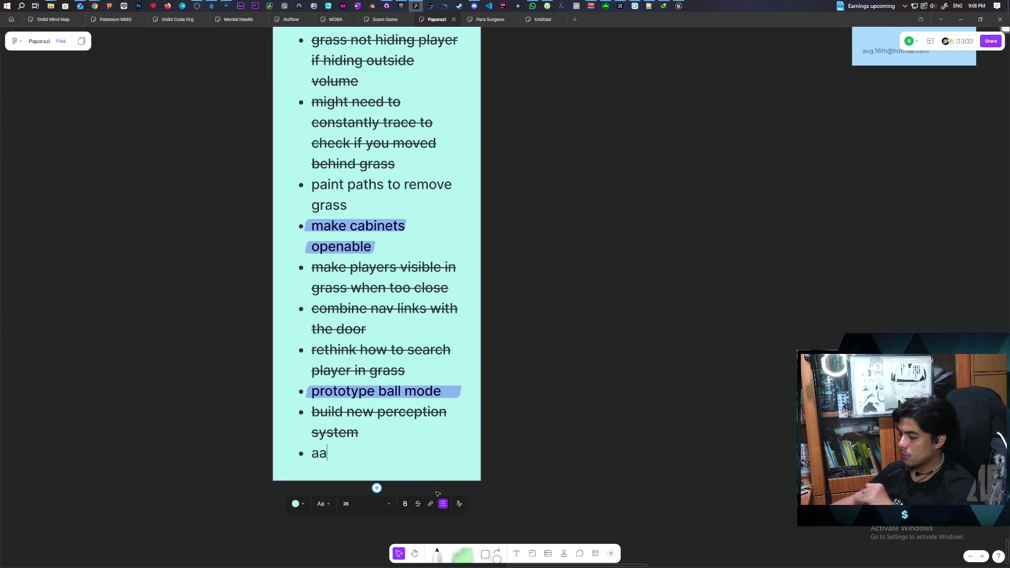
pyautogui.write('give wheat collsi')
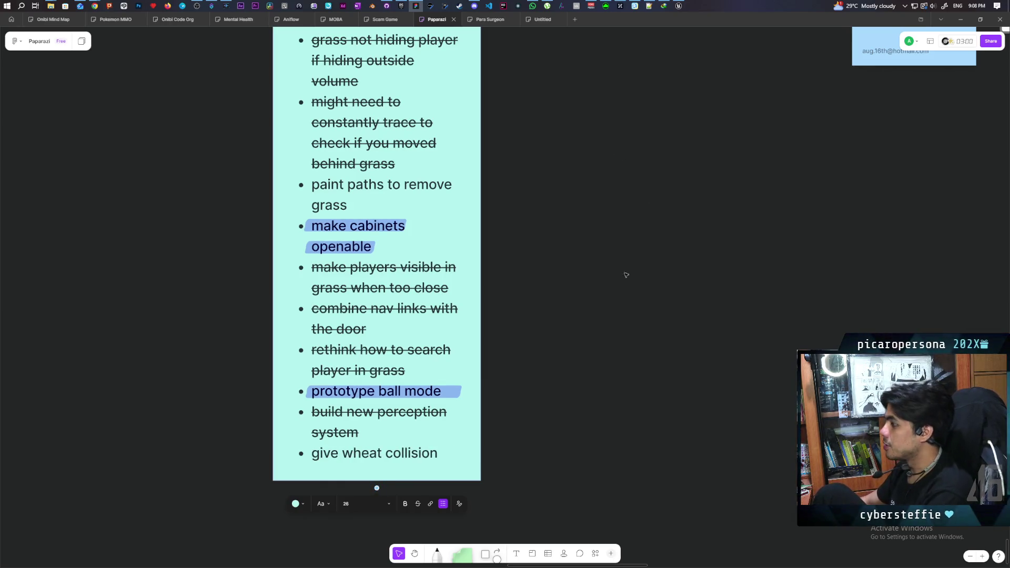
pyautogui.press('Return')
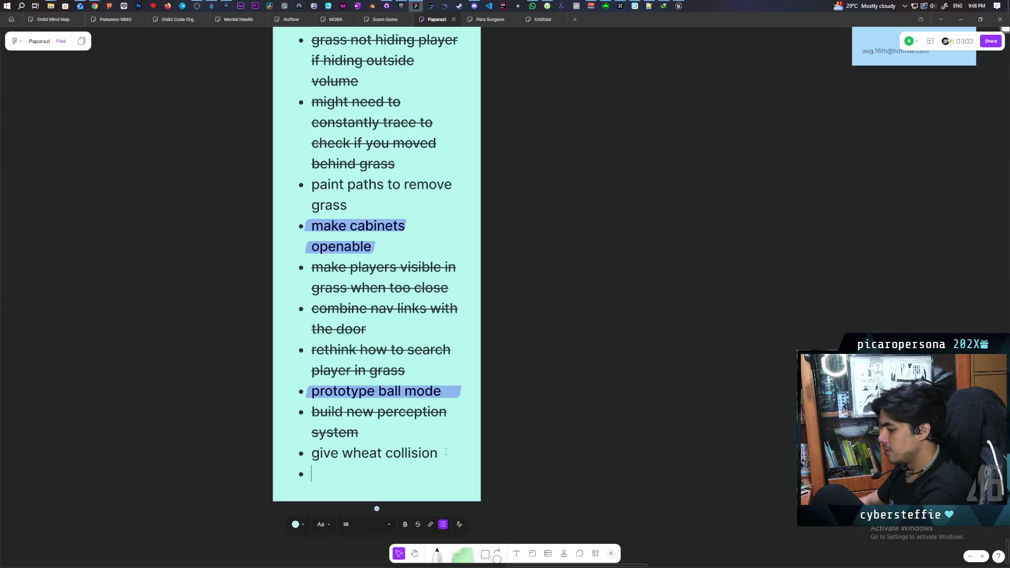
pyautogui.tripleClick(356, 456)
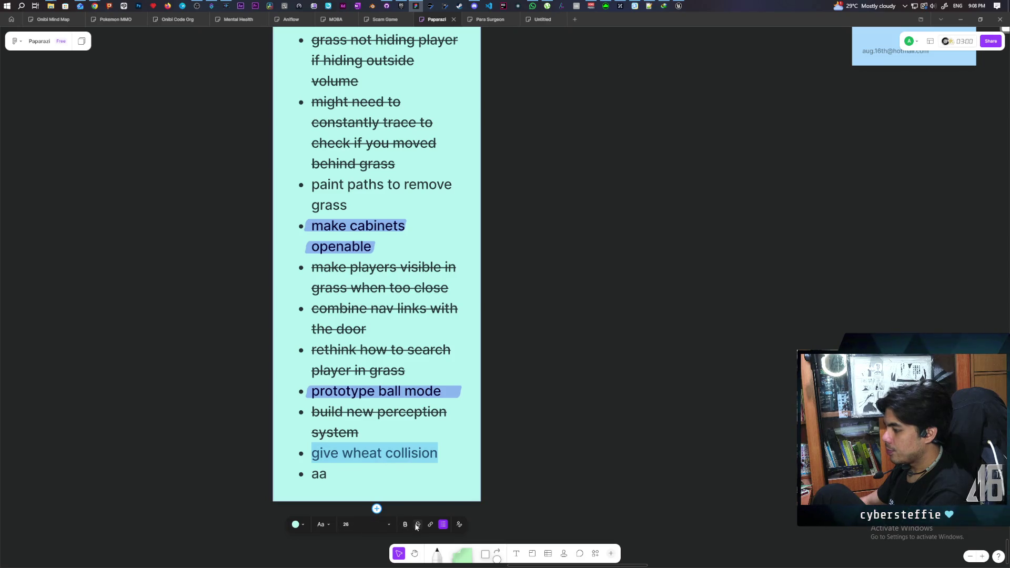
pyautogui.click(594, 471)
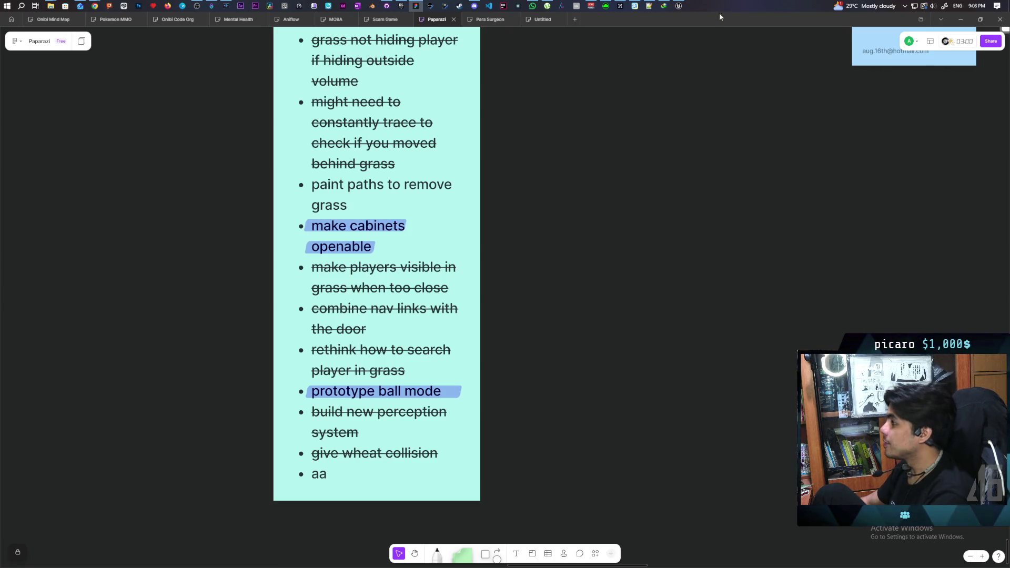
pyautogui.click(678, 6)
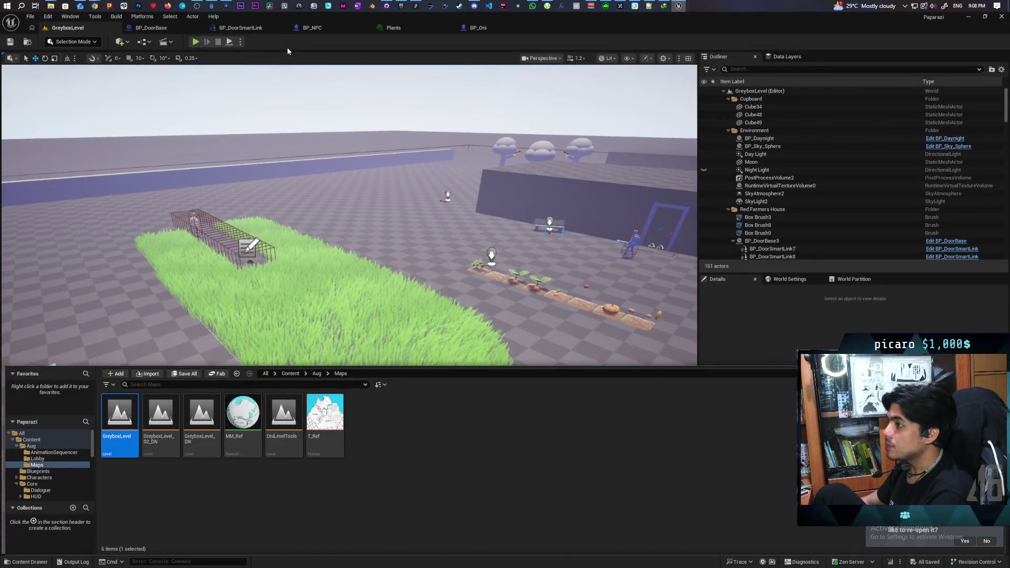
# Start a Play-in-Editor test and walk the character forward under the arch
pyautogui.click(283, 58)
pyautogui.click(196, 42)
pyautogui.press('w')
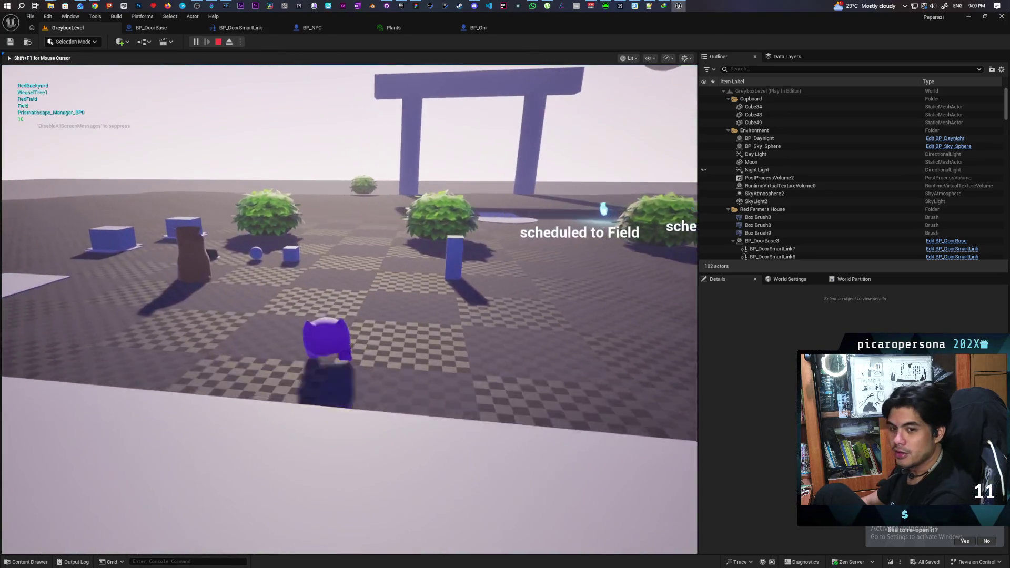
pyautogui.press('w')
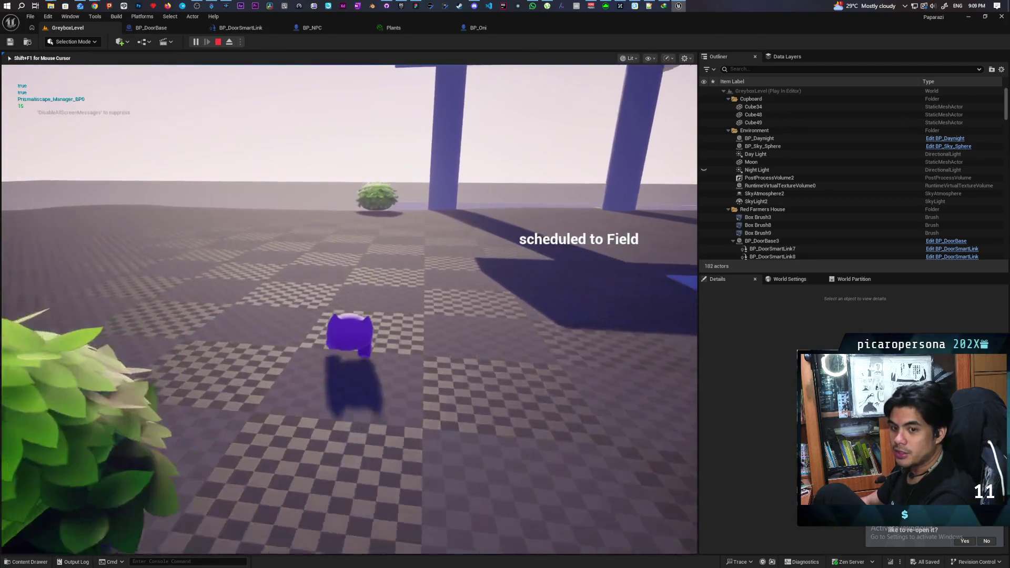
pyautogui.press('w')
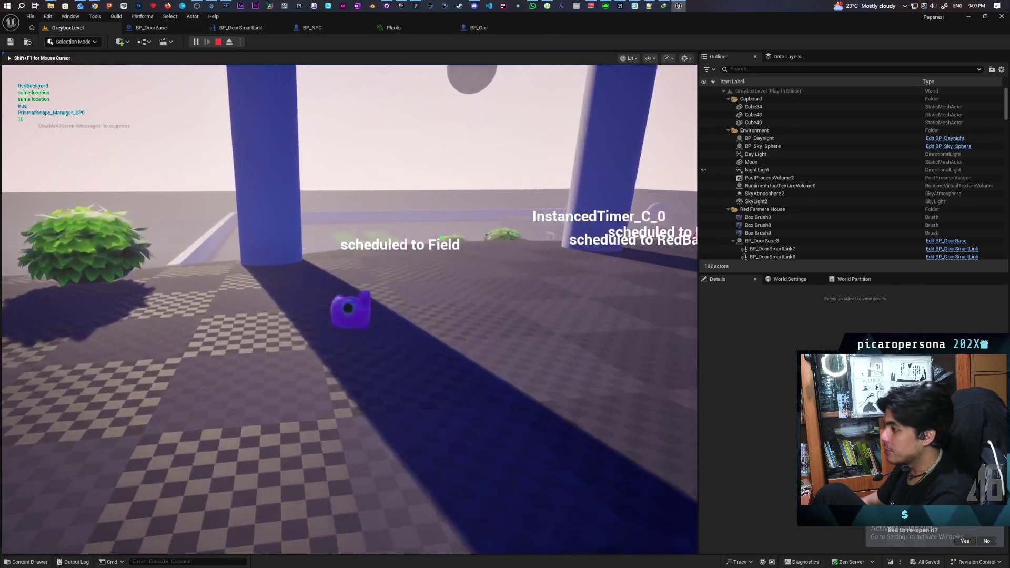
# Walk the character past the bushes up to the tall grass edge
pyautogui.press('w')
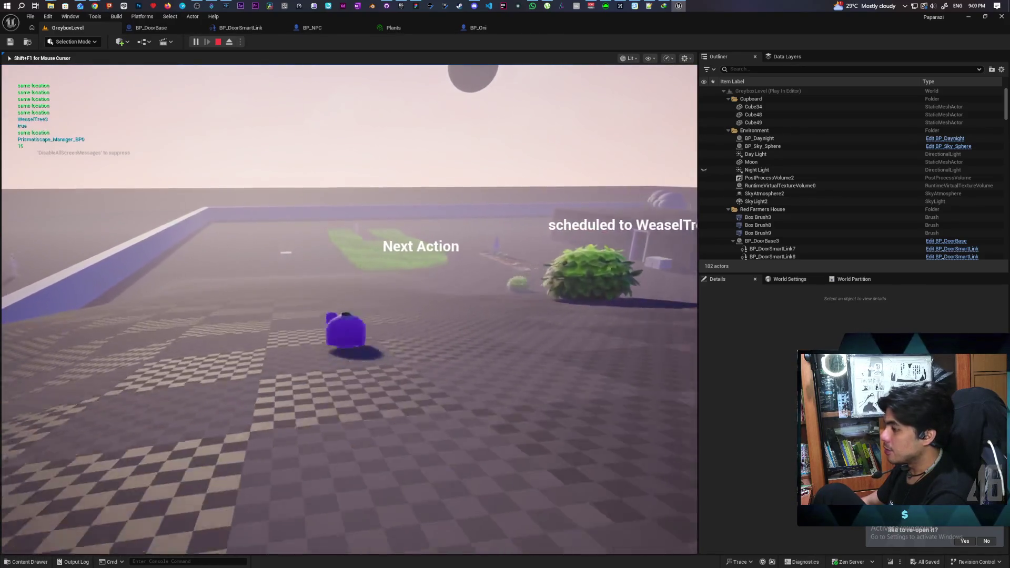
pyautogui.press('w')
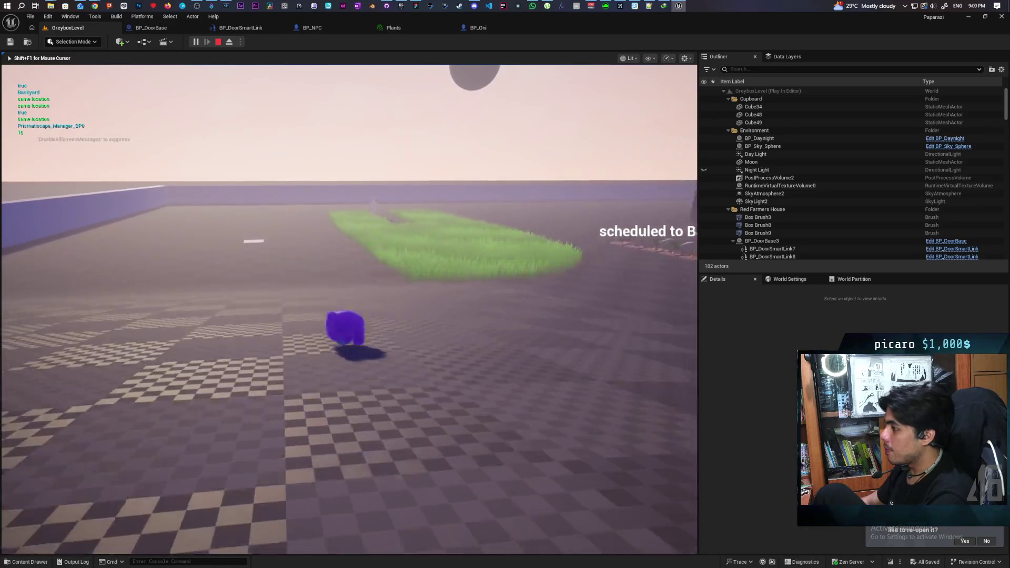
pyautogui.press('w')
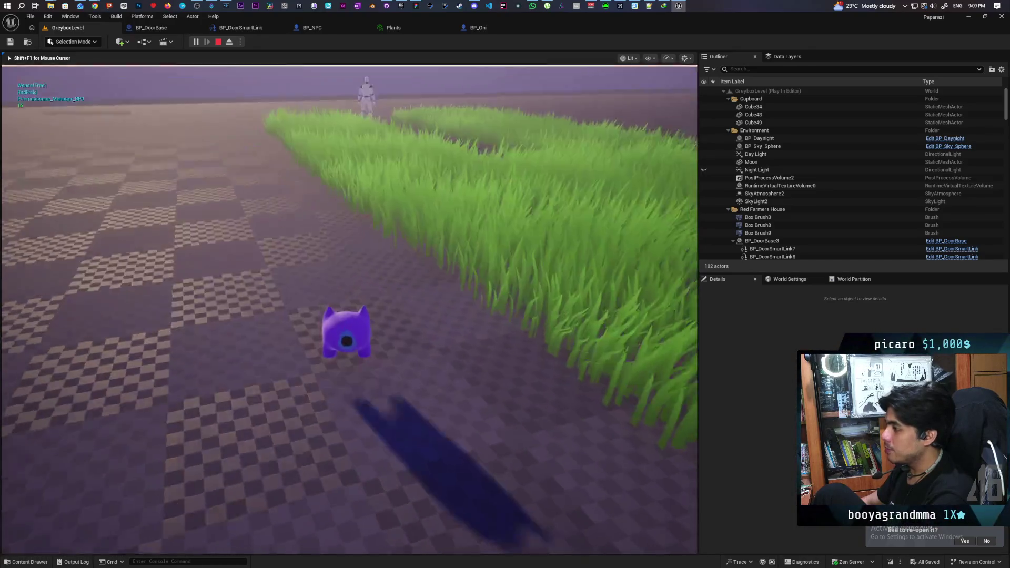
pyautogui.press('s')
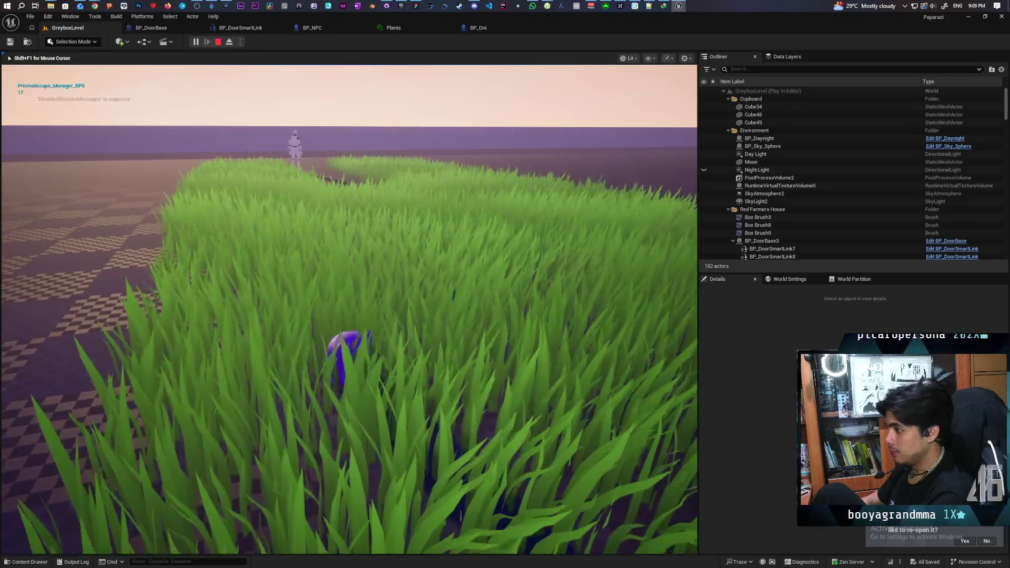
pyautogui.press('a')
pyautogui.press('d')
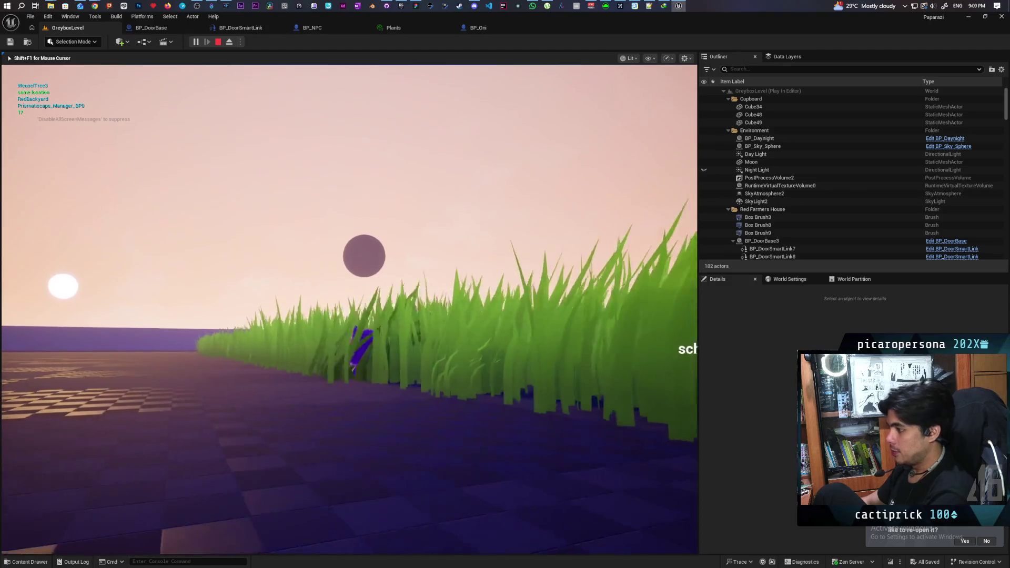
# Move the character in and out of the tall grass along its edge
pyautogui.press('s')
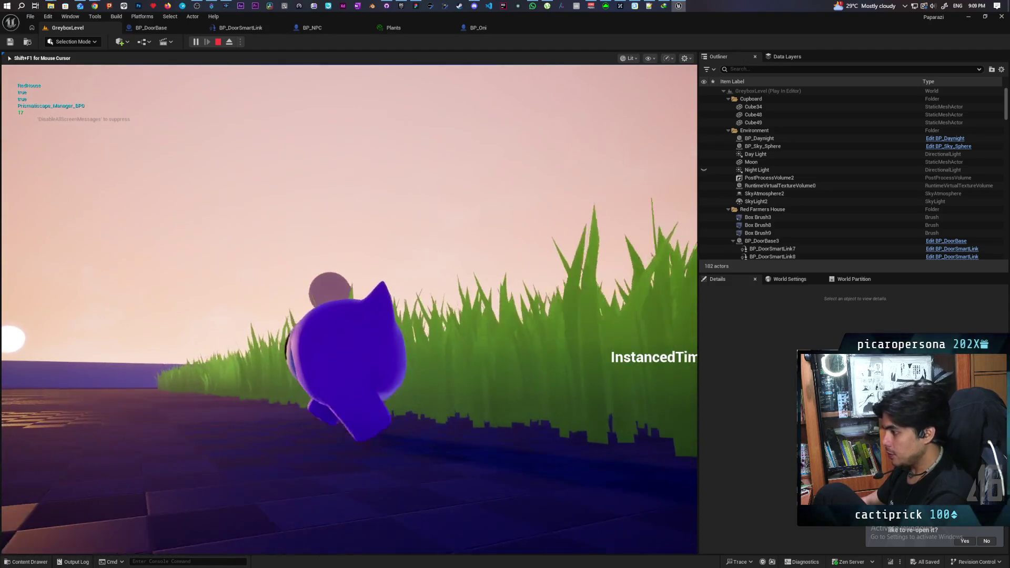
pyautogui.press('w')
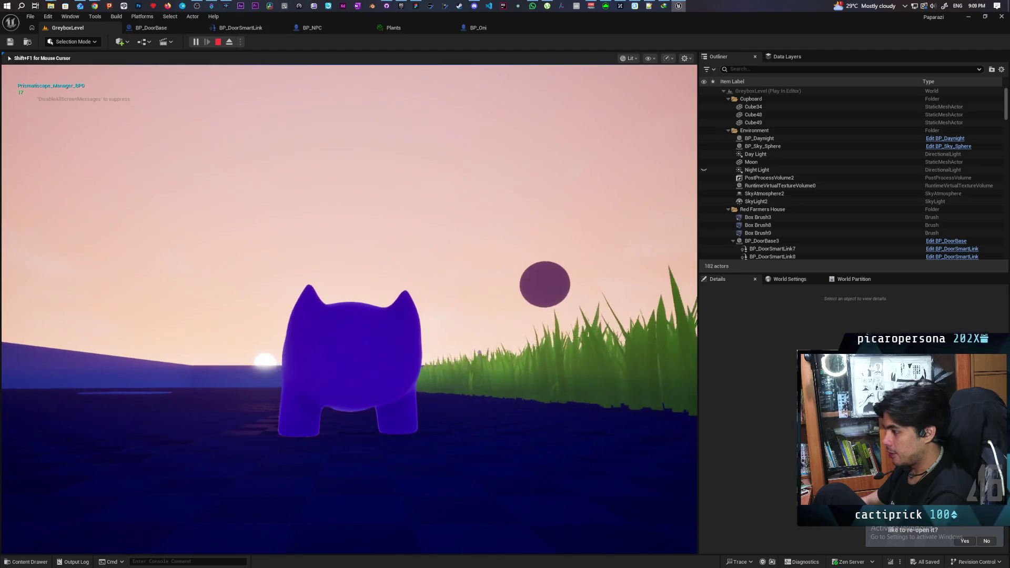
pyautogui.press('a')
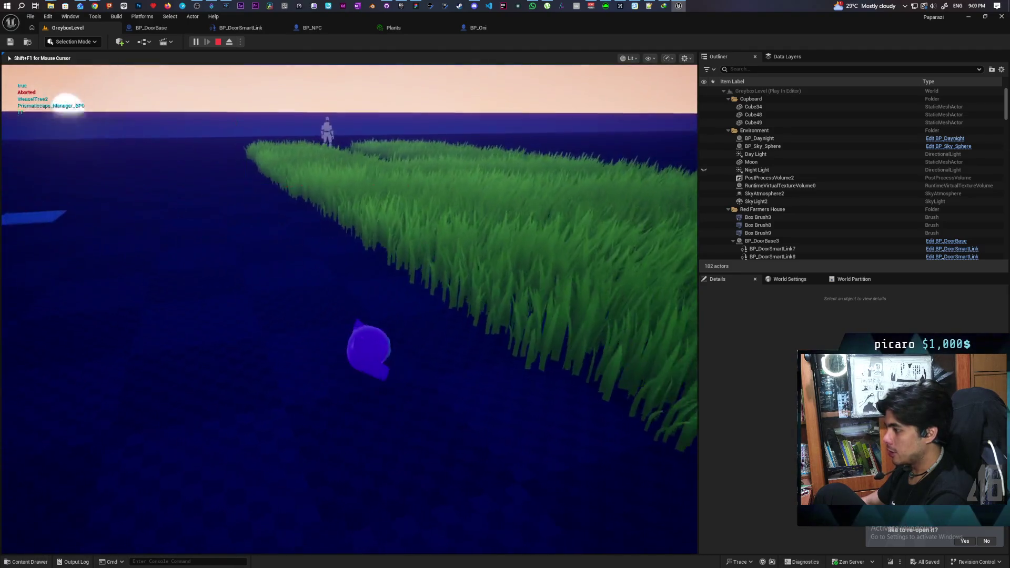
pyautogui.press('d')
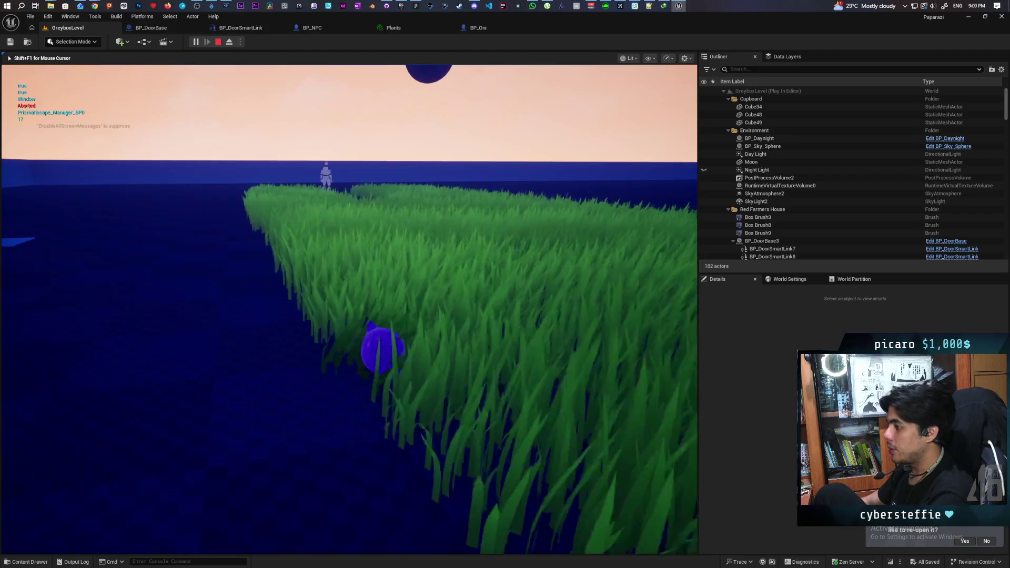
pyautogui.press('w')
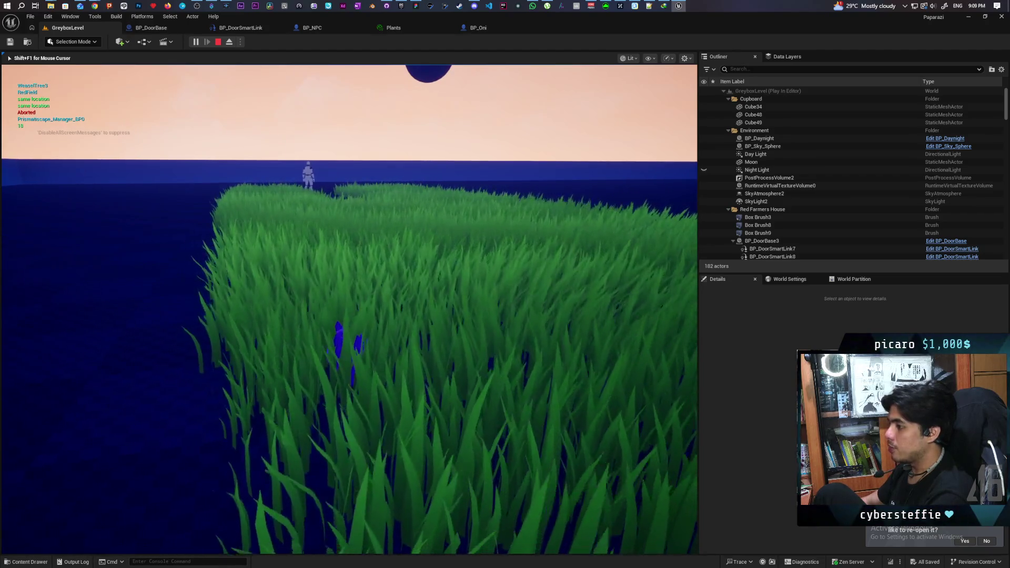
pyautogui.press('w')
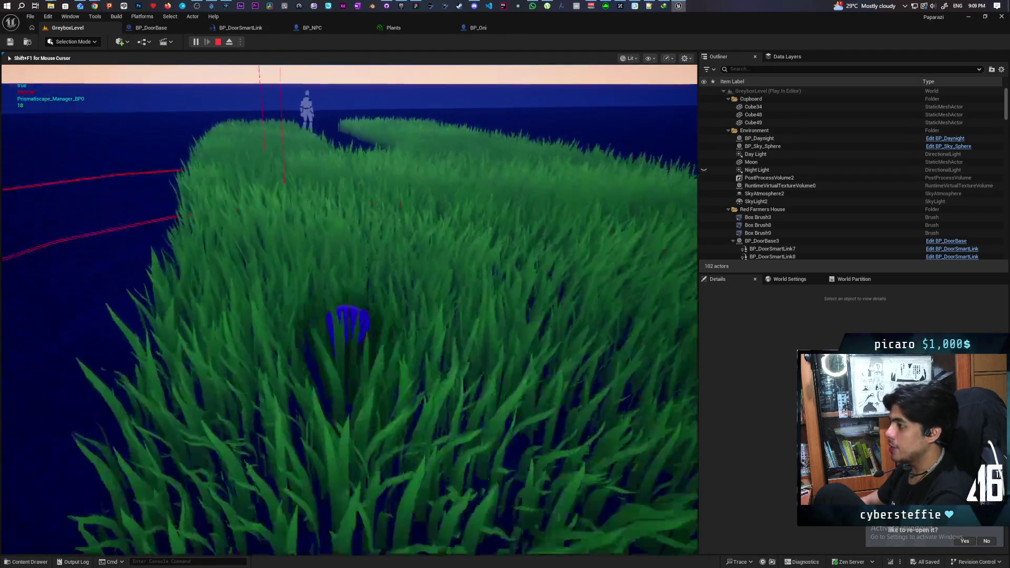
pyautogui.press('a')
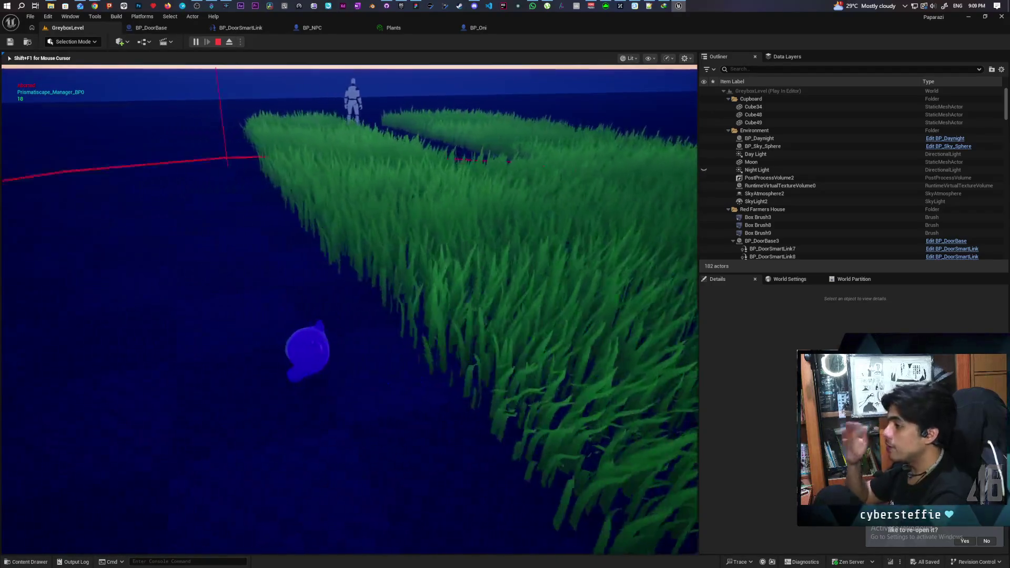
pyautogui.press('a')
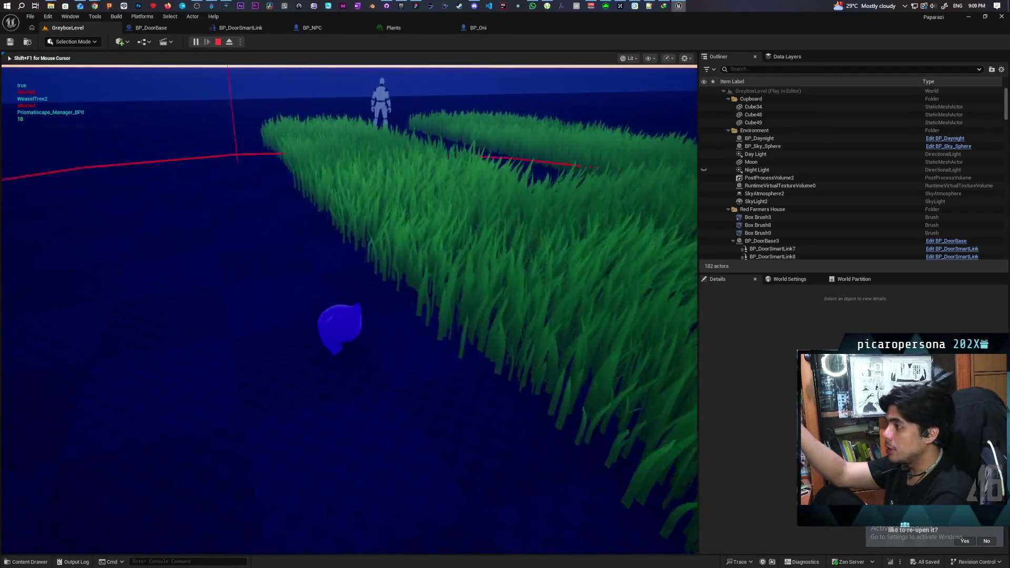
# Approach the NPC through its line of sight to trigger its perception traces
pyautogui.press('w')
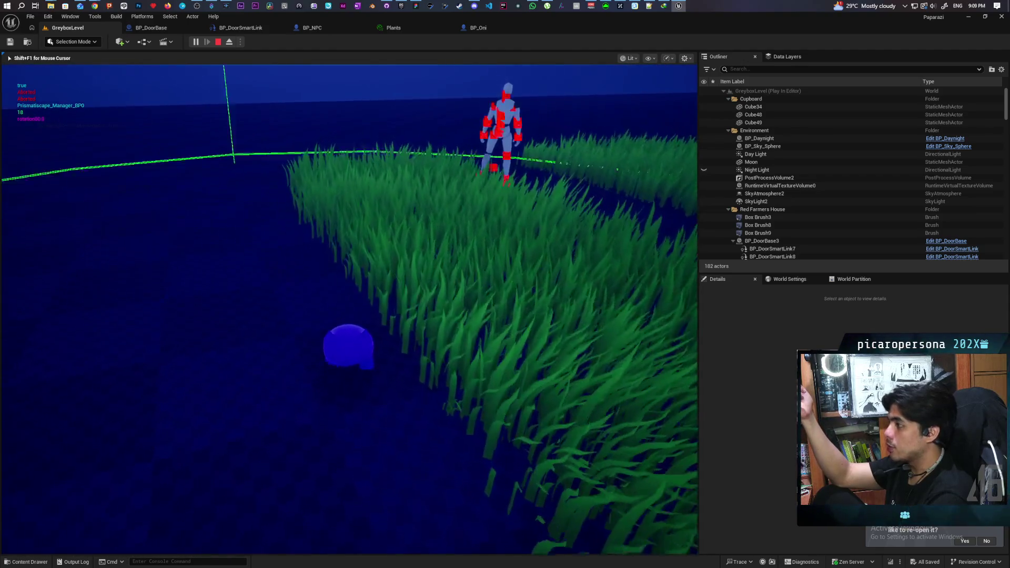
pyautogui.press('a')
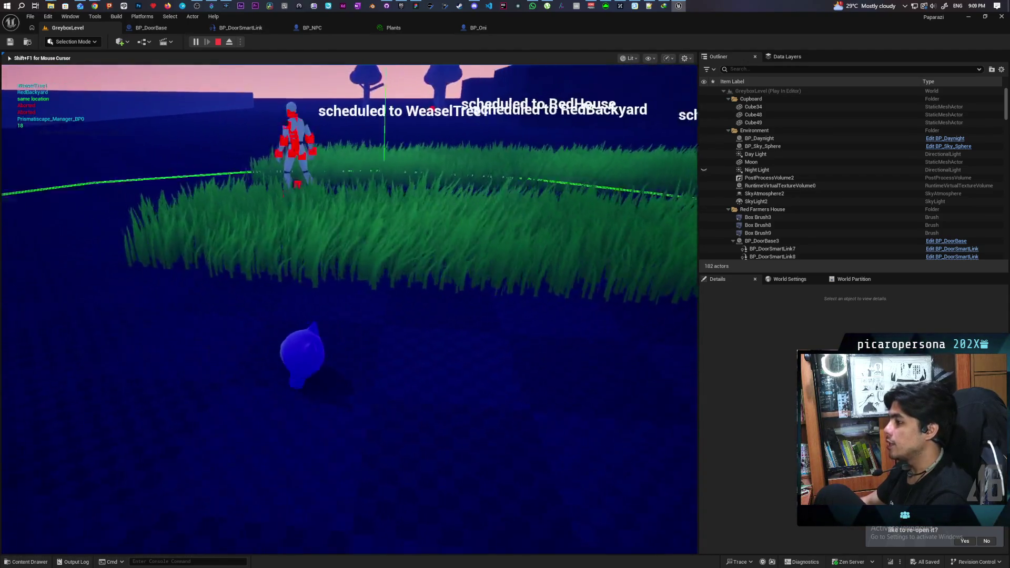
pyautogui.press('w')
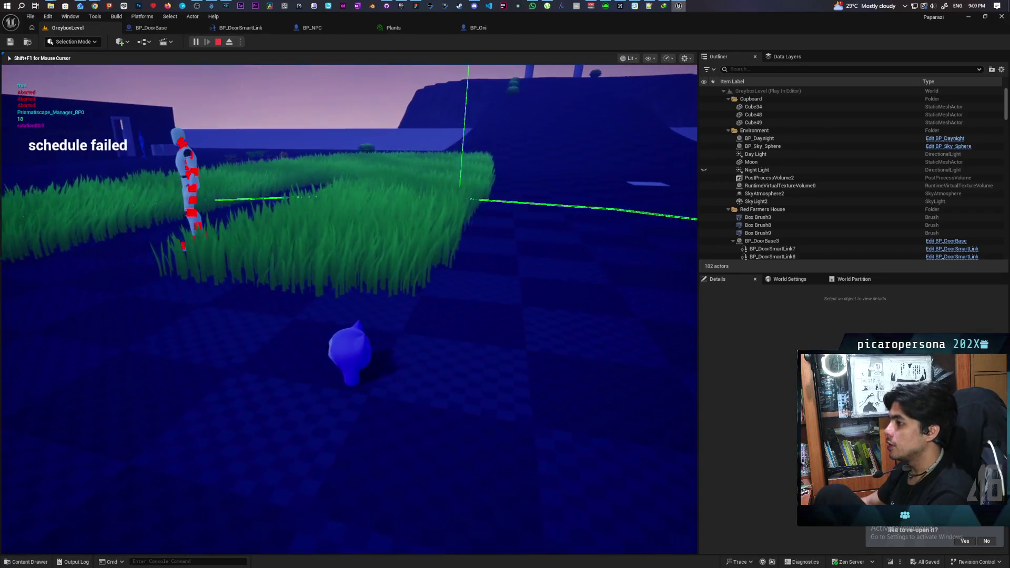
pyautogui.press('w')
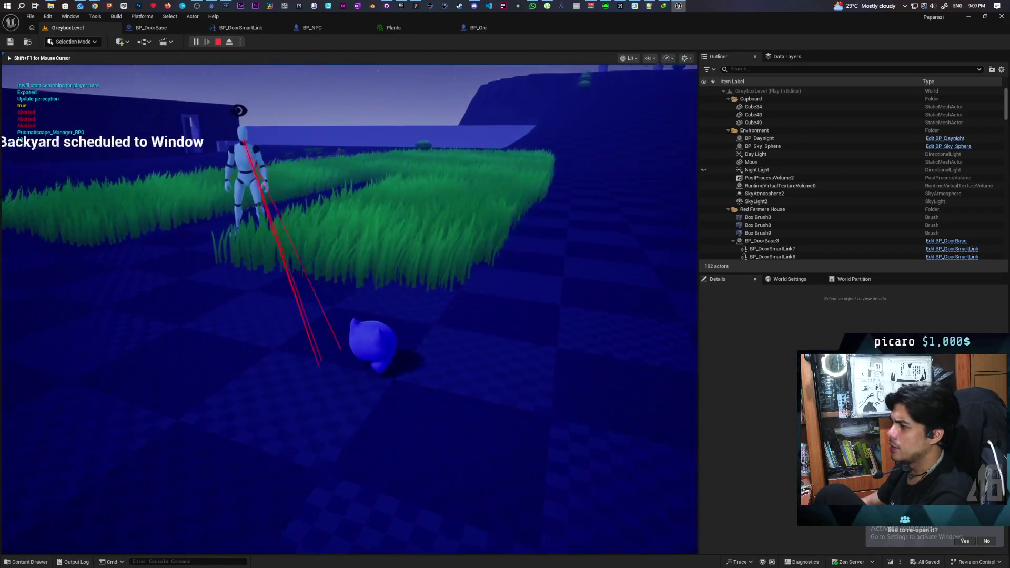
pyautogui.press('w')
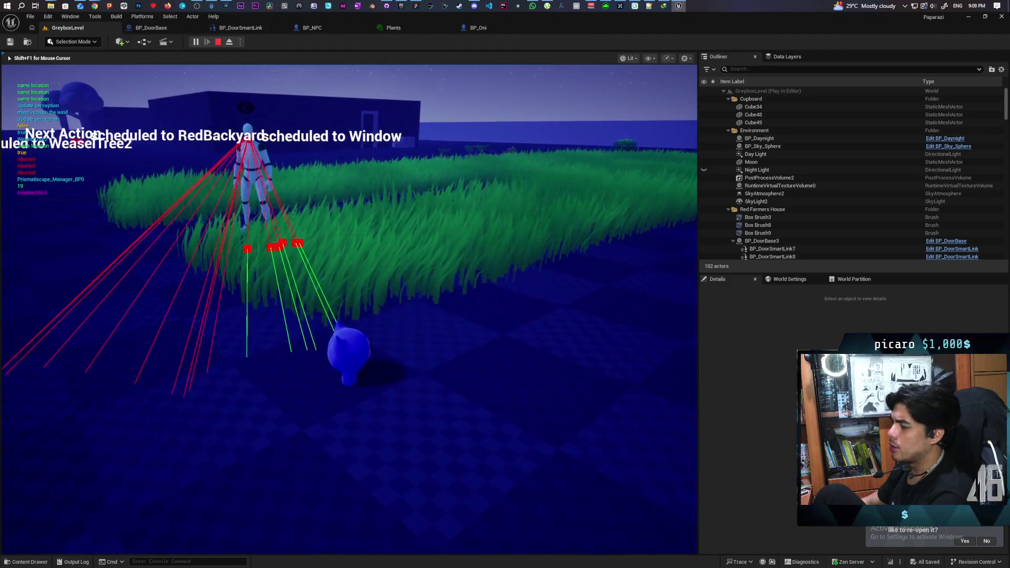
pyautogui.press('w')
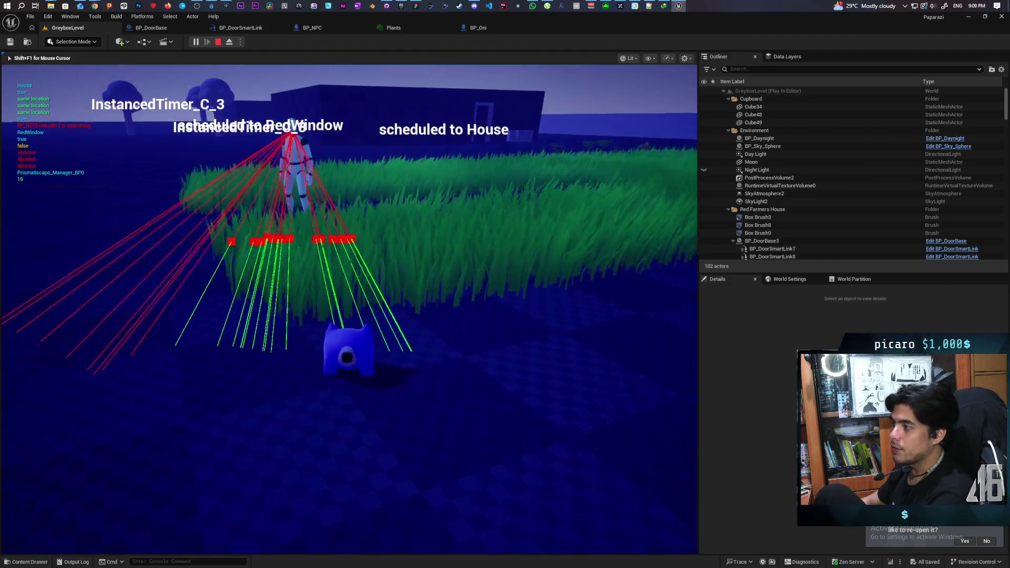
pyautogui.press('w')
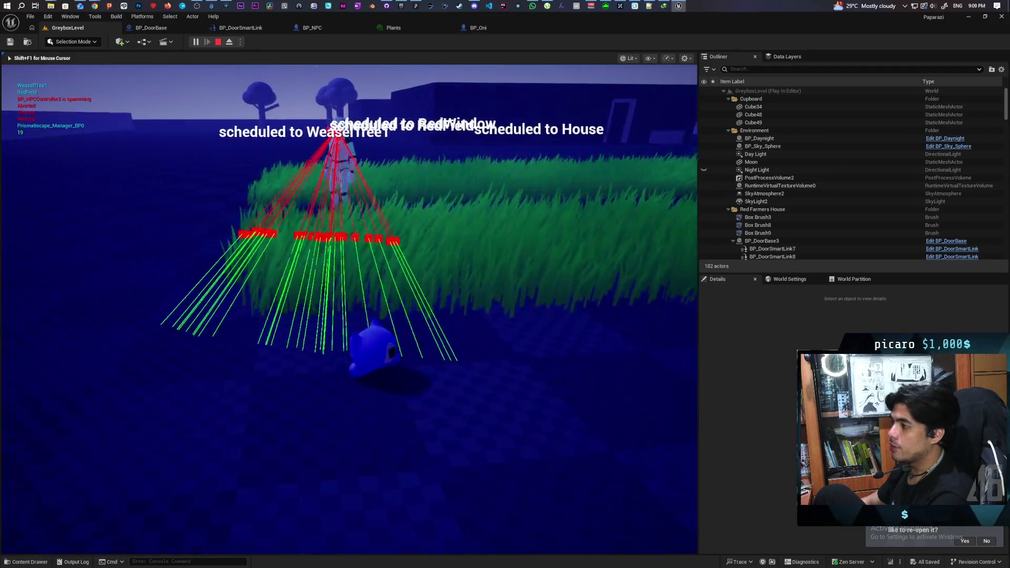
pyautogui.press('w')
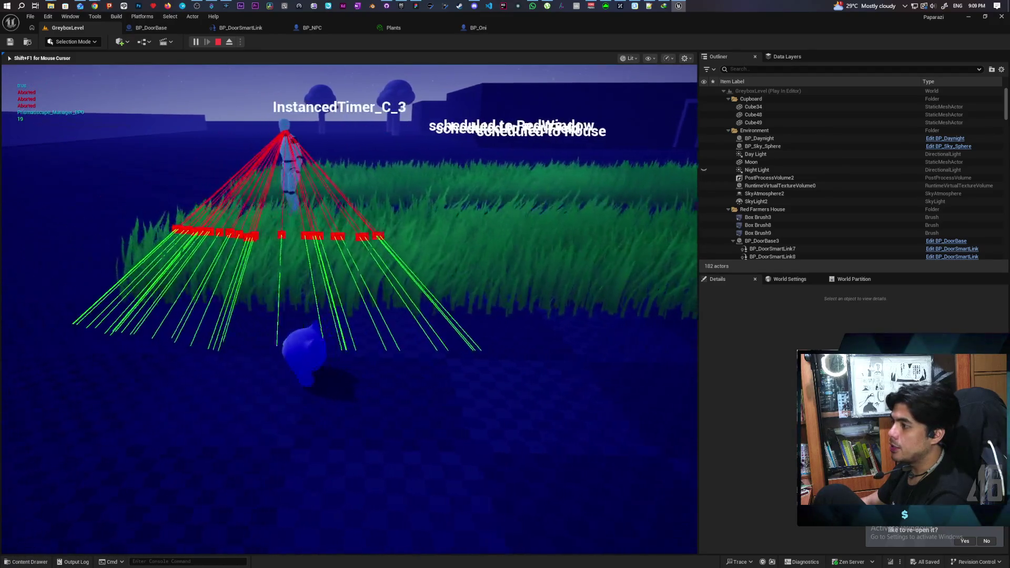
pyautogui.press('w')
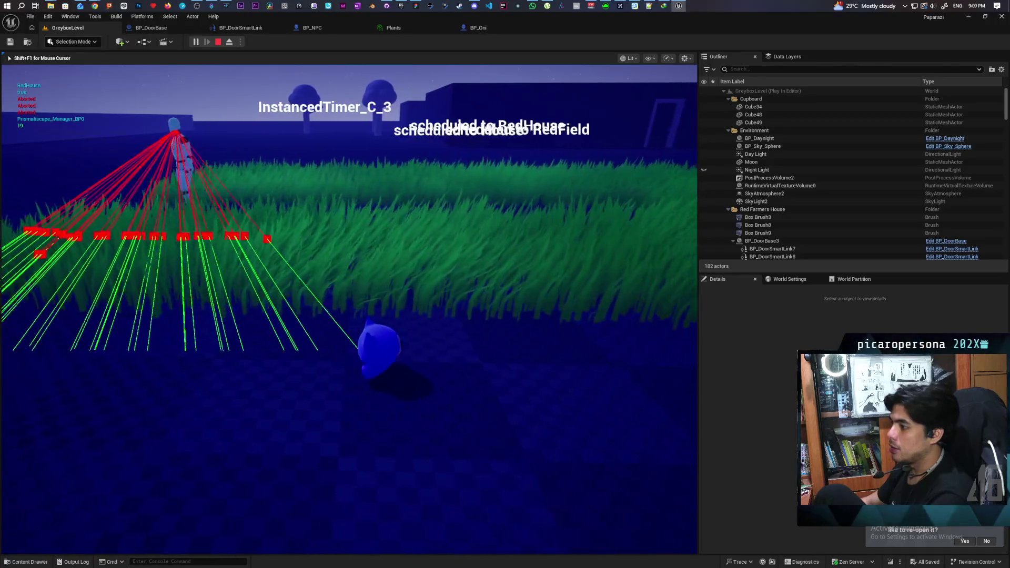
pyautogui.press('w')
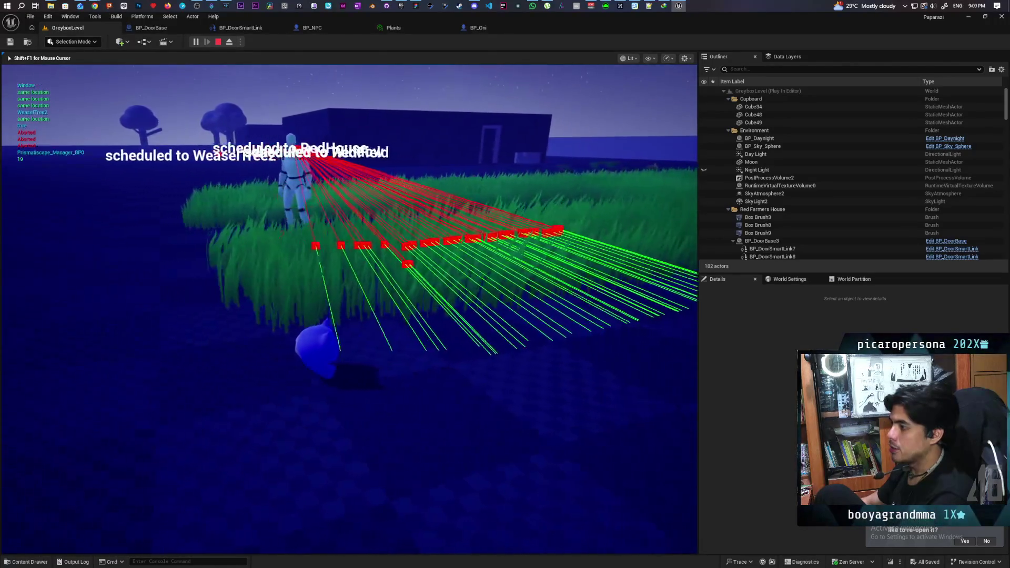
pyautogui.press('w')
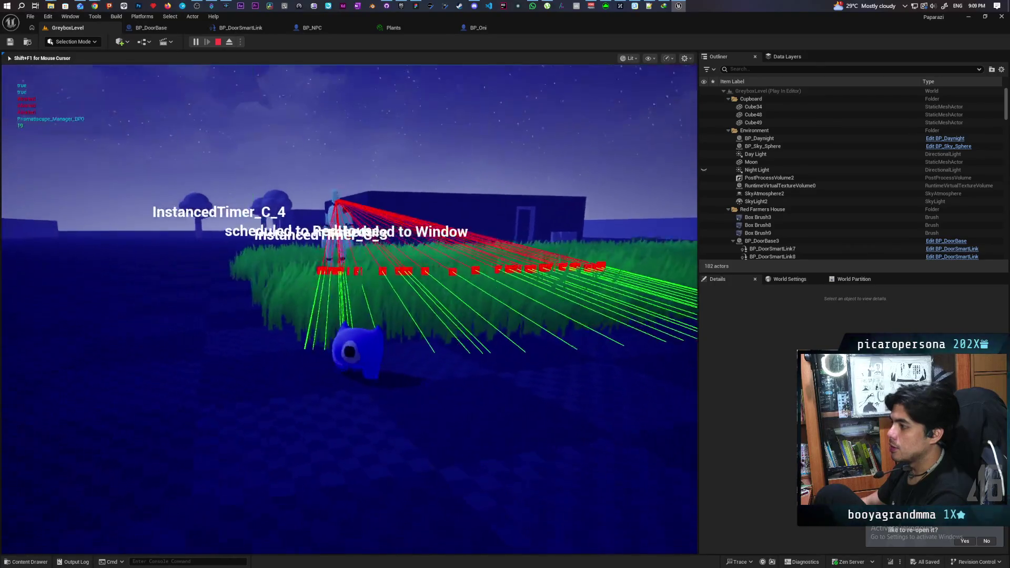
pyautogui.press('a')
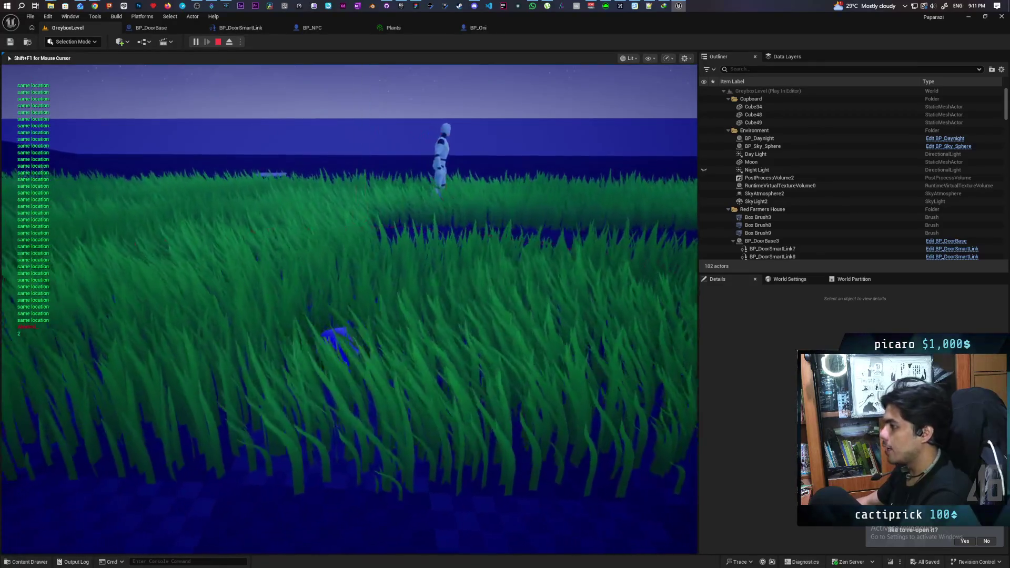
# Run 'stat unit' from the console history to show frame timing statistics
pyautogui.press('`')
pyautogui.press('Up')
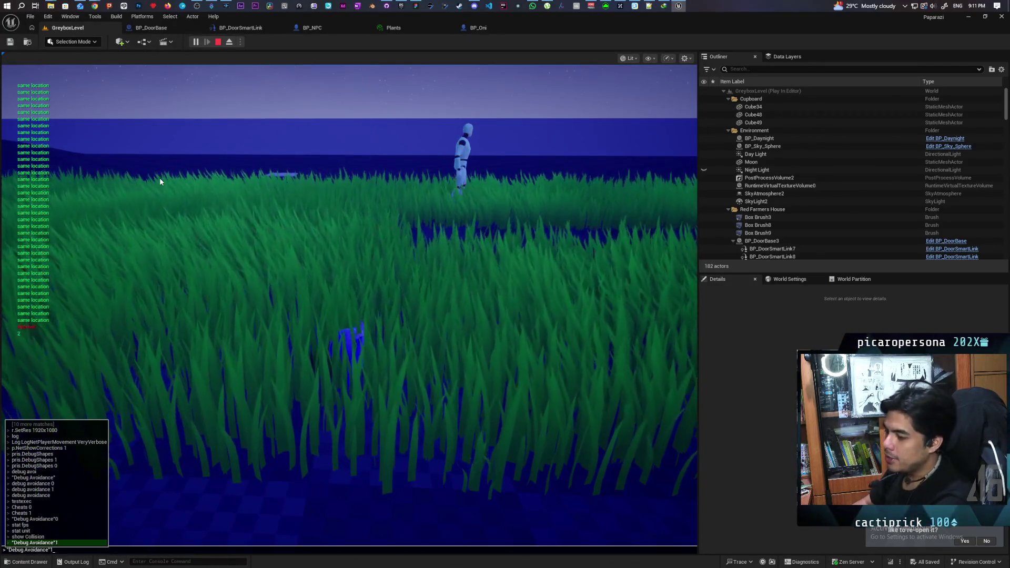
pyautogui.press('Up')
pyautogui.press('Up')
pyautogui.press('Up')
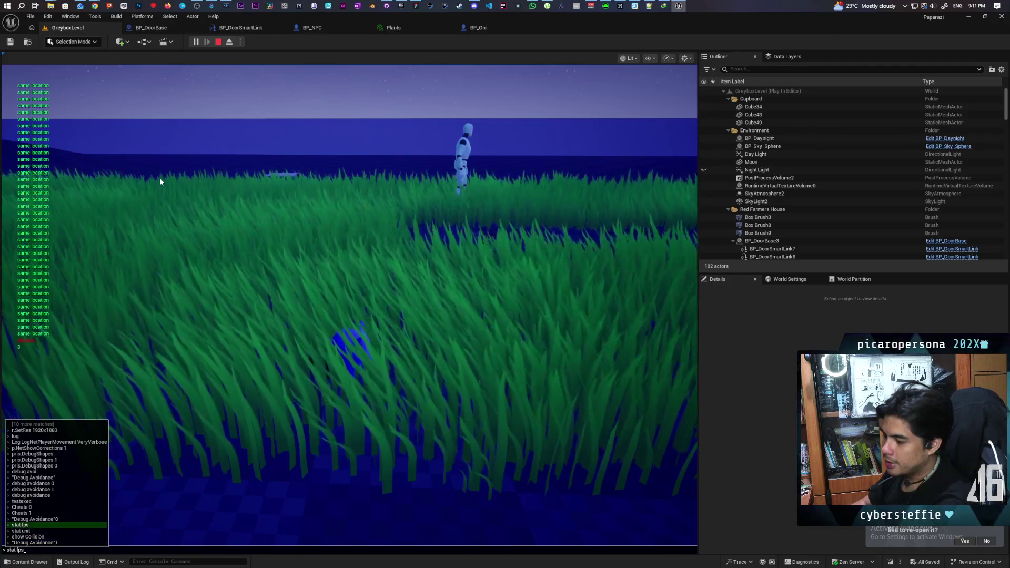
pyautogui.press('Down')
pyautogui.press('Return')
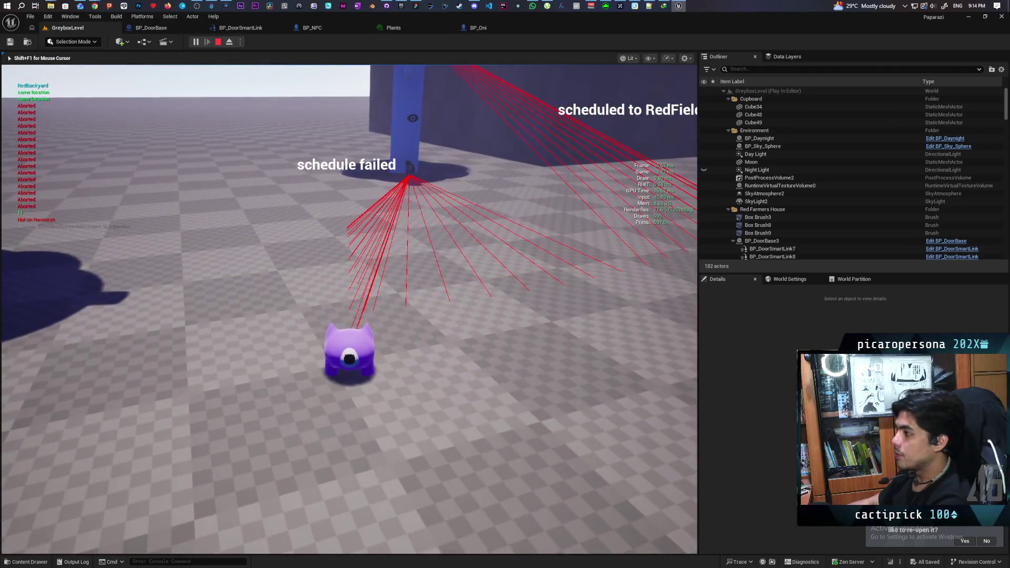
# Stop the play-test and open the BP_NPCController blueprint from the Content Browser
pyautogui.press('Escape')
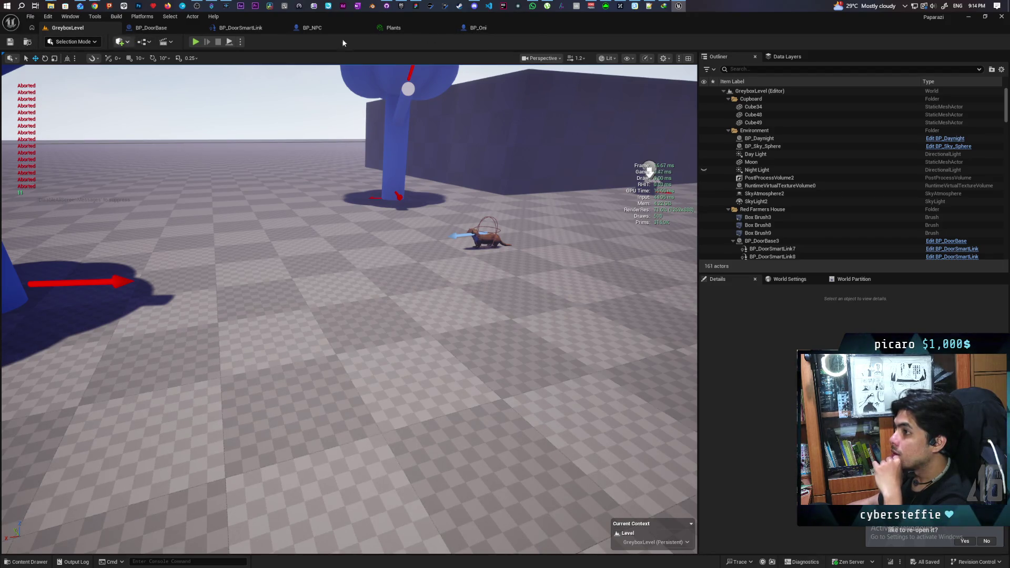
pyautogui.click(476, 27)
pyautogui.click(27, 42)
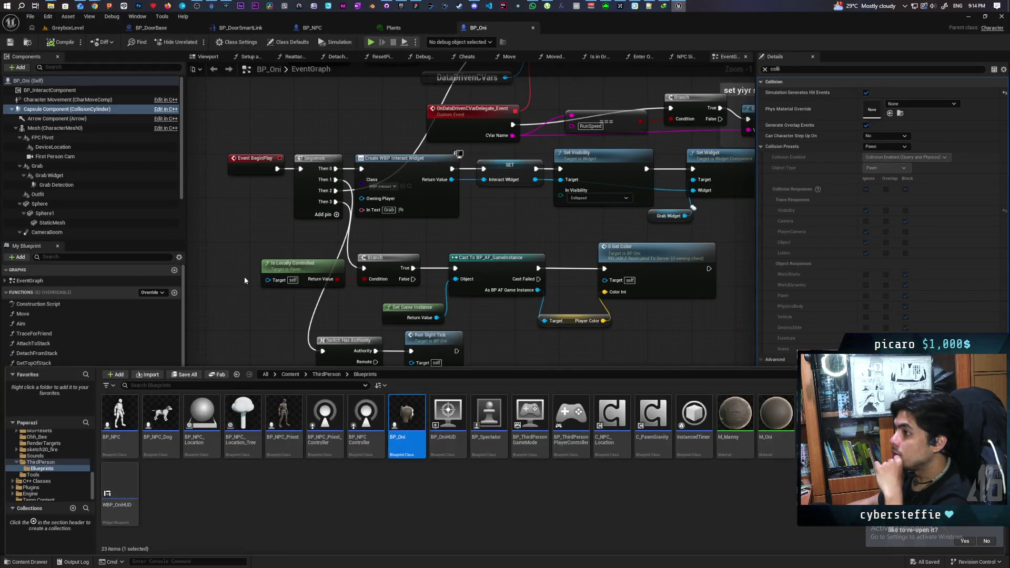
pyautogui.doubleClick(373, 416)
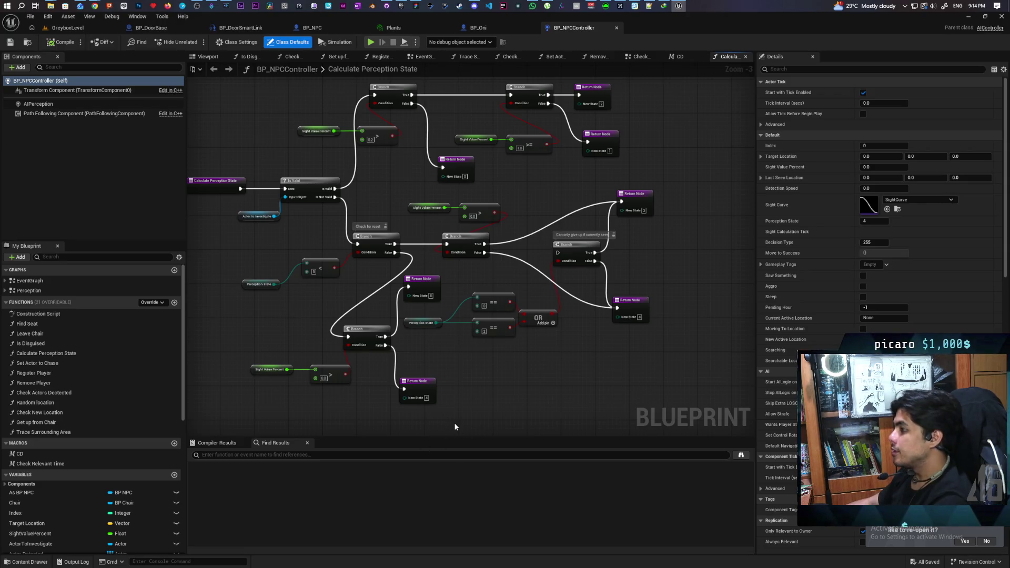
# In the Perception graph, copy and paste the Branch, As BP NPC and Ignore Player nodes
pyautogui.scroll(-2, 371, 189)
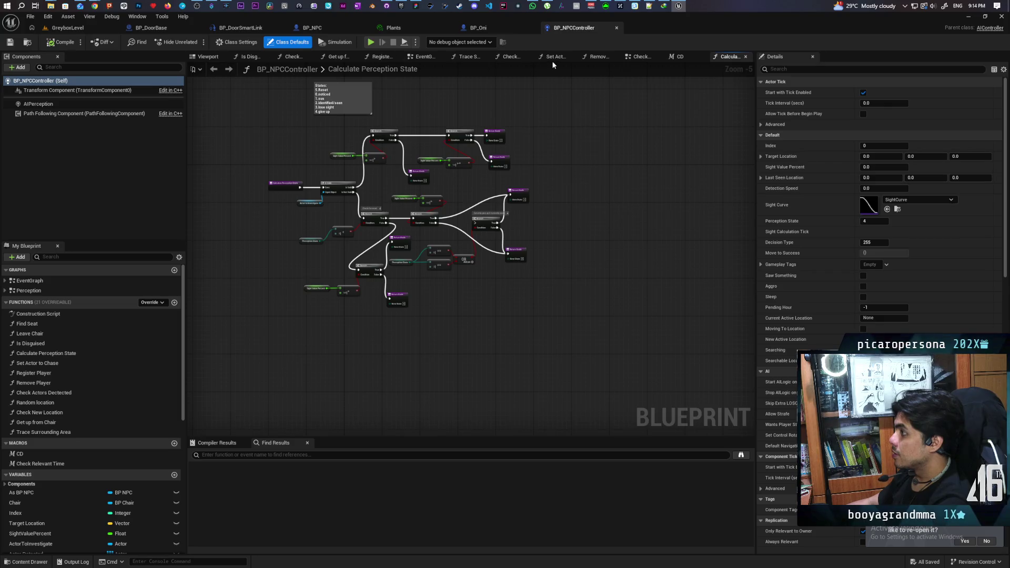
pyautogui.doubleClick(34, 290)
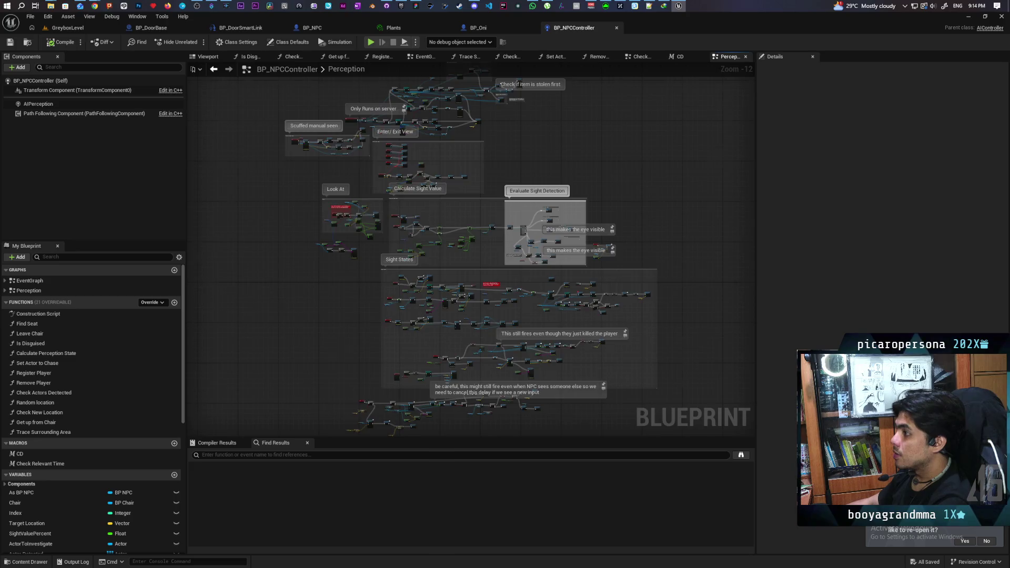
pyautogui.scroll(13, 419, 221)
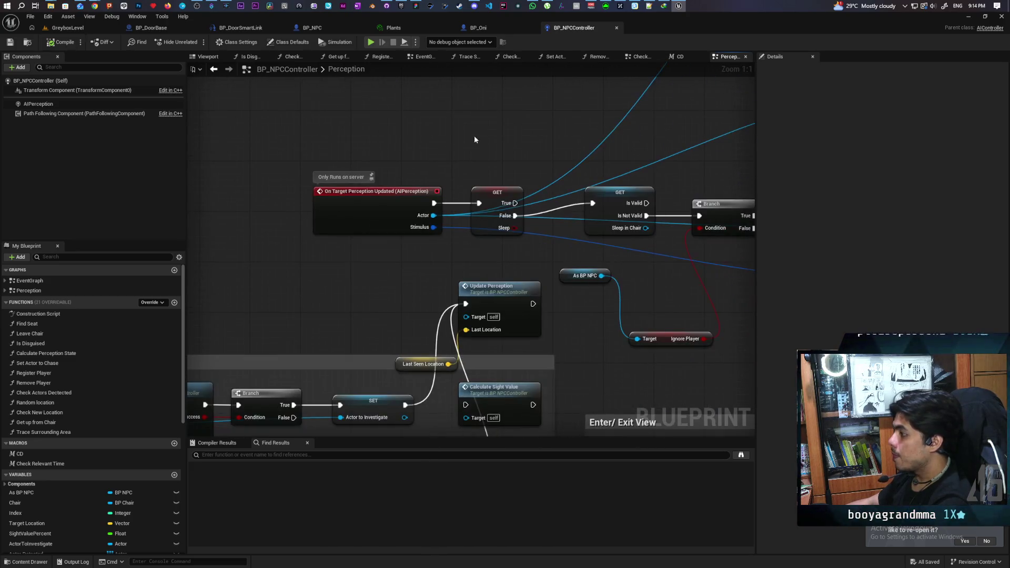
pyautogui.scroll(-2, 500, 147)
pyautogui.moveTo(387, 231); pyautogui.dragTo(444, 299)
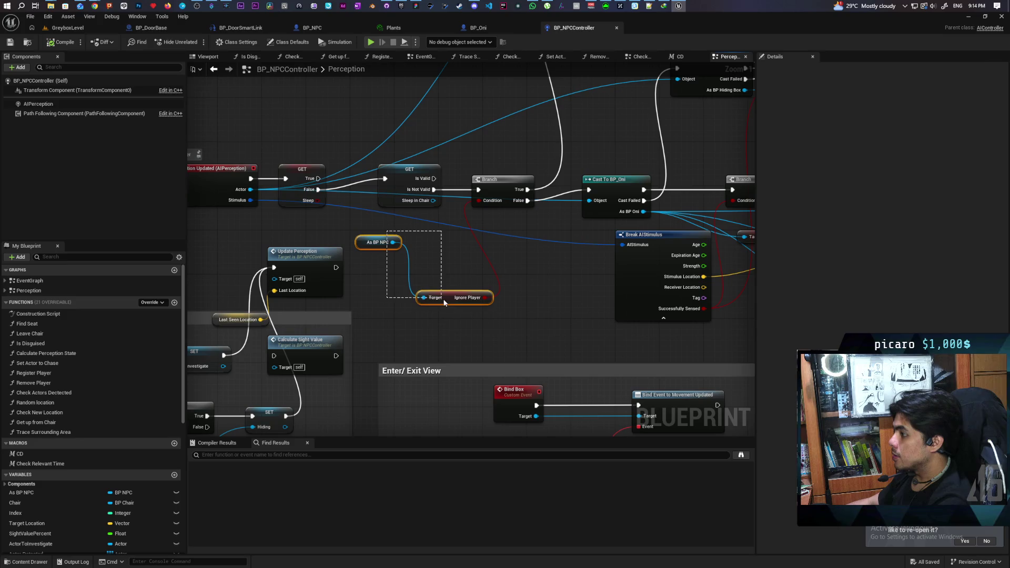
pyautogui.keyDown('ctrl'); pyautogui.click(504, 203); pyautogui.keyUp('ctrl')
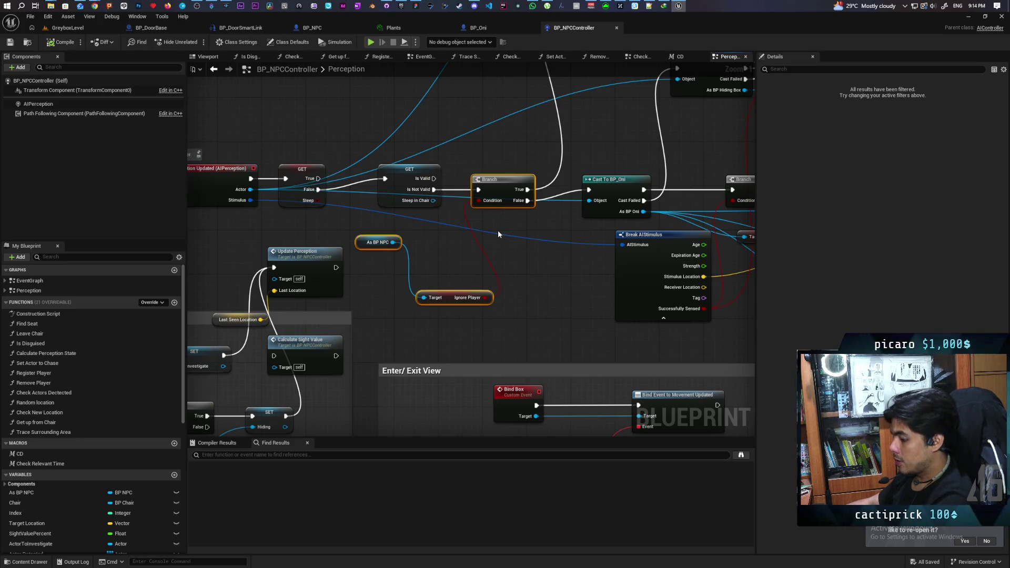
pyautogui.moveTo(499, 234); pyautogui.dragTo(539, 225)
pyautogui.hotkey('ctrl', 'v')
# Pick the Sleep check node and bring the Scuffed manual seen comment into view
pyautogui.scroll(-2, 293, 298)
pyautogui.moveTo(515, 219)
pyautogui.mouseDown()
pyautogui.moveTo(689, 376)
pyautogui.moveTo(575, 390)
pyautogui.mouseUp()
pyautogui.scroll(2, 371, 242)
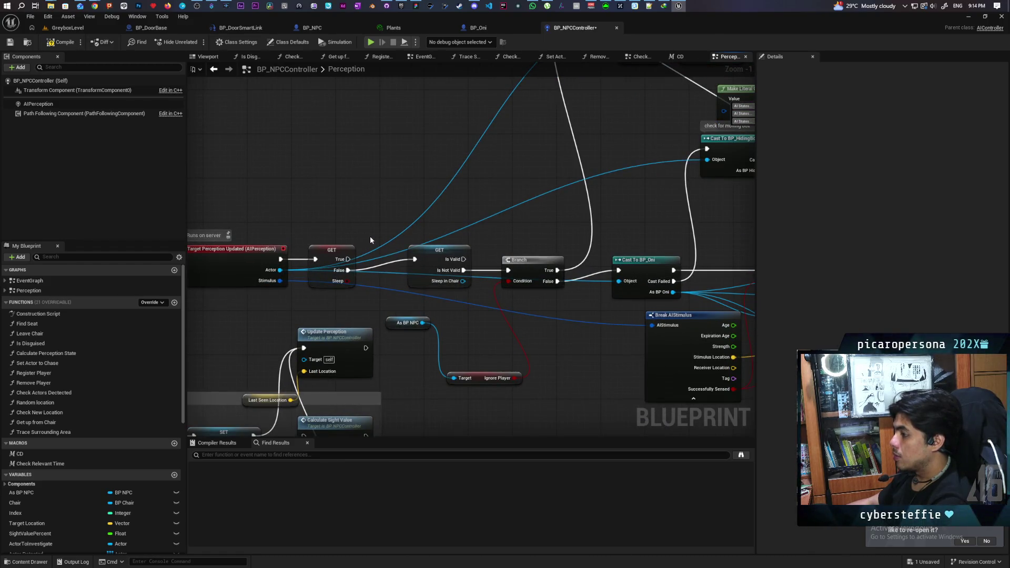
pyautogui.moveTo(419, 287)
pyautogui.mouseDown()
pyautogui.moveTo(367, 282)
pyautogui.moveTo(488, 317)
pyautogui.mouseUp()
pyautogui.click(371, 295)
pyautogui.moveTo(379, 298)
pyautogui.mouseDown()
pyautogui.moveTo(548, 169)
pyautogui.moveTo(628, 208)
pyautogui.moveTo(762, 157)
pyautogui.mouseUp()
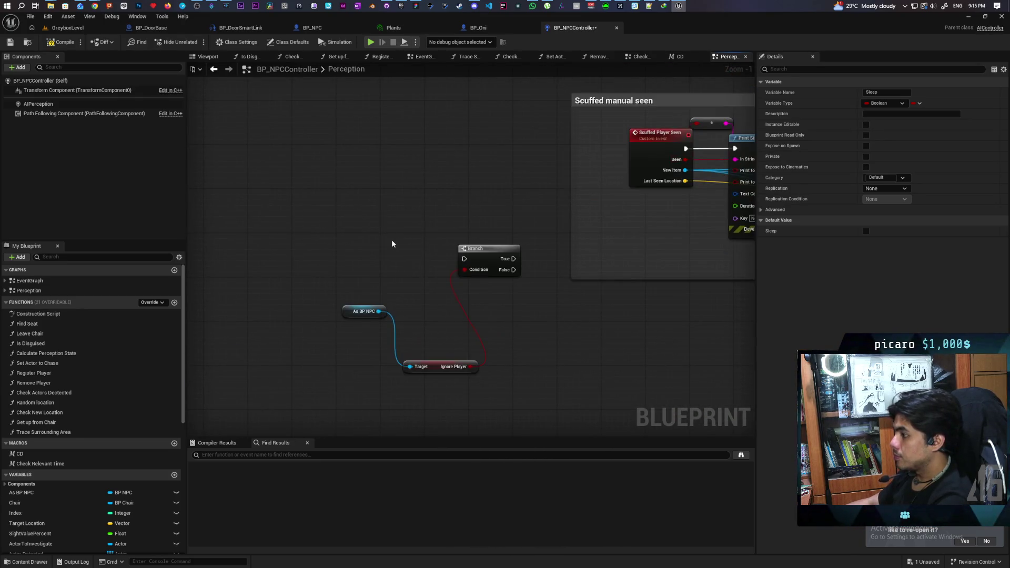
# Place the copied Sleep check beside the Scuffed Player Seen event
pyautogui.click(415, 257)
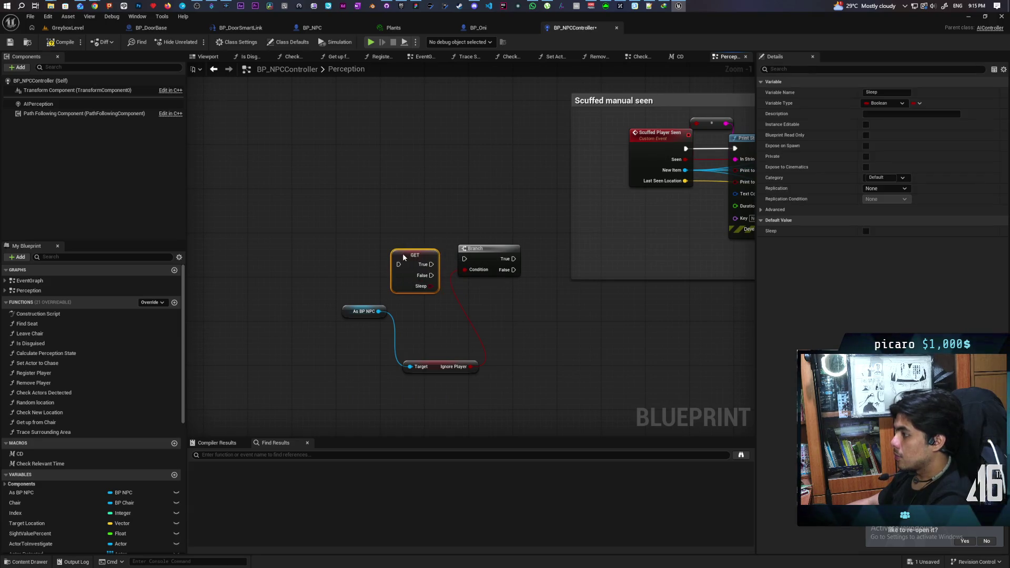
pyautogui.moveTo(641, 167); pyautogui.dragTo(463, 172)
pyautogui.moveTo(416, 249)
pyautogui.mouseDown()
pyautogui.moveTo(553, 165)
pyautogui.moveTo(558, 143)
pyautogui.moveTo(542, 156)
pyautogui.mouseUp()
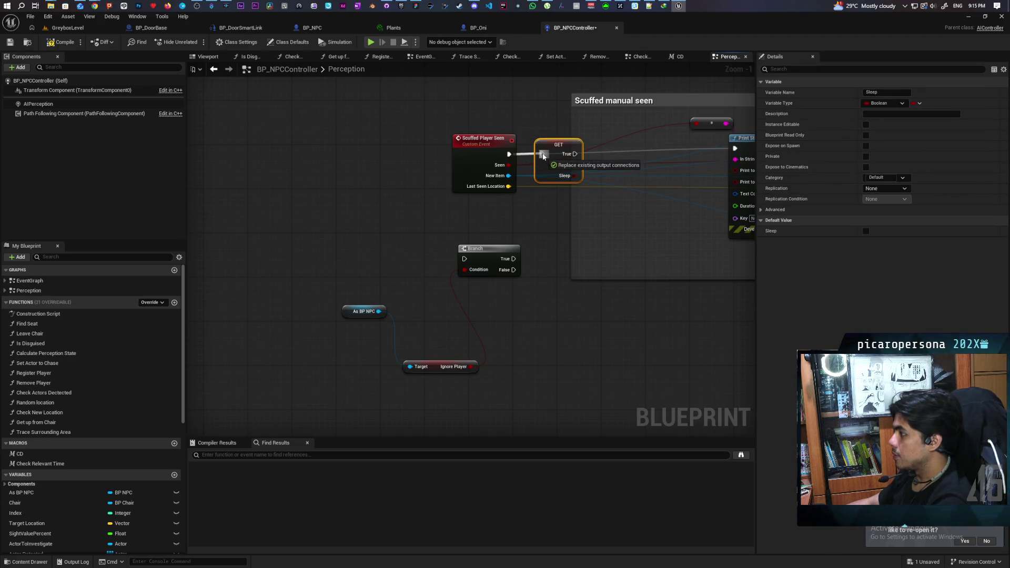
pyautogui.scroll(-4, 628, 193)
pyautogui.scroll(3, 358, 279)
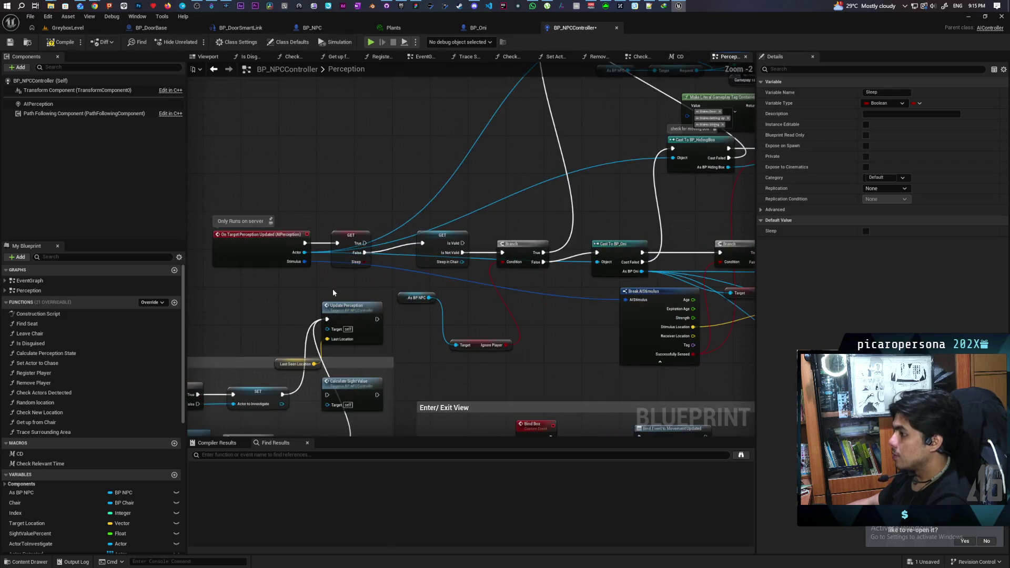
pyautogui.moveTo(411, 250)
pyautogui.mouseDown()
pyautogui.moveTo(330, 246)
pyautogui.moveTo(329, 226)
pyautogui.moveTo(597, 152)
pyautogui.moveTo(438, 289)
pyautogui.mouseUp()
# Wire Sleep into a Branch whose False output drives Print String, widen the comment, and save
pyautogui.click(438, 292)
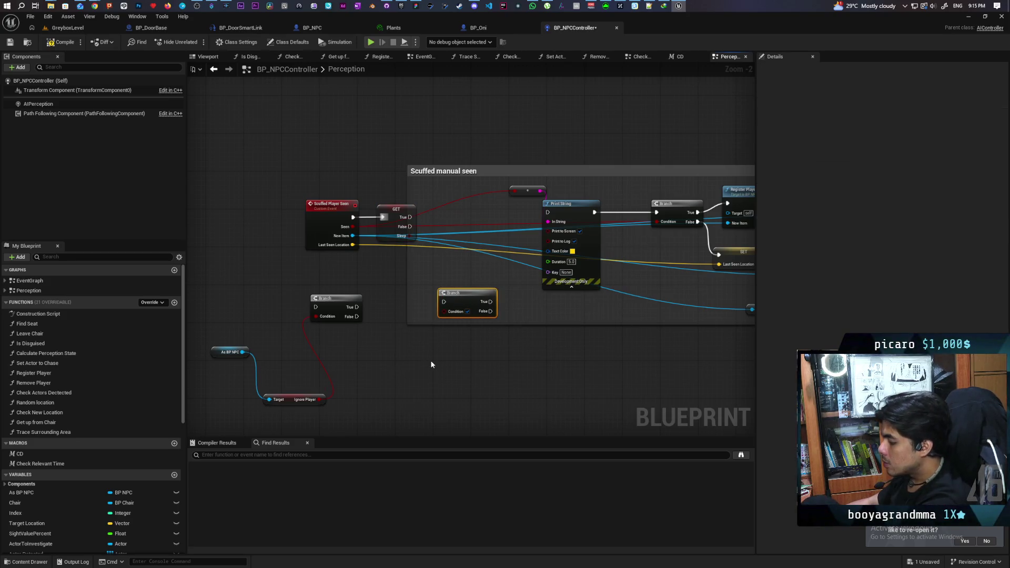
pyautogui.press('Delete')
pyautogui.moveTo(337, 305); pyautogui.dragTo(484, 211)
pyautogui.moveTo(411, 227); pyautogui.dragTo(547, 213)
pyautogui.click(234, 353)
pyautogui.moveTo(235, 353)
pyautogui.mouseDown()
pyautogui.moveTo(292, 407)
pyautogui.moveTo(345, 319)
pyautogui.moveTo(410, 288)
pyautogui.mouseUp()
pyautogui.click(423, 214)
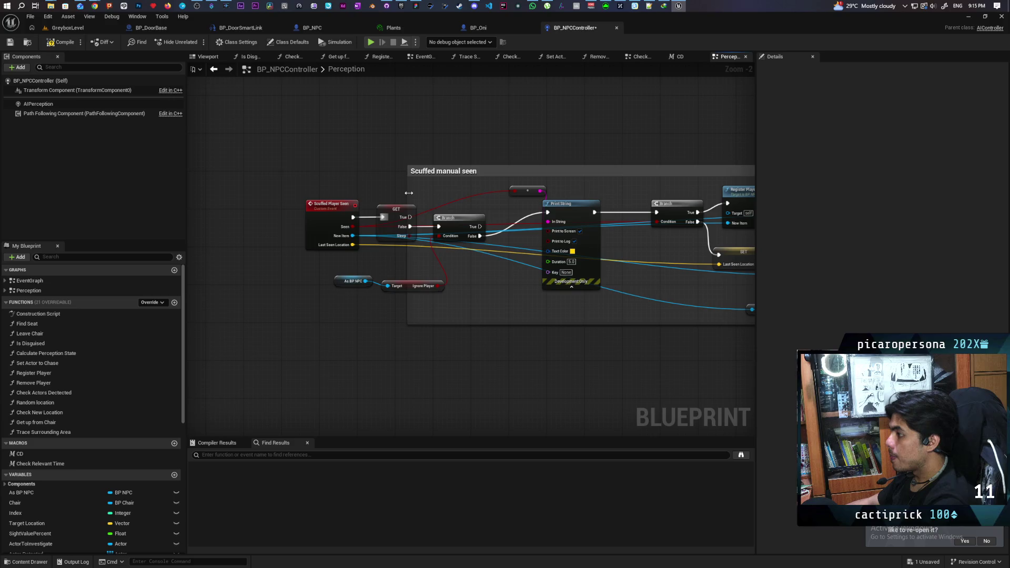
pyautogui.moveTo(409, 193); pyautogui.dragTo(276, 187)
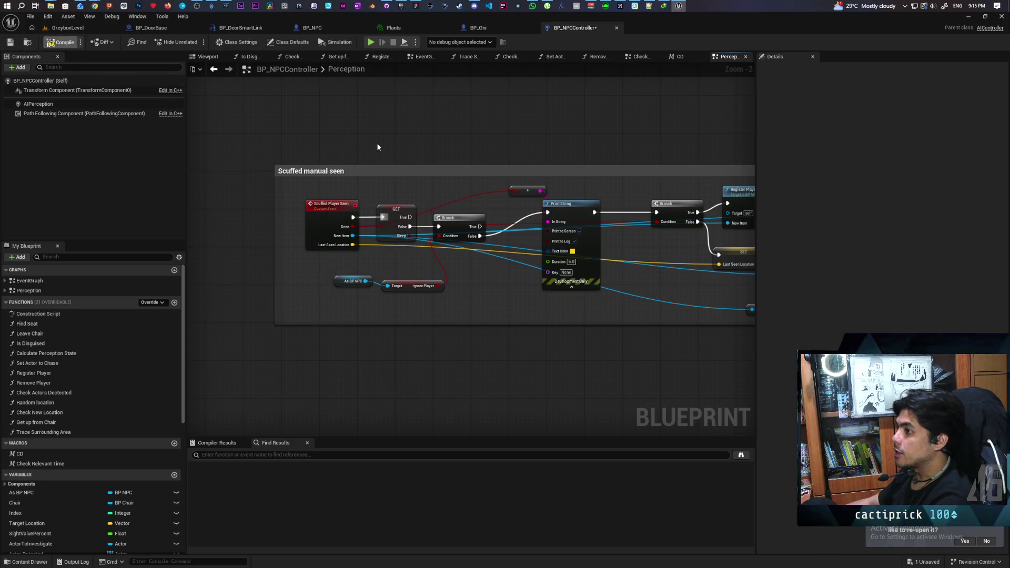
pyautogui.hotkey('ctrl', 's')
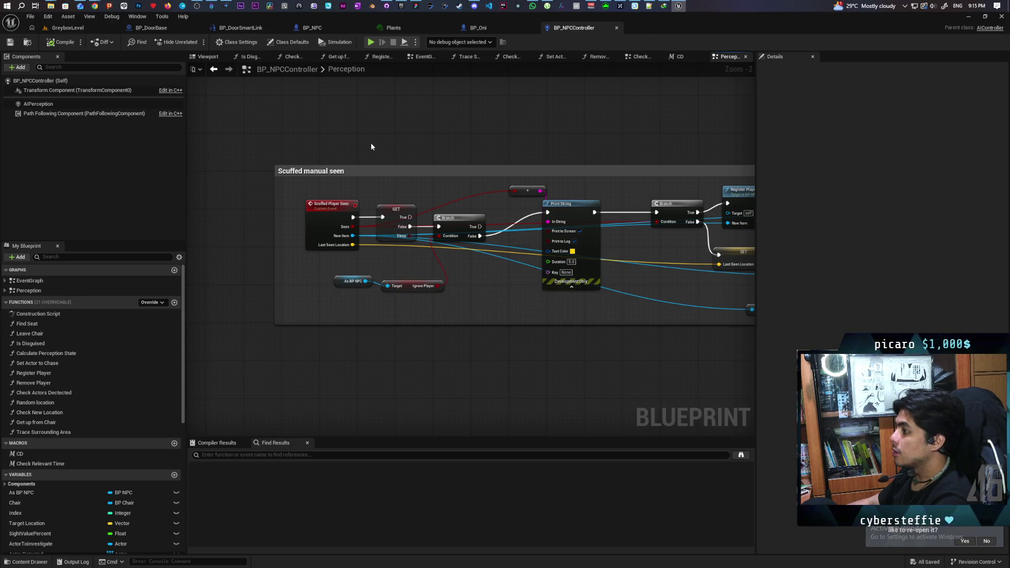
pyautogui.click(68, 27)
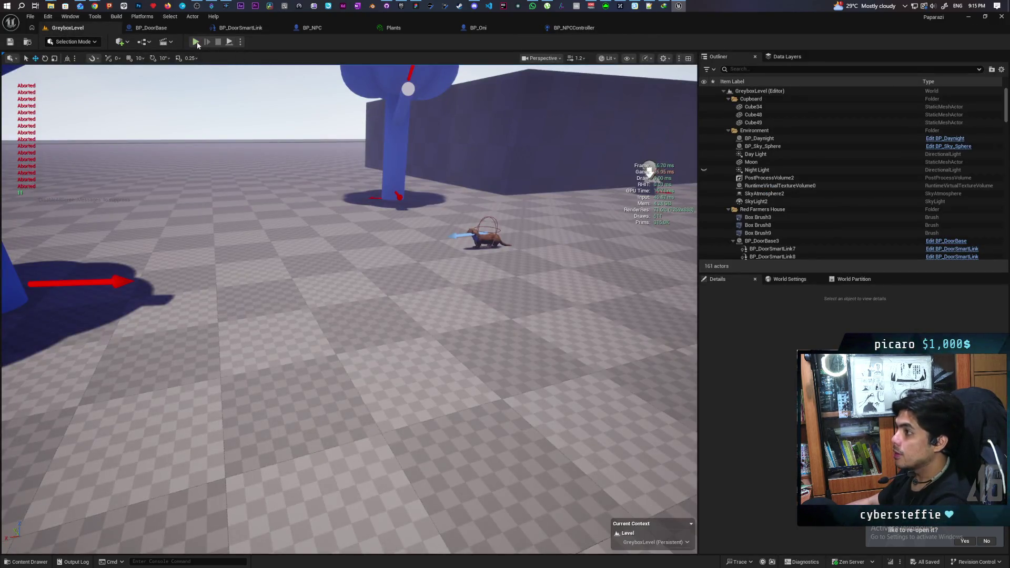
pyautogui.click(195, 42)
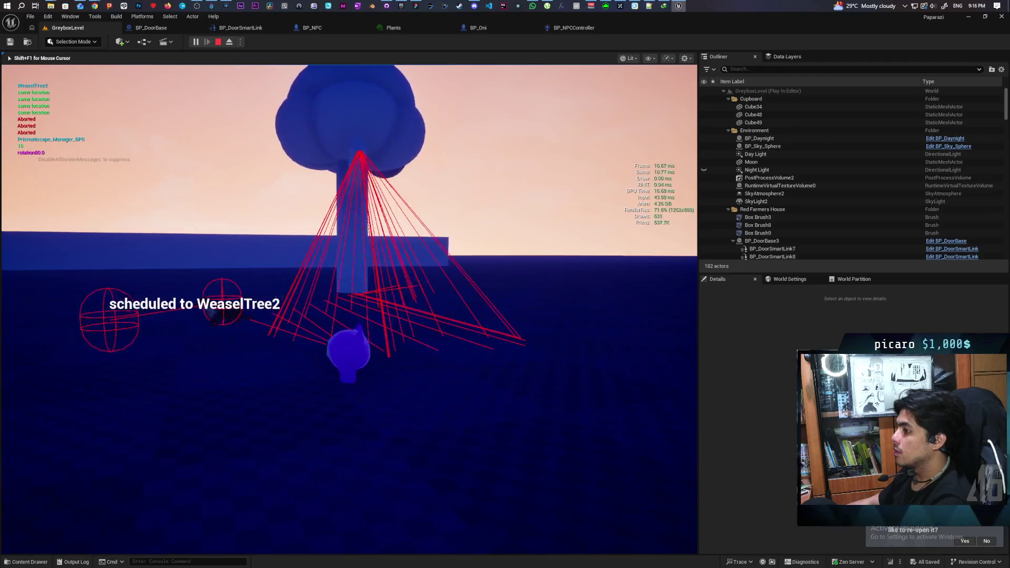
pyautogui.press('Escape')
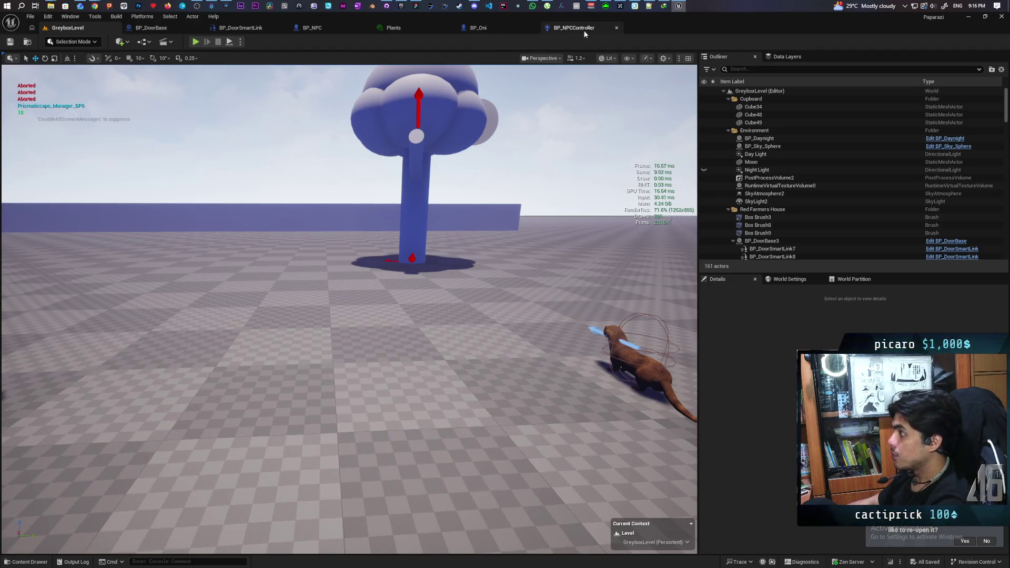
# In BP_NPCController, wire Scuffed Player Seen straight into Print String
pyautogui.click(569, 29)
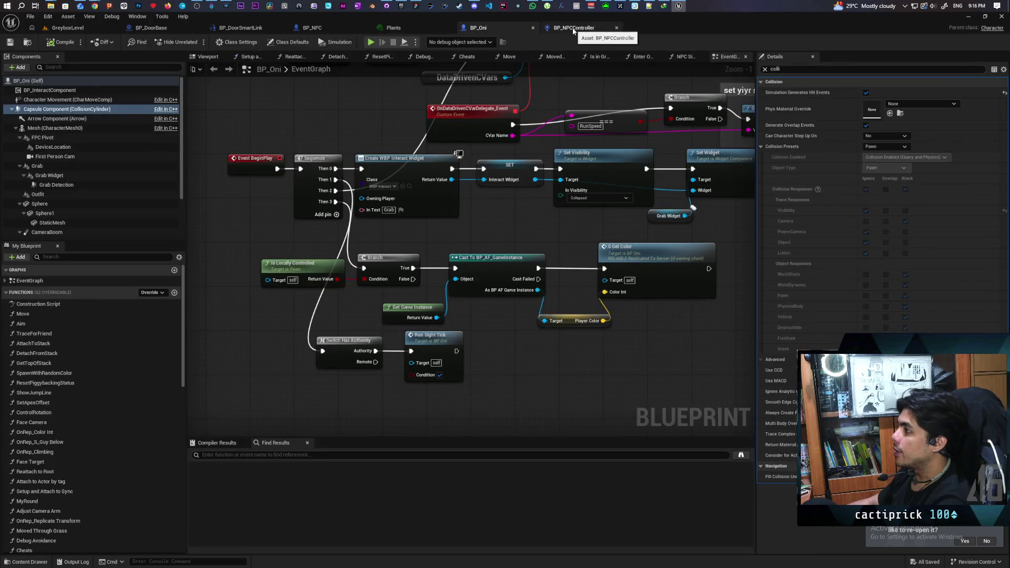
pyautogui.click(518, 29)
pyautogui.click(555, 30)
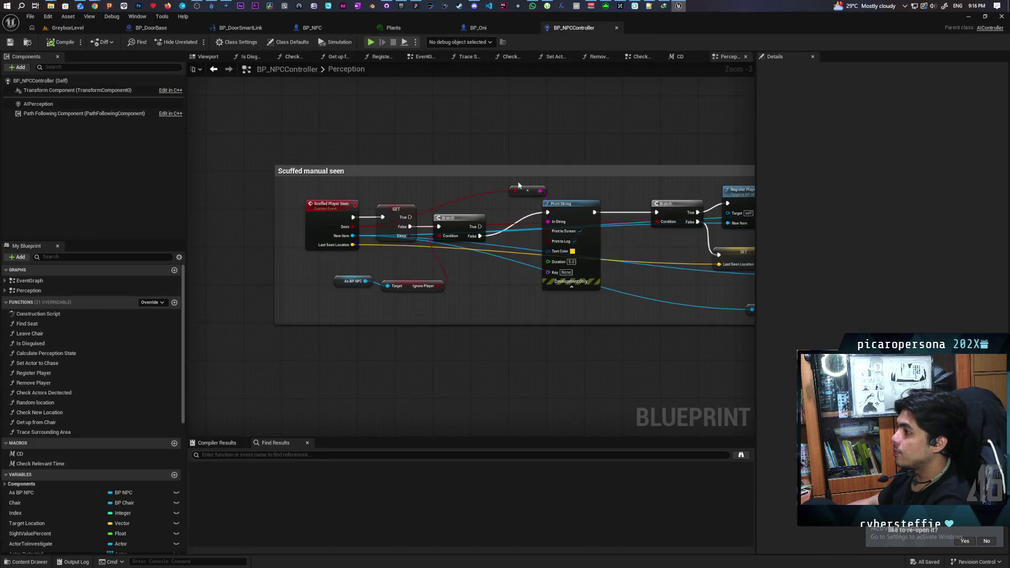
pyautogui.moveTo(351, 221)
pyautogui.mouseDown()
pyautogui.moveTo(535, 222)
pyautogui.moveTo(548, 212)
pyautogui.mouseUp()
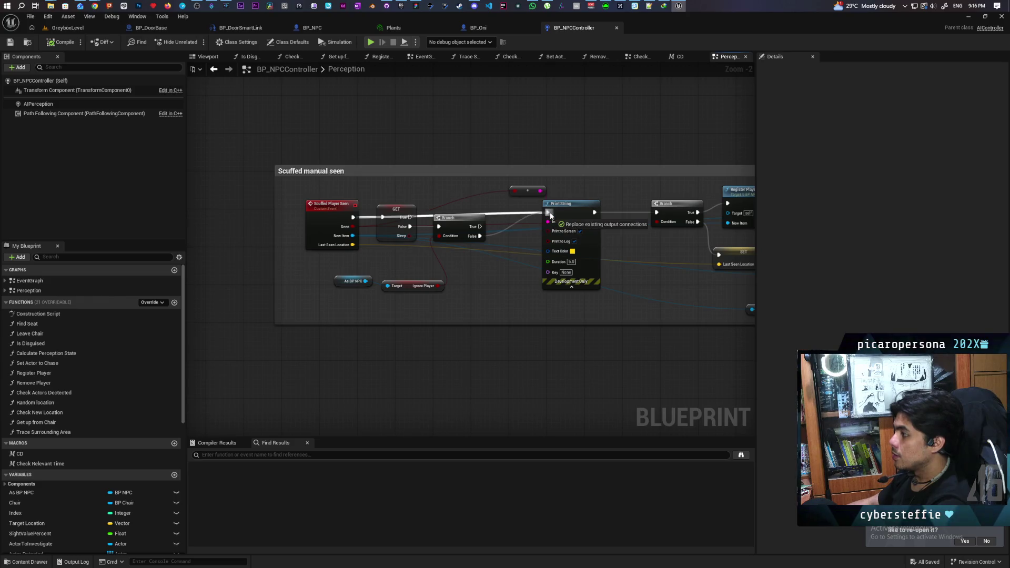
# Delete the Sleep check, Branch, As BP NPC and Ignore Player nodes and save the blueprint
pyautogui.moveTo(385, 190); pyautogui.dragTo(445, 262)
pyautogui.press('Delete')
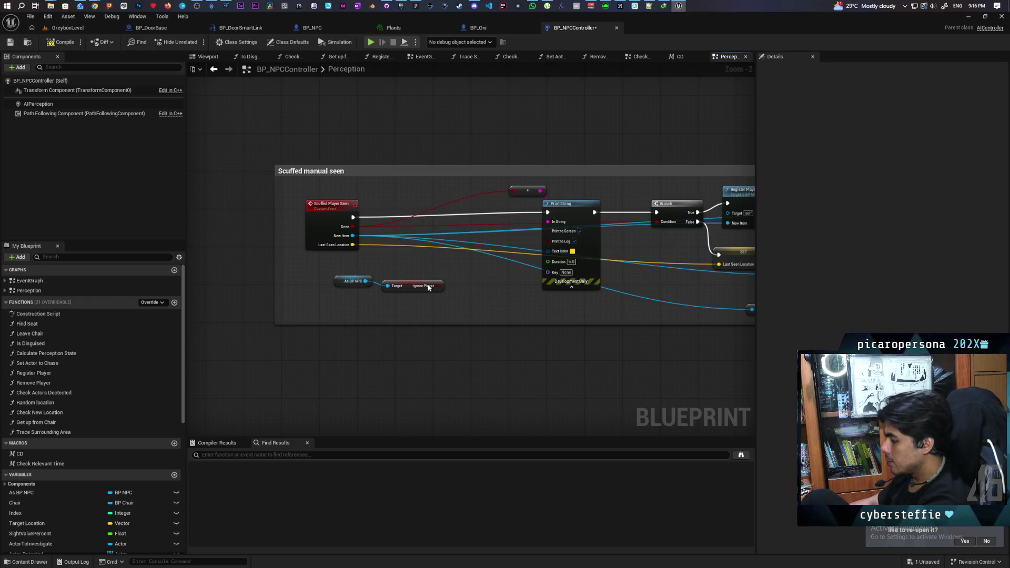
pyautogui.moveTo(352, 274); pyautogui.dragTo(423, 293)
pyautogui.press('Delete')
pyautogui.moveTo(322, 223); pyautogui.dragTo(432, 223)
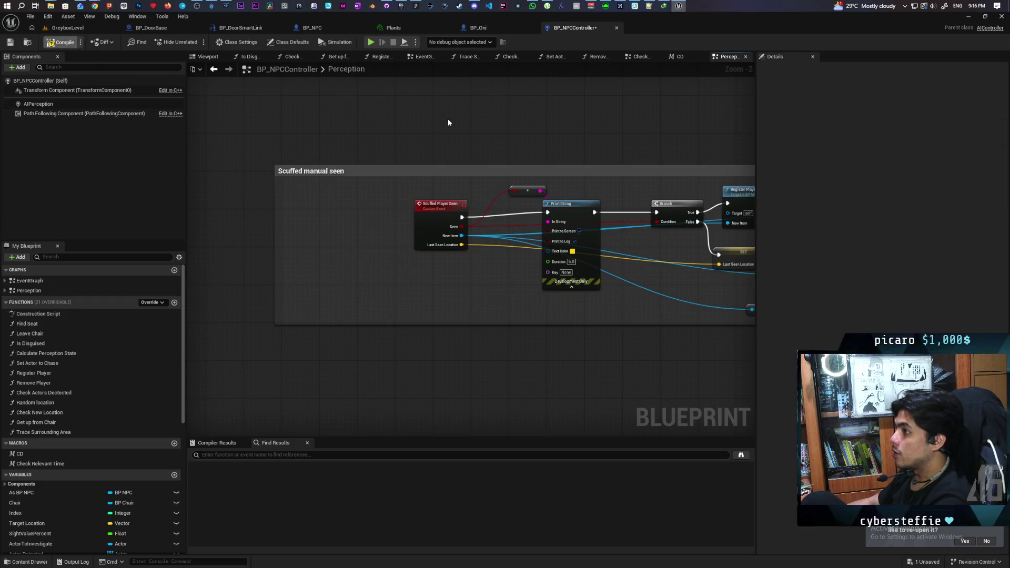
pyautogui.hotkey('ctrl', 's')
pyautogui.hotkey('ctrl', 'Tab')
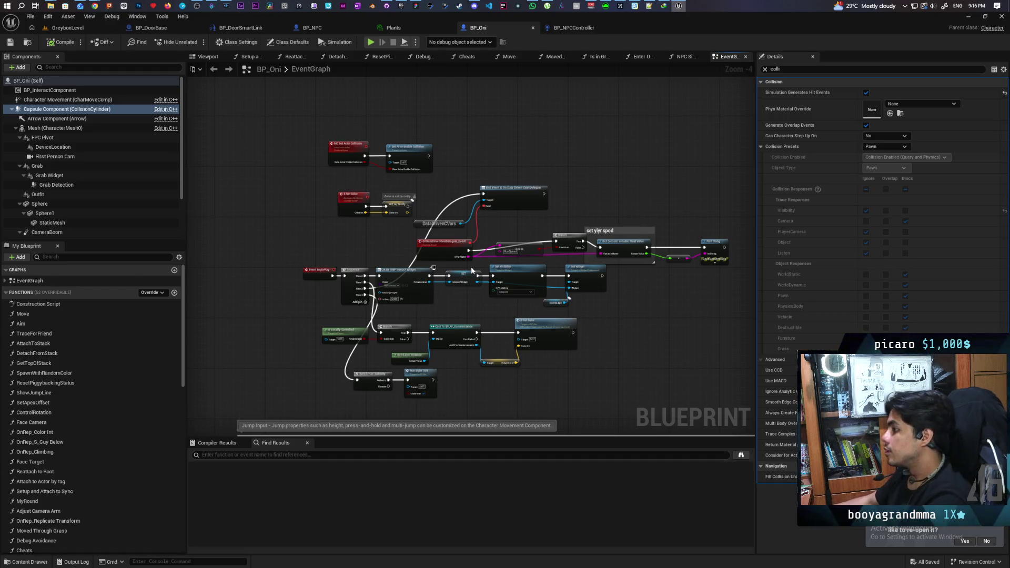
pyautogui.scroll(3, 482, 239)
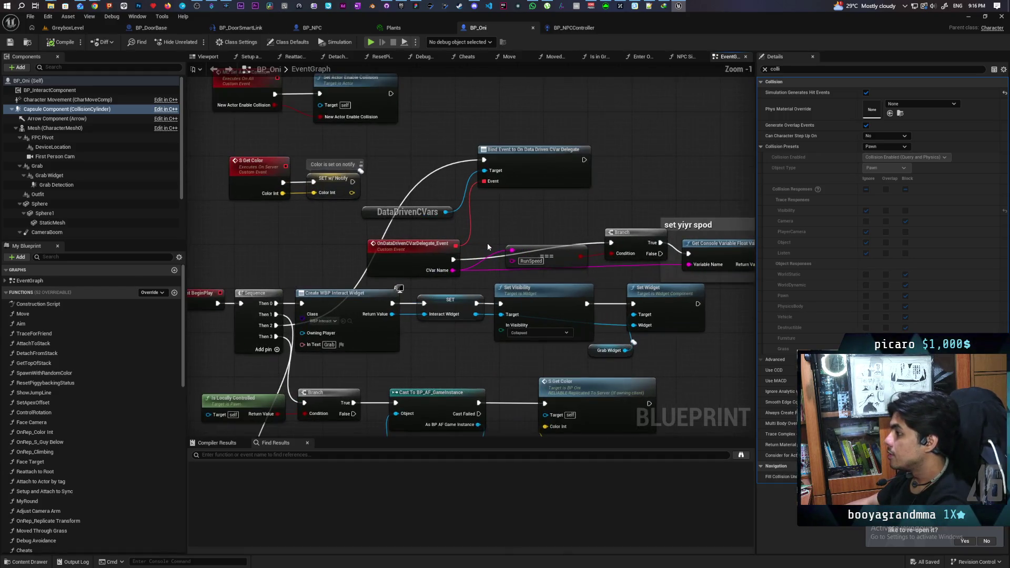
pyautogui.scroll(-1, 495, 213)
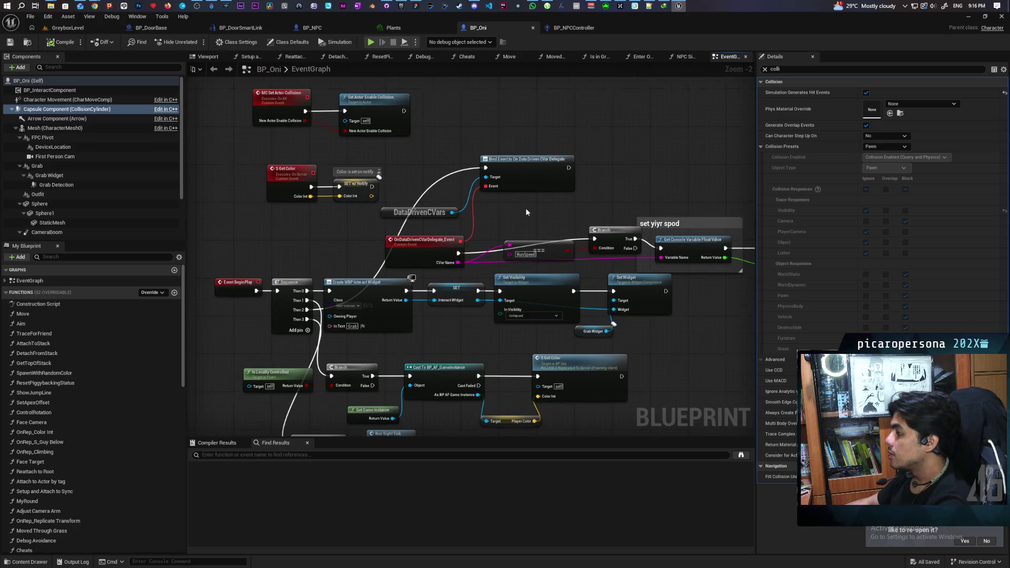
pyautogui.scroll(-1, 525, 207)
pyautogui.moveTo(556, 204)
pyautogui.mouseDown()
pyautogui.moveTo(443, 191)
pyautogui.moveTo(542, 171)
pyautogui.mouseUp()
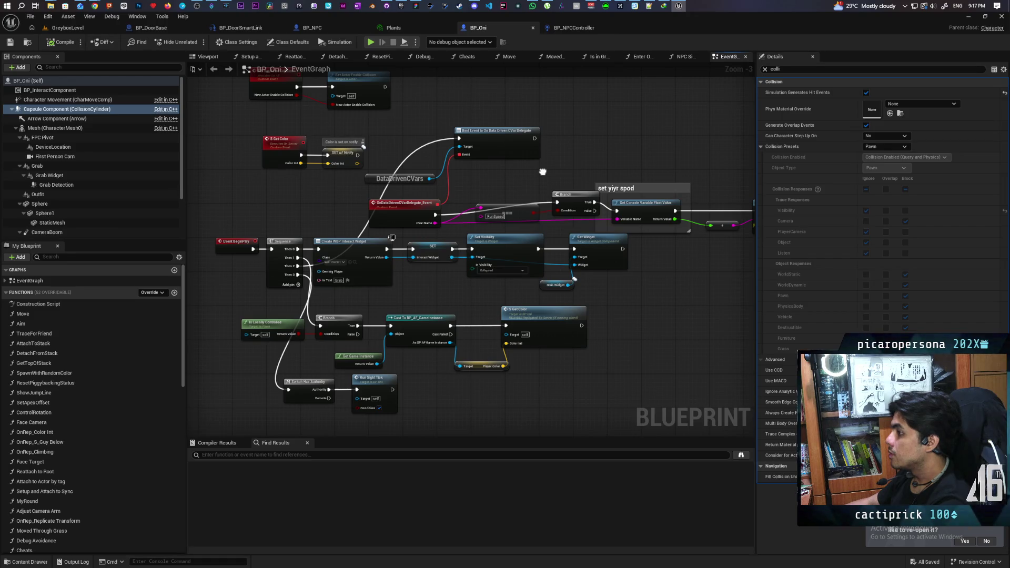
pyautogui.moveTo(542, 171); pyautogui.dragTo(441, 193)
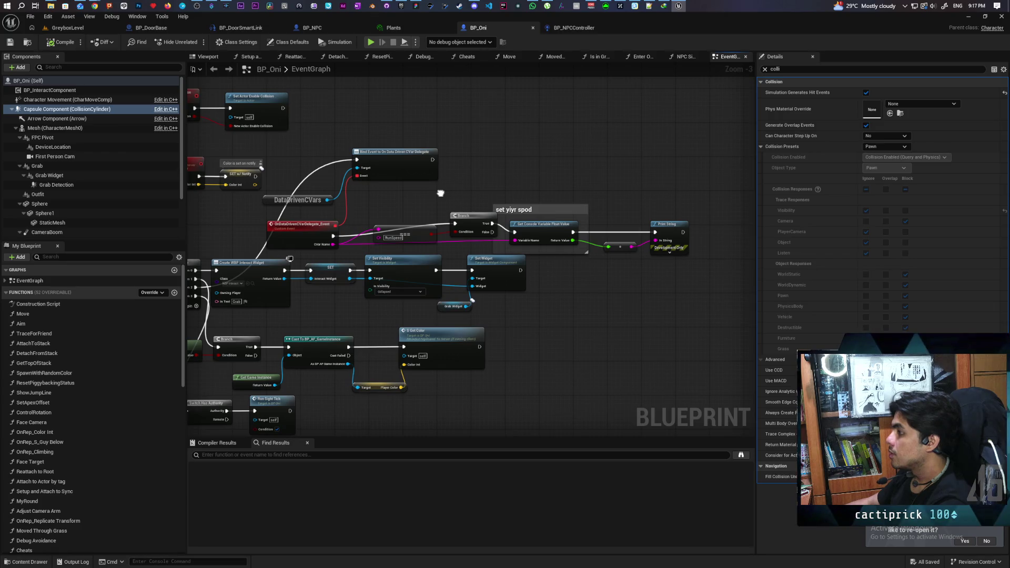